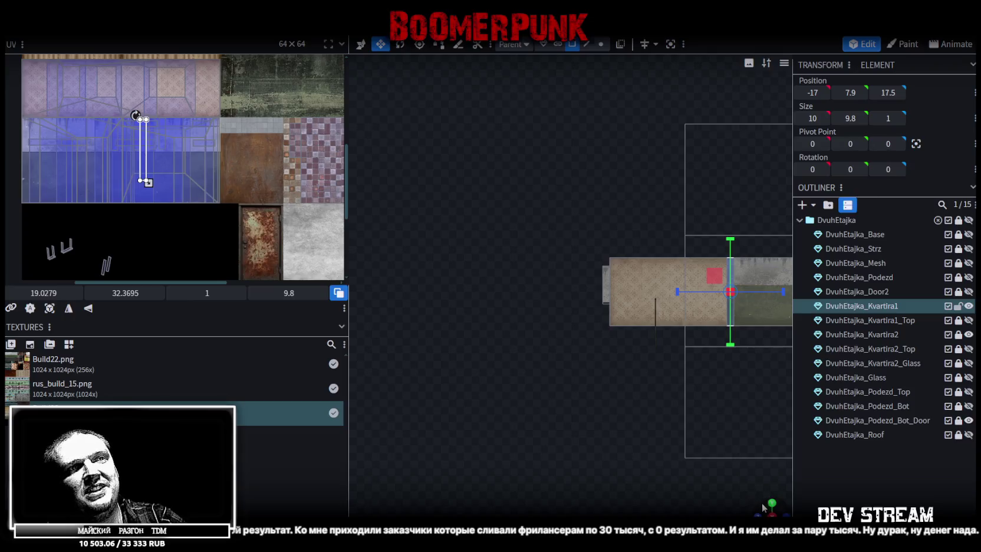
Orbit back to a perspective view of the house and frame the wall-edge face's UV area
{"action": "scroll", "coordinate": [681, 481], "scroll_direction": "up", "scroll_amount": 3}
{"action": "left_click_drag", "start_coordinate": [681, 481], "coordinate": [569, 439]}
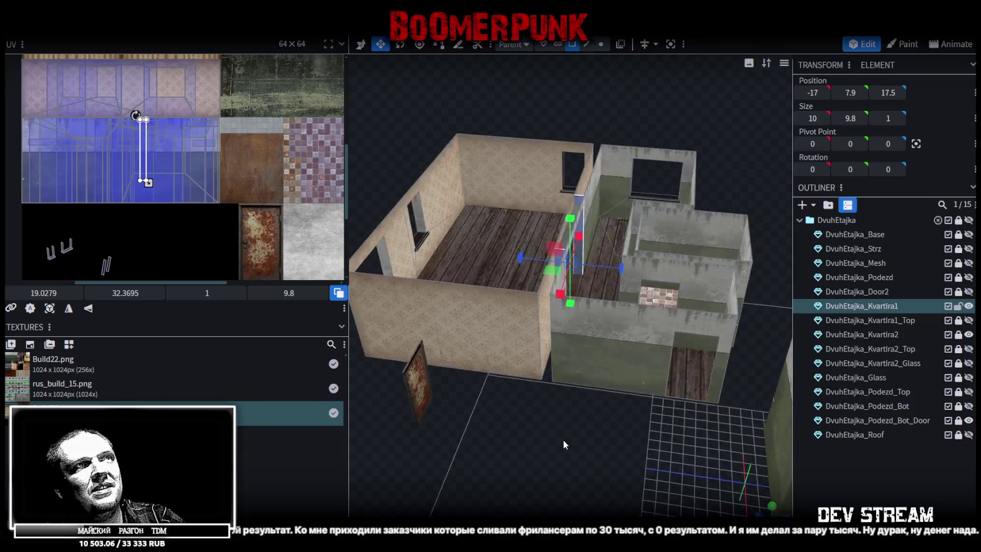
{"action": "scroll", "coordinate": [569, 439], "scroll_direction": "up", "scroll_amount": 3}
{"action": "scroll", "coordinate": [187, 187], "scroll_direction": "up", "scroll_amount": 3}
{"action": "scroll", "coordinate": [232, 159], "scroll_direction": "up", "scroll_amount": 3}
{"action": "left_click_drag", "start_coordinate": [237, 234], "coordinate": [194, 197]}
{"action": "scroll", "coordinate": [209, 208], "scroll_direction": "up", "scroll_amount": 3}
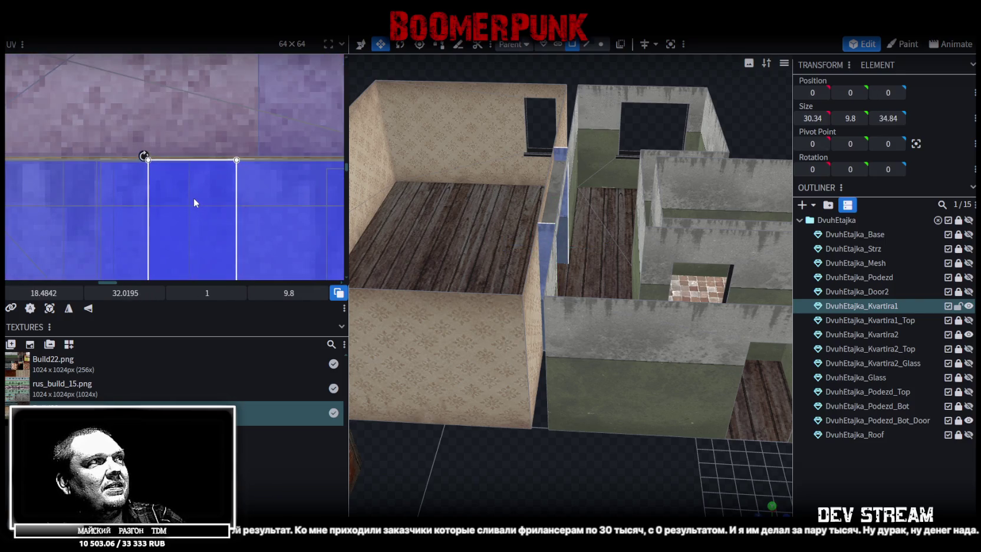
{"action": "scroll", "coordinate": [194, 200], "scroll_direction": "down", "scroll_amount": 2}
{"action": "scroll", "coordinate": [196, 204], "scroll_direction": "down", "scroll_amount": 2}
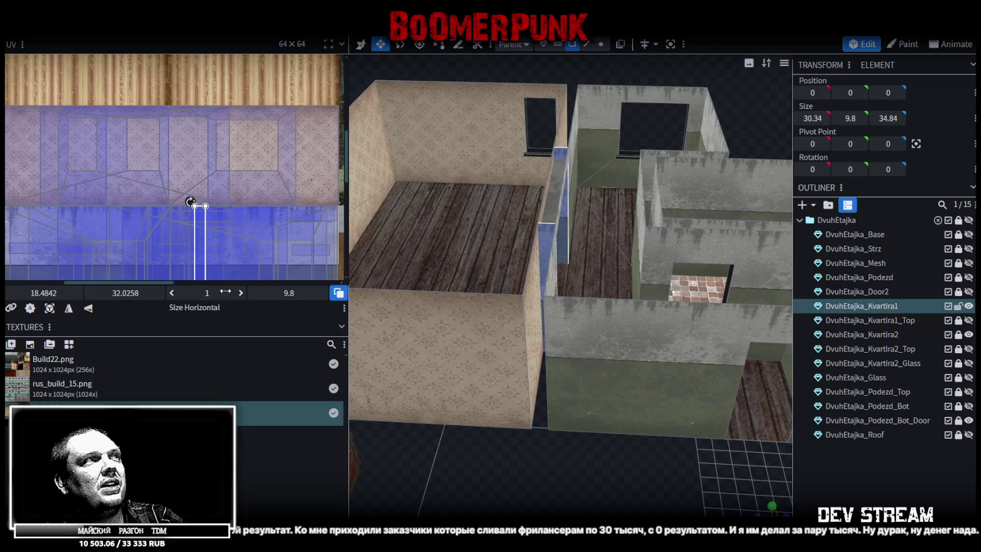
{"action": "scroll", "coordinate": [212, 189], "scroll_direction": "down", "scroll_amount": 1}
{"action": "scroll", "coordinate": [221, 180], "scroll_direction": "up", "scroll_amount": 2}
Stretch the face's UV to 1.425 × 13.8063, down to the texture's bottom edge
{"action": "middle_click_drag", "start_coordinate": [228, 196], "coordinate": [207, 92]}
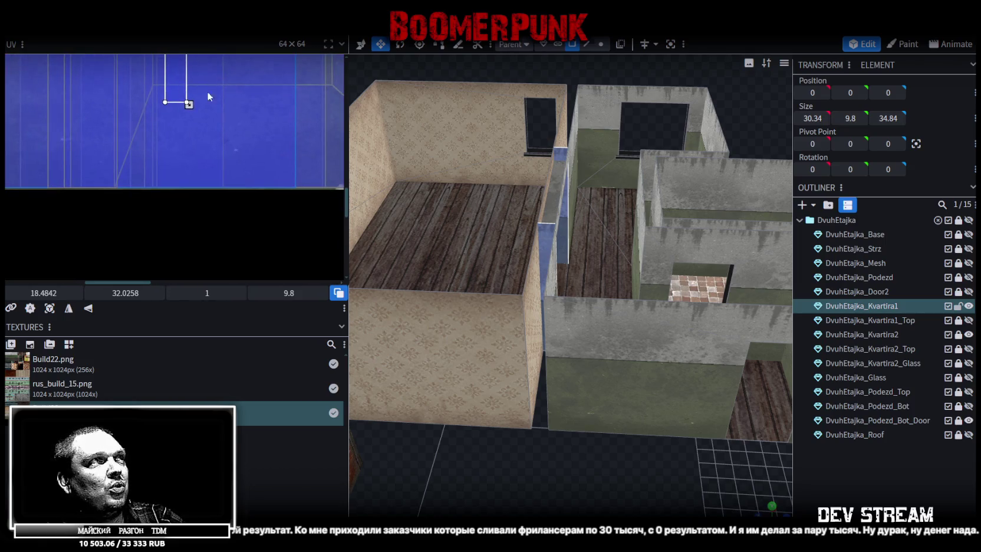
{"action": "left_click_drag", "start_coordinate": [189, 104], "coordinate": [202, 122]}
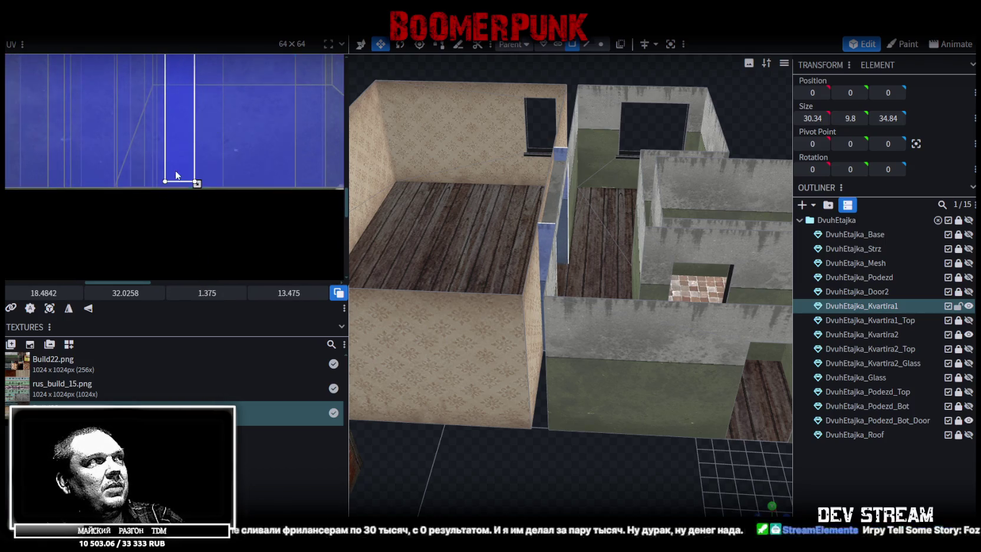
{"action": "scroll", "coordinate": [213, 192], "scroll_direction": "up", "scroll_amount": 3}
{"action": "left_click_drag", "start_coordinate": [223, 197], "coordinate": [227, 226]}
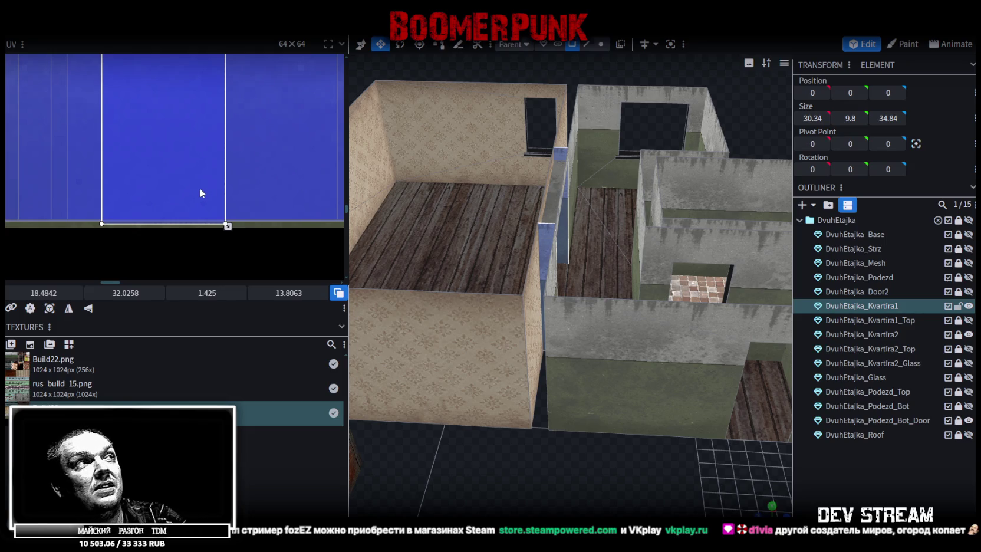
{"action": "left_click", "coordinate": [546, 242]}
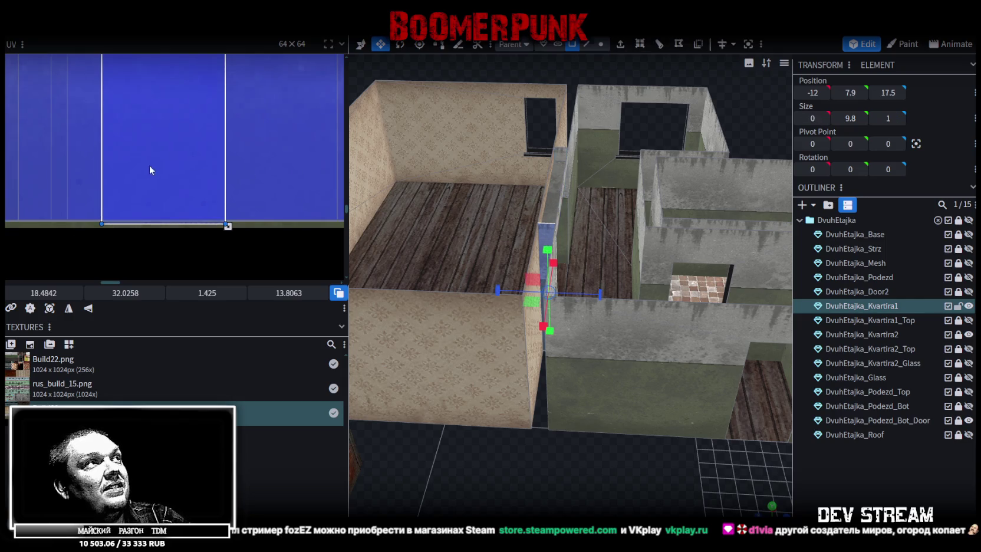
Slide the thin pane's UV mapping further left across the wall texture
{"action": "scroll", "coordinate": [150, 170], "scroll_direction": "down", "scroll_amount": 5}
{"action": "left_click_drag", "start_coordinate": [47, 293], "coordinate": [24, 293]}
{"action": "left_click", "coordinate": [754, 481]}
{"action": "mouse_move", "coordinate": [754, 481]}
{"action": "left_mouse_down"}
{"action": "mouse_move", "coordinate": [524, 458]}
{"action": "mouse_move", "coordinate": [657, 447]}
{"action": "mouse_move", "coordinate": [731, 458]}
{"action": "mouse_move", "coordinate": [711, 454]}
{"action": "mouse_move", "coordinate": [577, 340]}
{"action": "mouse_move", "coordinate": [566, 385]}
{"action": "mouse_move", "coordinate": [637, 441]}
{"action": "mouse_move", "coordinate": [657, 433]}
{"action": "mouse_move", "coordinate": [524, 253]}
{"action": "left_mouse_up"}
Select the door piece inside the Kvartira1 wall
{"action": "left_click", "coordinate": [528, 235]}
{"action": "left_click", "coordinate": [538, 250]}
{"action": "mouse_move", "coordinate": [697, 384]}
{"action": "left_mouse_down"}
{"action": "mouse_move", "coordinate": [671, 443]}
{"action": "mouse_move", "coordinate": [563, 395]}
{"action": "mouse_move", "coordinate": [697, 464]}
{"action": "left_mouse_up"}
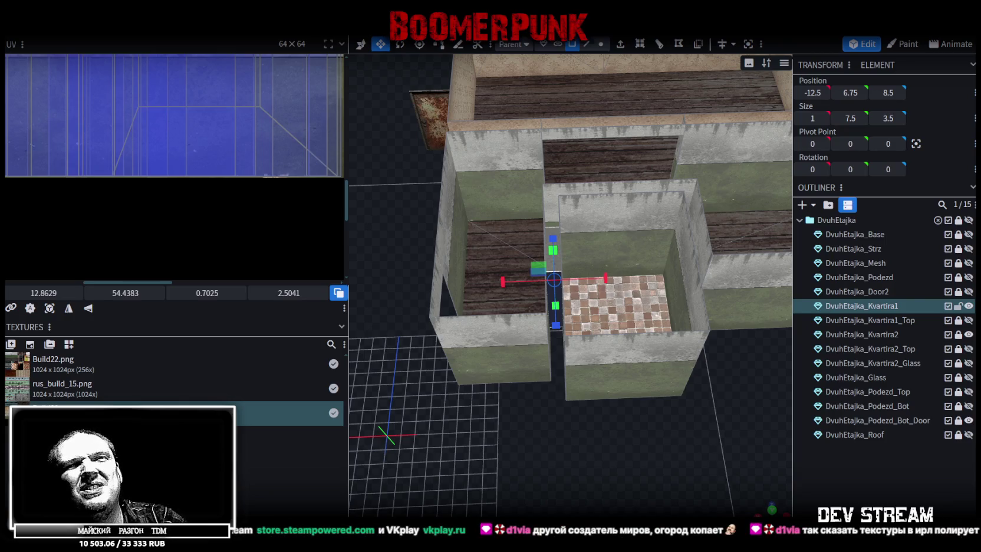
Switch to front orthographic view and project the door-edge face's UVs from view
{"action": "left_click_drag", "start_coordinate": [651, 513], "coordinate": [617, 443]}
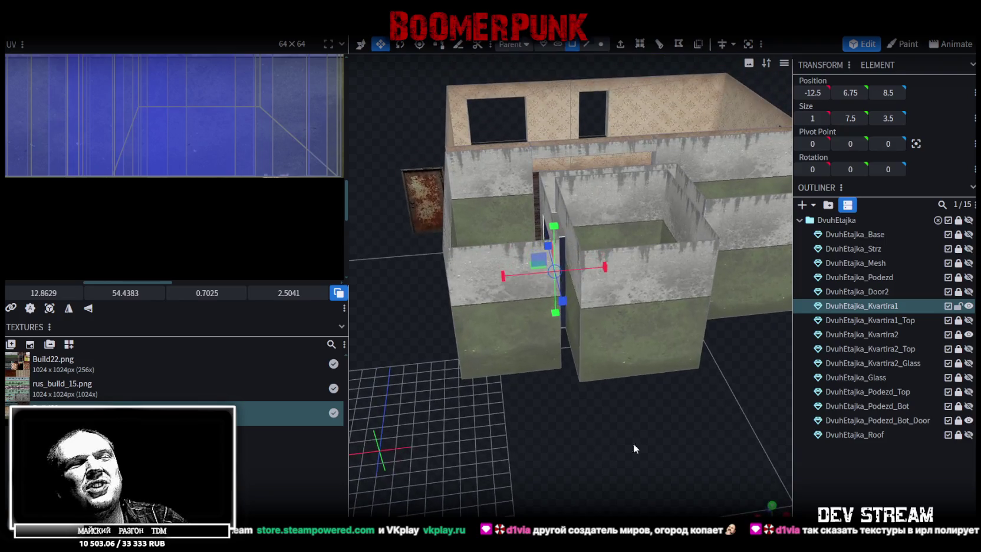
{"action": "left_click", "coordinate": [772, 506]}
{"action": "scroll", "coordinate": [450, 365], "scroll_direction": "up", "scroll_amount": 4}
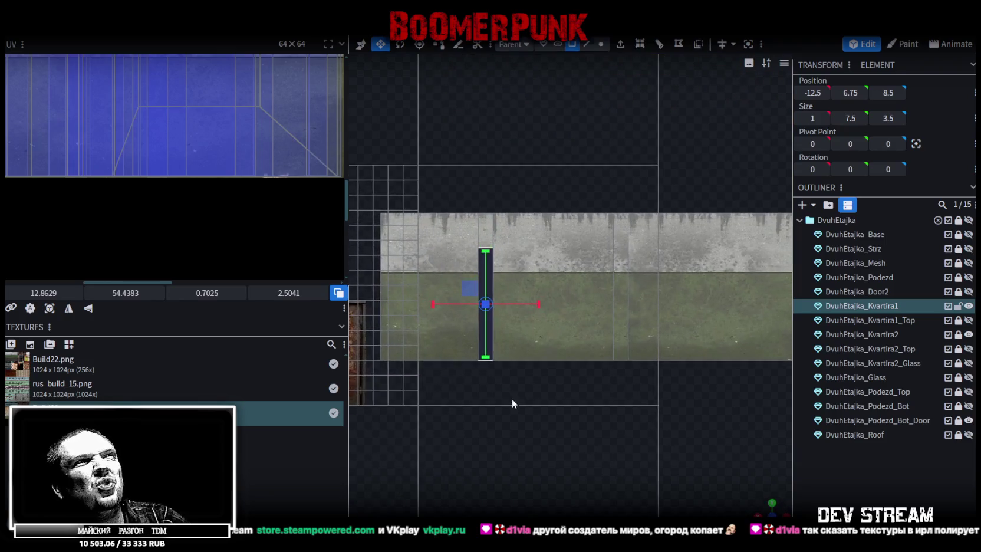
{"action": "left_click", "coordinate": [49, 308]}
{"action": "scroll", "coordinate": [138, 177], "scroll_direction": "down", "scroll_amount": 3}
{"action": "scroll", "coordinate": [118, 151], "scroll_direction": "up", "scroll_amount": 3}
{"action": "scroll", "coordinate": [118, 150], "scroll_direction": "up", "scroll_amount": 3}
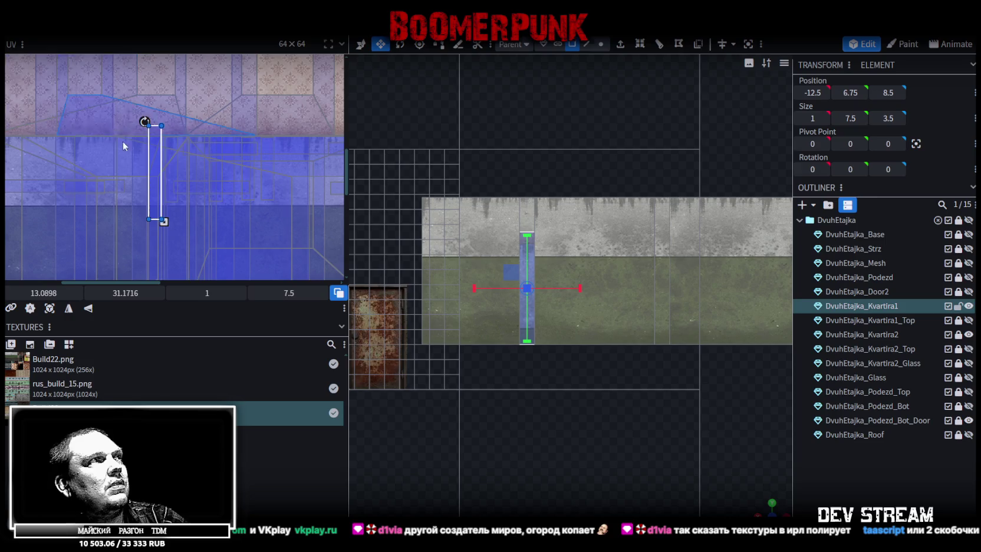
Move the face's UV area left and down to about 9.7523, 35.2278
{"action": "left_click_drag", "start_coordinate": [154, 166], "coordinate": [121, 208]}
{"action": "scroll", "coordinate": [171, 195], "scroll_direction": "up", "scroll_amount": 3}
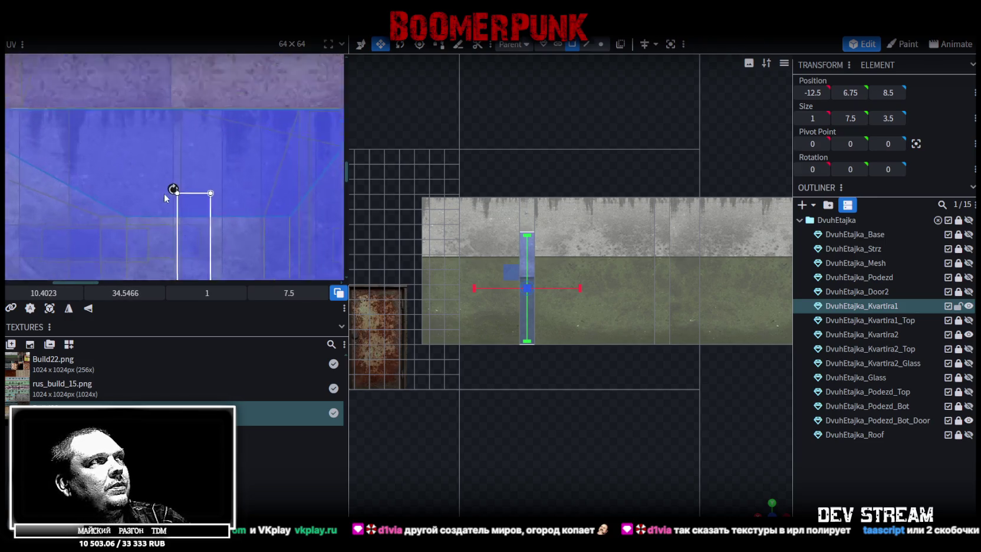
{"action": "scroll", "coordinate": [201, 209], "scroll_direction": "up", "scroll_amount": 2}
{"action": "left_click_drag", "start_coordinate": [201, 209], "coordinate": [164, 247]}
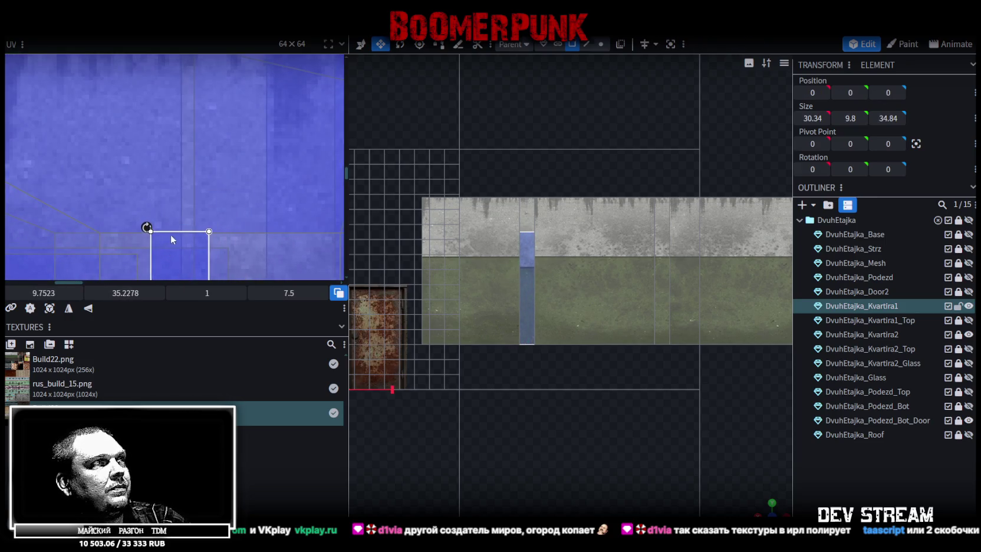
{"action": "scroll", "coordinate": [171, 233], "scroll_direction": "down", "scroll_amount": 3}
{"action": "scroll", "coordinate": [223, 218], "scroll_direction": "down", "scroll_amount": 2}
{"action": "scroll", "coordinate": [197, 128], "scroll_direction": "up", "scroll_amount": 3}
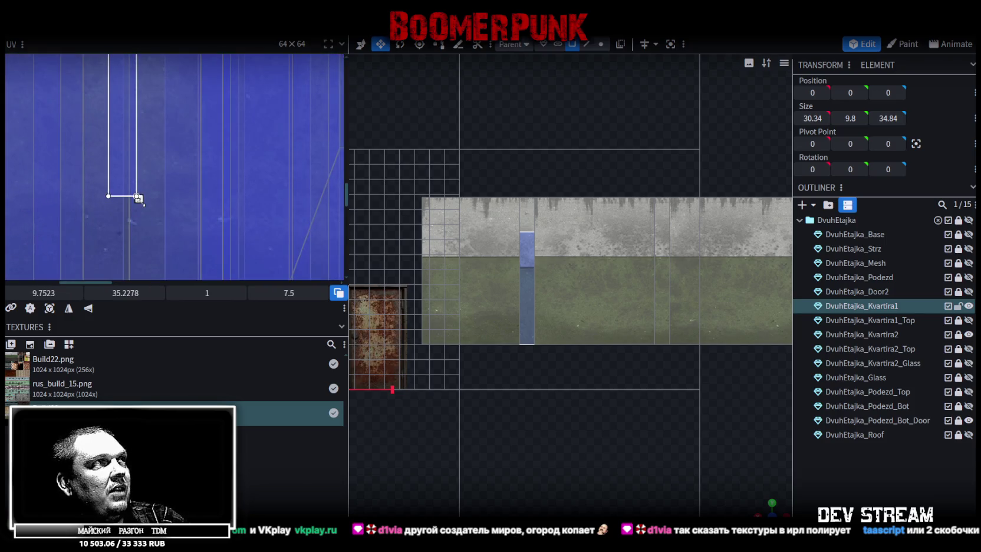
Resize the UV area to 1.4937 × 10.575
{"action": "left_click_drag", "start_coordinate": [139, 199], "coordinate": [161, 219]}
{"action": "scroll", "coordinate": [238, 146], "scroll_direction": "up", "scroll_amount": 2}
{"action": "scroll", "coordinate": [194, 231], "scroll_direction": "up", "scroll_amount": 2}
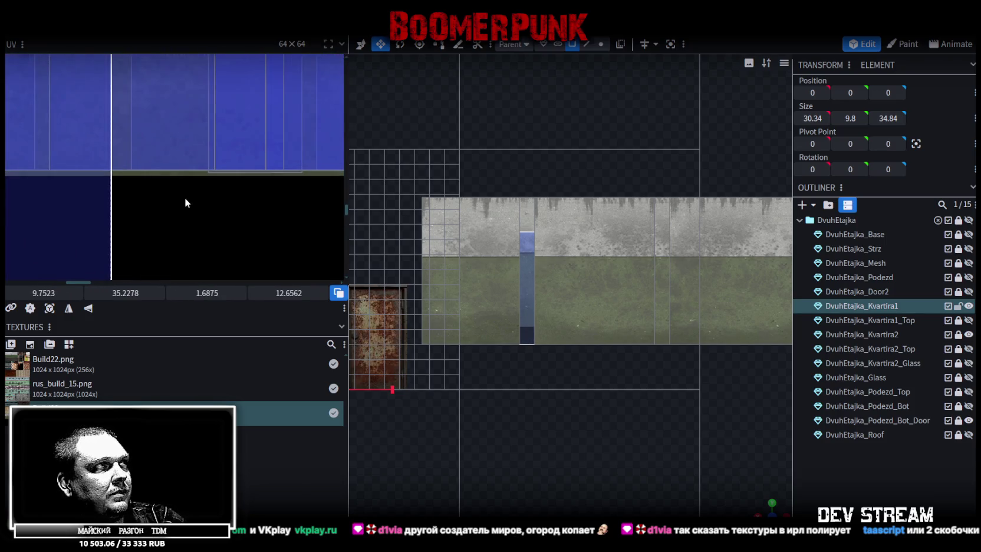
{"action": "scroll", "coordinate": [184, 195], "scroll_direction": "down", "scroll_amount": 3}
{"action": "left_click_drag", "start_coordinate": [207, 270], "coordinate": [198, 264]}
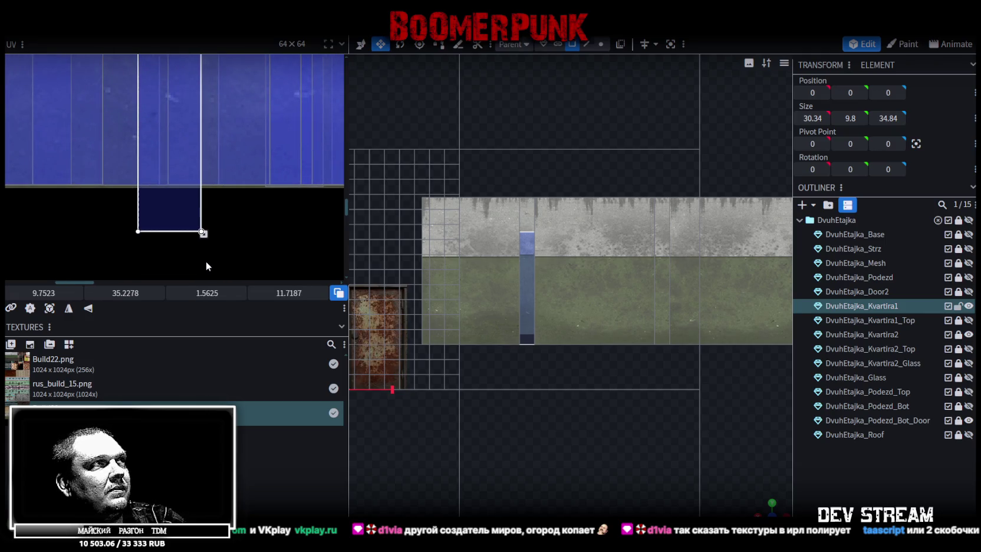
{"action": "scroll", "coordinate": [197, 185], "scroll_direction": "up", "scroll_amount": 3}
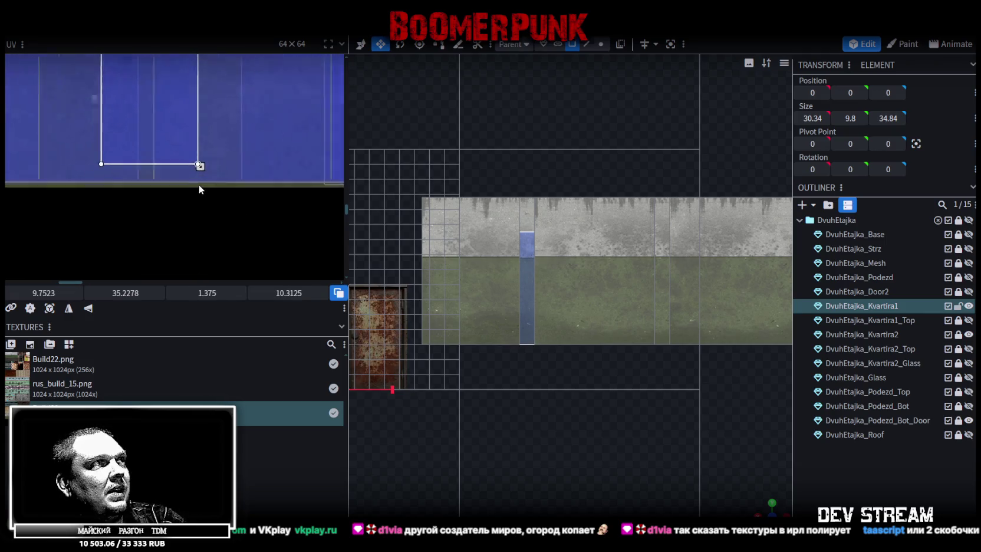
{"action": "left_click_drag", "start_coordinate": [197, 163], "coordinate": [210, 181]}
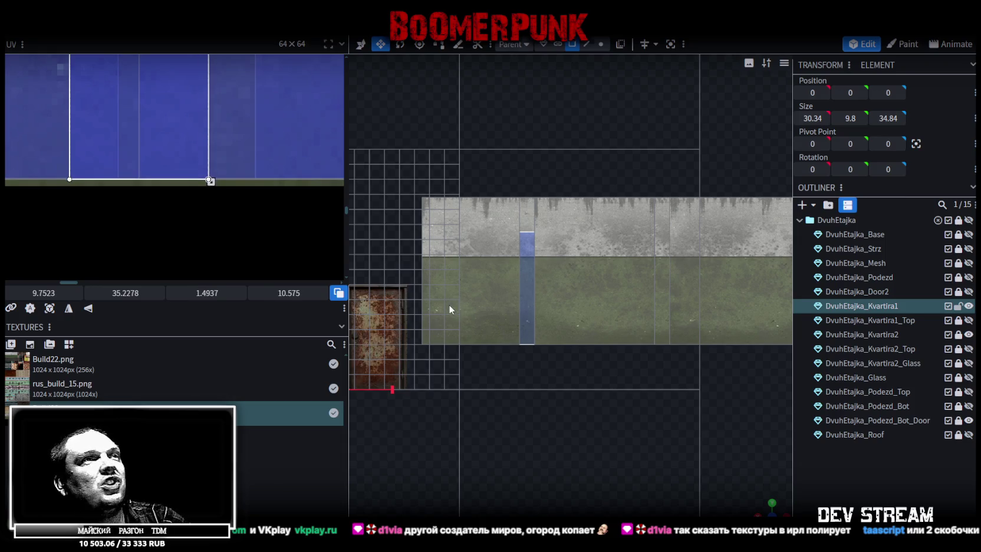
{"action": "left_click_drag", "start_coordinate": [764, 507], "coordinate": [548, 416]}
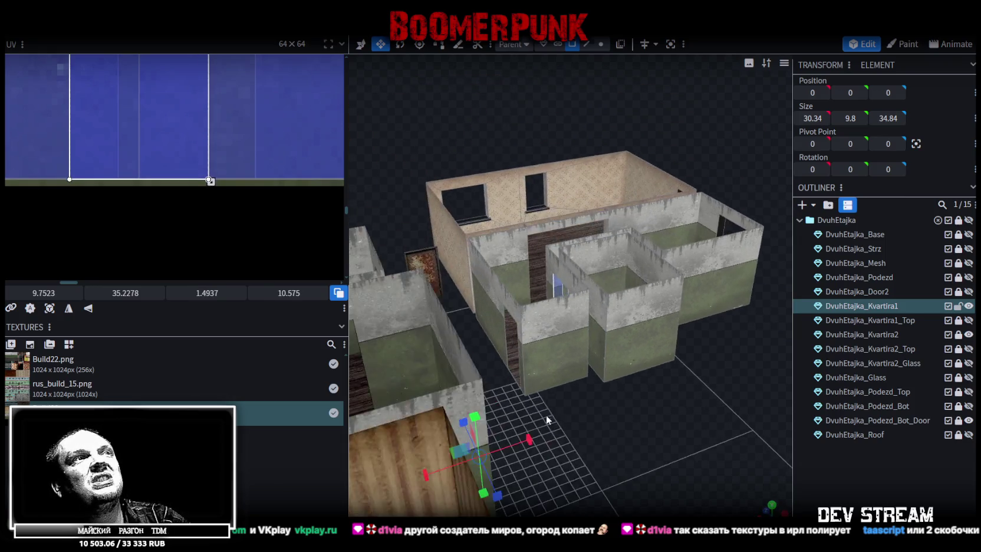
{"action": "scroll", "coordinate": [543, 443], "scroll_direction": "up", "scroll_amount": 3}
{"action": "scroll", "coordinate": [552, 326], "scroll_direction": "up", "scroll_amount": 3}
Shift the glass pane's UV area right to U 12.9398, then select the window cube
{"action": "left_click", "coordinate": [548, 293]}
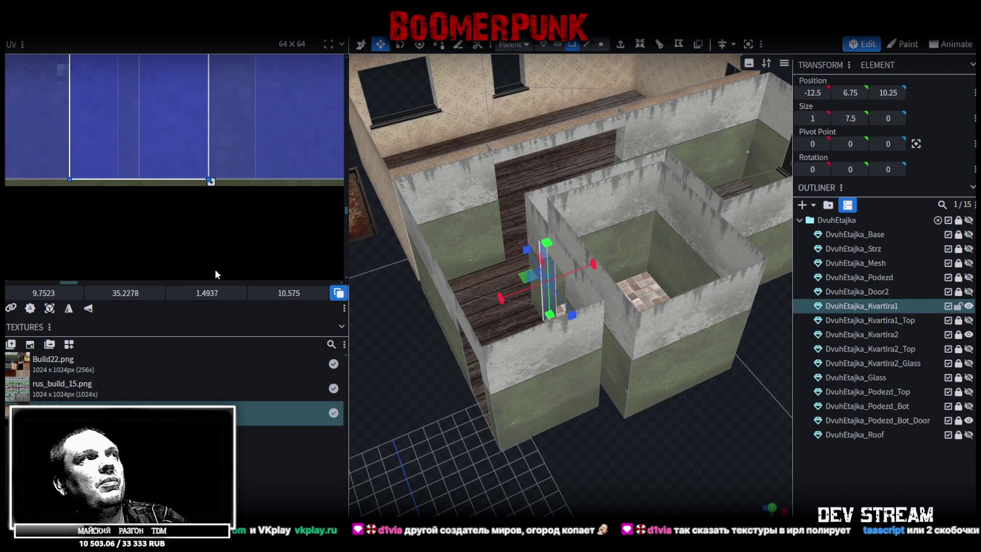
{"action": "scroll", "coordinate": [206, 247], "scroll_direction": "down", "scroll_amount": 3}
{"action": "scroll", "coordinate": [204, 241], "scroll_direction": "down", "scroll_amount": 2}
{"action": "left_click_drag", "start_coordinate": [175, 75], "coordinate": [243, 75]}
{"action": "mouse_move", "coordinate": [670, 444]}
{"action": "left_mouse_down"}
{"action": "mouse_move", "coordinate": [531, 452]}
{"action": "mouse_move", "coordinate": [545, 448]}
{"action": "mouse_move", "coordinate": [487, 402]}
{"action": "mouse_move", "coordinate": [565, 394]}
{"action": "mouse_move", "coordinate": [651, 431]}
{"action": "mouse_move", "coordinate": [462, 412]}
{"action": "mouse_move", "coordinate": [468, 323]}
{"action": "mouse_move", "coordinate": [498, 457]}
{"action": "mouse_move", "coordinate": [402, 471]}
{"action": "mouse_move", "coordinate": [524, 498]}
{"action": "mouse_move", "coordinate": [518, 476]}
{"action": "left_mouse_up"}
{"action": "left_click", "coordinate": [457, 300]}
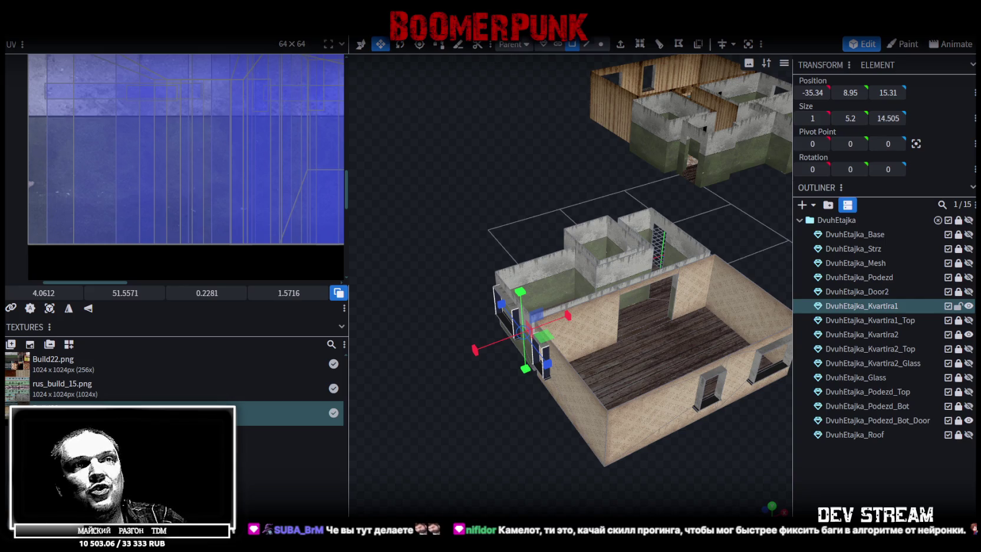
Project the window cube's face UVs from the numpad front view
{"action": "key", "text": "KP_1"}
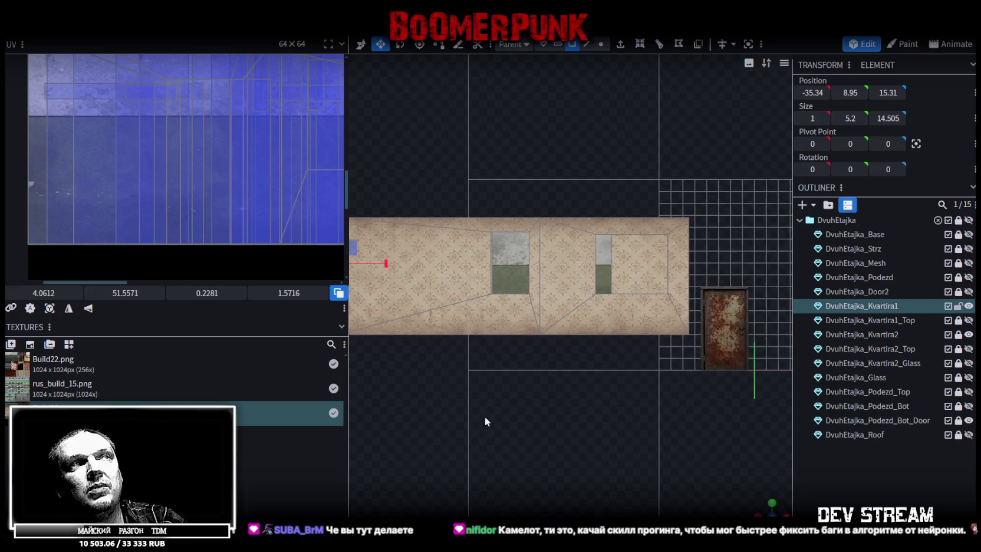
{"action": "left_click", "coordinate": [49, 308]}
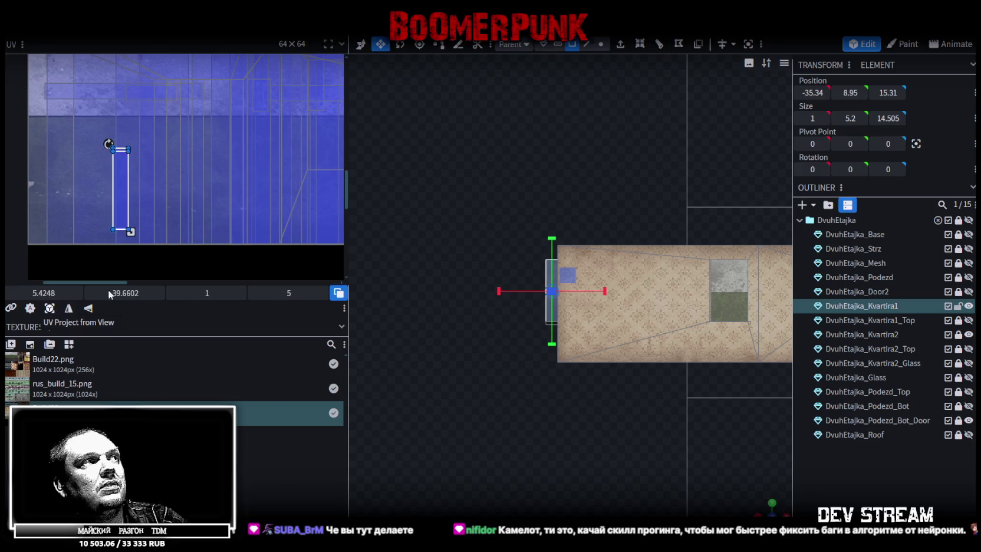
{"action": "scroll", "coordinate": [179, 172], "scroll_direction": "up", "scroll_amount": 1}
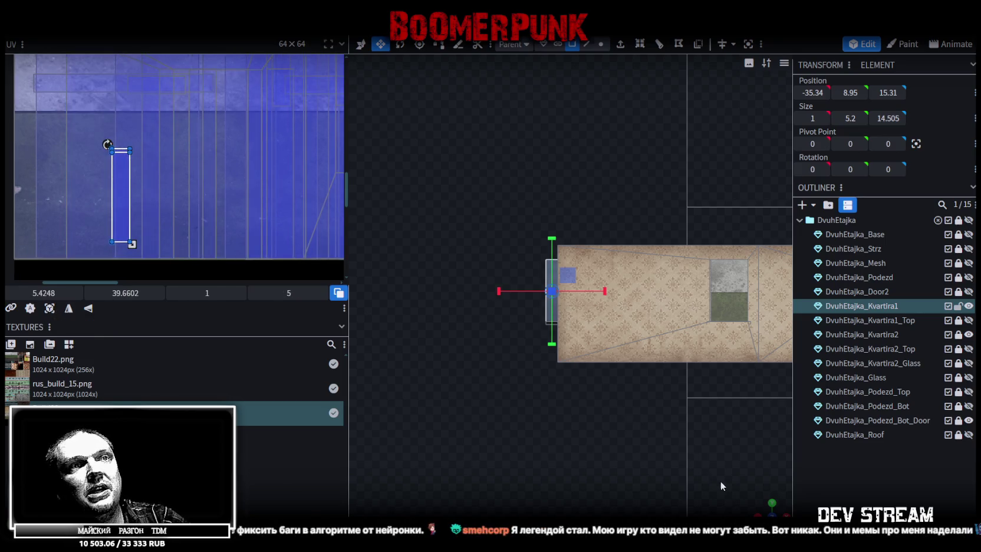
{"action": "mouse_move", "coordinate": [656, 456]}
{"action": "left_mouse_down"}
{"action": "mouse_move", "coordinate": [398, 412]}
{"action": "mouse_move", "coordinate": [622, 191]}
{"action": "left_mouse_up"}
{"action": "scroll", "coordinate": [559, 456], "scroll_direction": "up", "scroll_amount": 3}
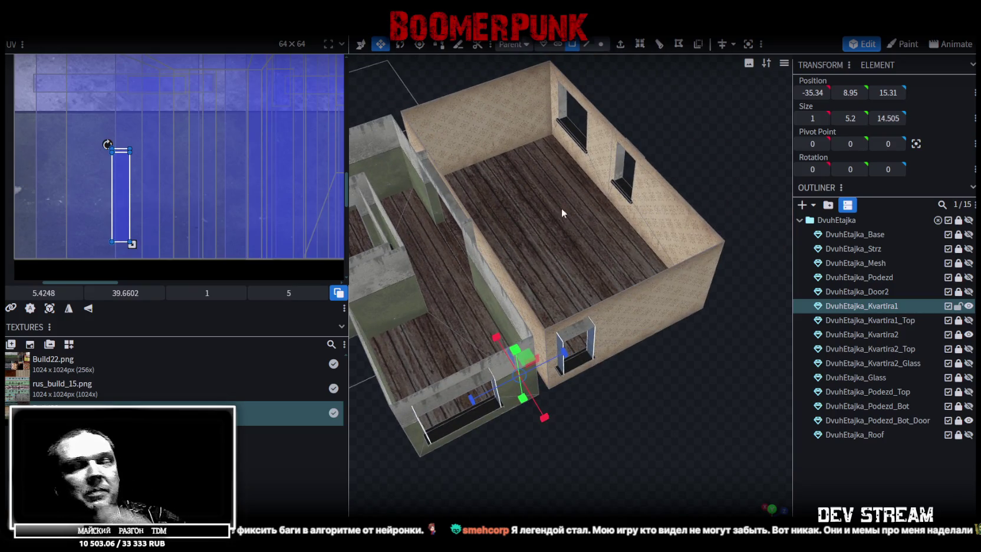
{"action": "mouse_move", "coordinate": [533, 319]}
{"action": "left_mouse_down"}
{"action": "mouse_move", "coordinate": [551, 299]}
{"action": "mouse_move", "coordinate": [546, 309]}
{"action": "left_mouse_up"}
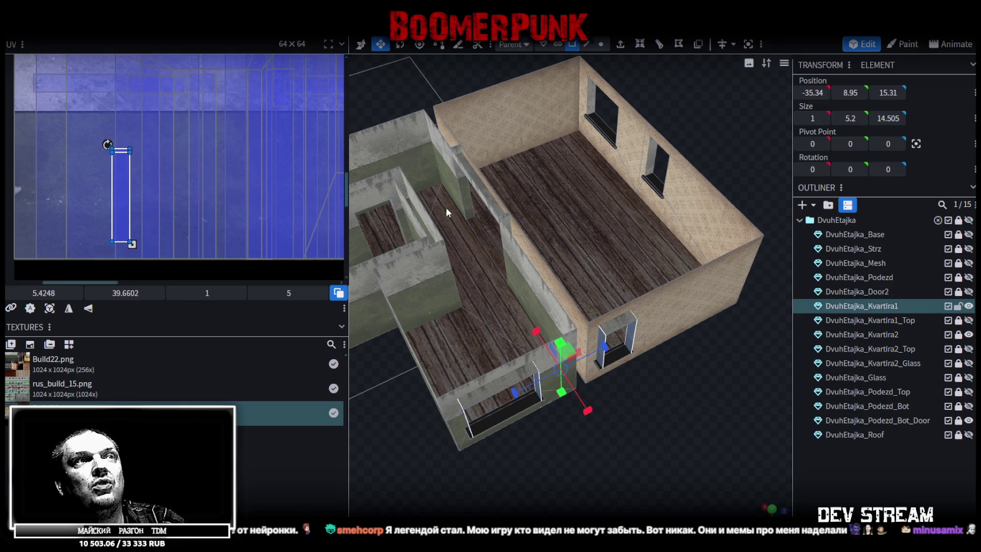
{"action": "scroll", "coordinate": [193, 165], "scroll_direction": "down", "scroll_amount": 1}
{"action": "scroll", "coordinate": [158, 154], "scroll_direction": "down", "scroll_amount": 1}
{"action": "scroll", "coordinate": [159, 177], "scroll_direction": "down", "scroll_amount": 1}
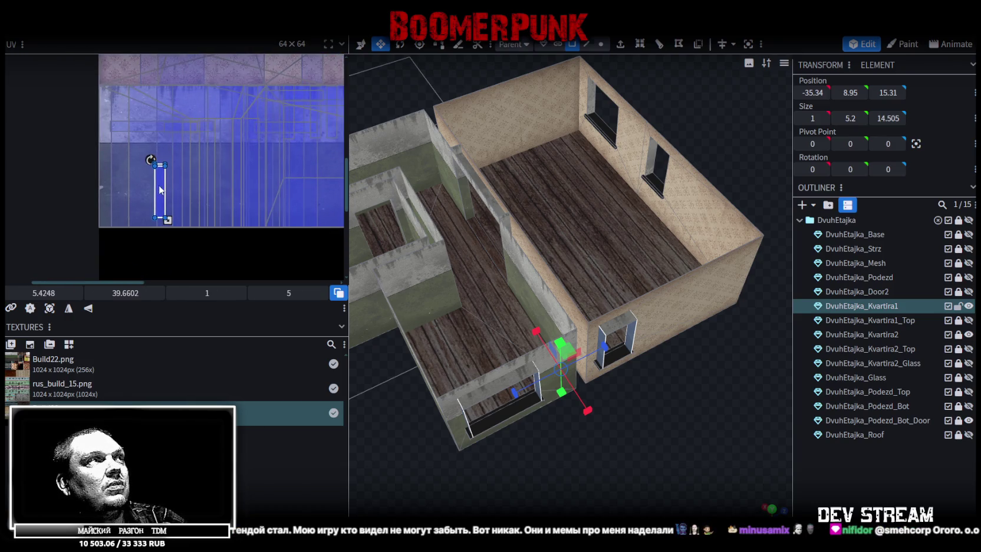
Rotate the UV into a horizontal 5 × 1 strip and move it to 12.0873, 35.3852
{"action": "right_click", "coordinate": [157, 186]}
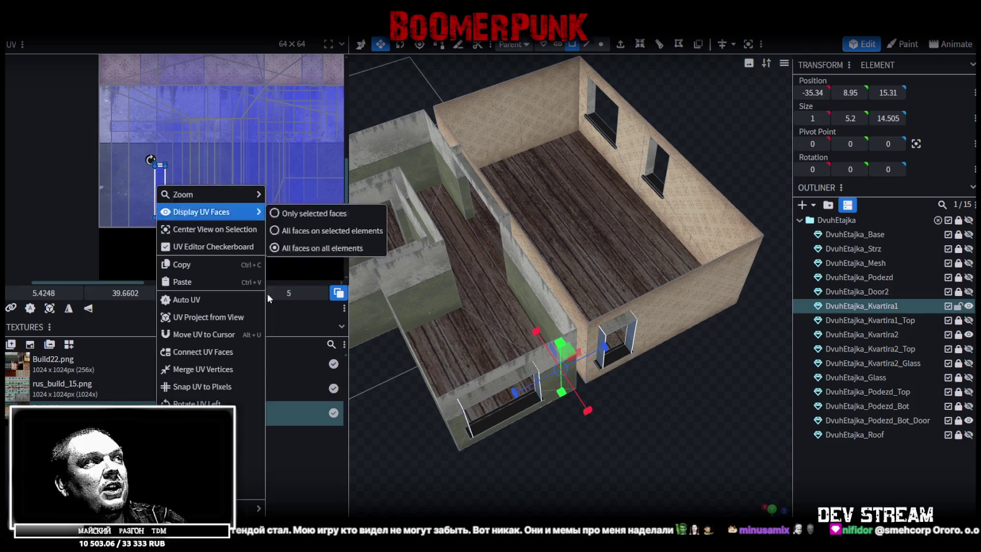
{"action": "left_click", "coordinate": [200, 403]}
{"action": "mouse_move", "coordinate": [177, 192]}
{"action": "left_mouse_down"}
{"action": "mouse_move", "coordinate": [286, 126]}
{"action": "mouse_move", "coordinate": [264, 127]}
{"action": "left_mouse_up"}
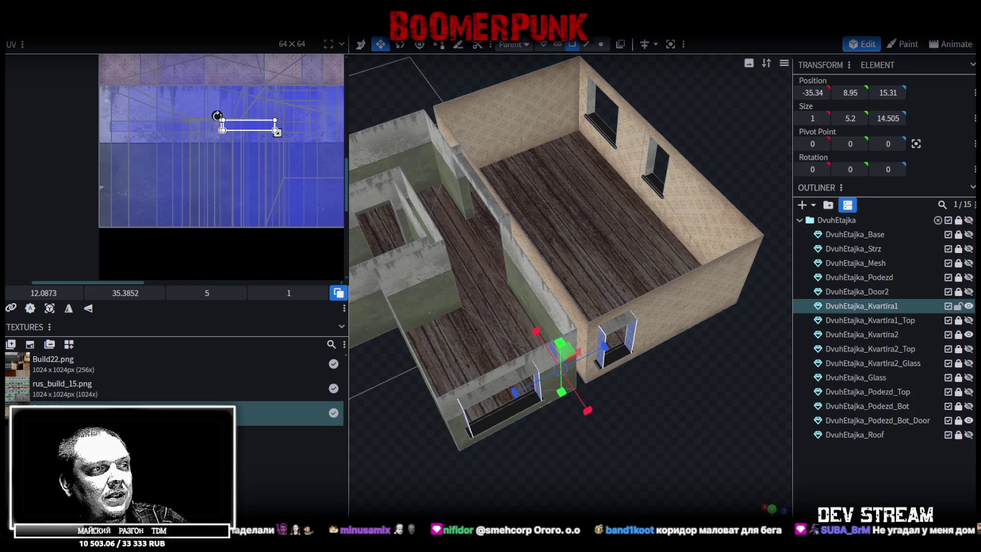
{"action": "key", "text": "alt+Tab"}
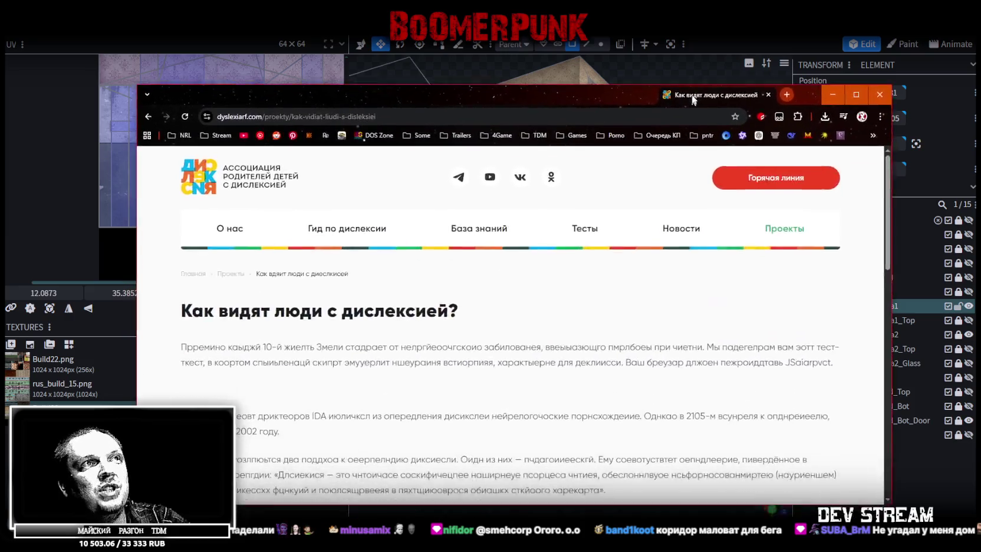
Maximize Chrome and read through the scrambled-text dyslexia article, then return to Blockbench
{"action": "scroll", "coordinate": [772, 334], "scroll_direction": "down", "scroll_amount": 5}
{"action": "key", "text": "super+Up"}
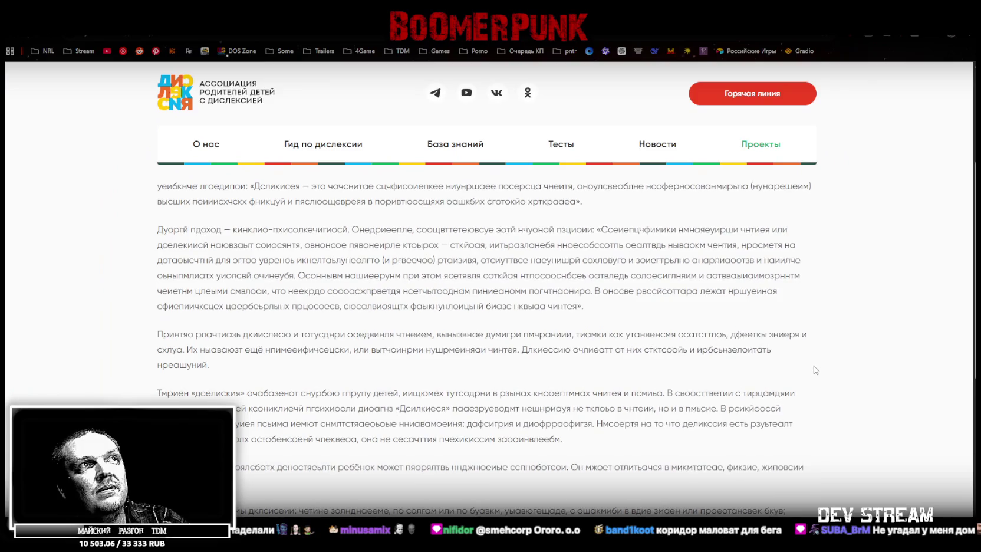
{"action": "scroll", "coordinate": [811, 365], "scroll_direction": "up", "scroll_amount": 1}
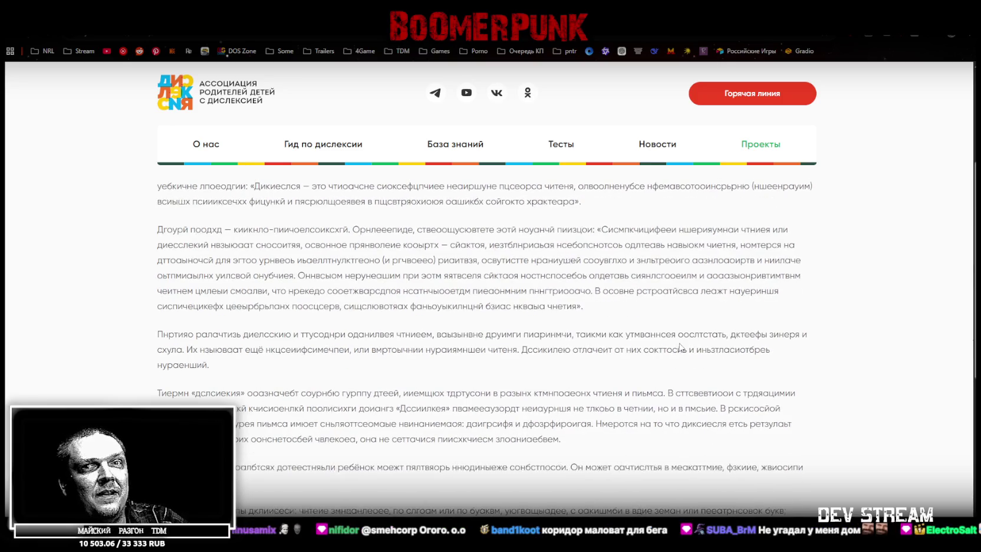
{"action": "scroll", "coordinate": [684, 348], "scroll_direction": "up", "scroll_amount": 1}
{"action": "scroll", "coordinate": [681, 346], "scroll_direction": "down", "scroll_amount": 1}
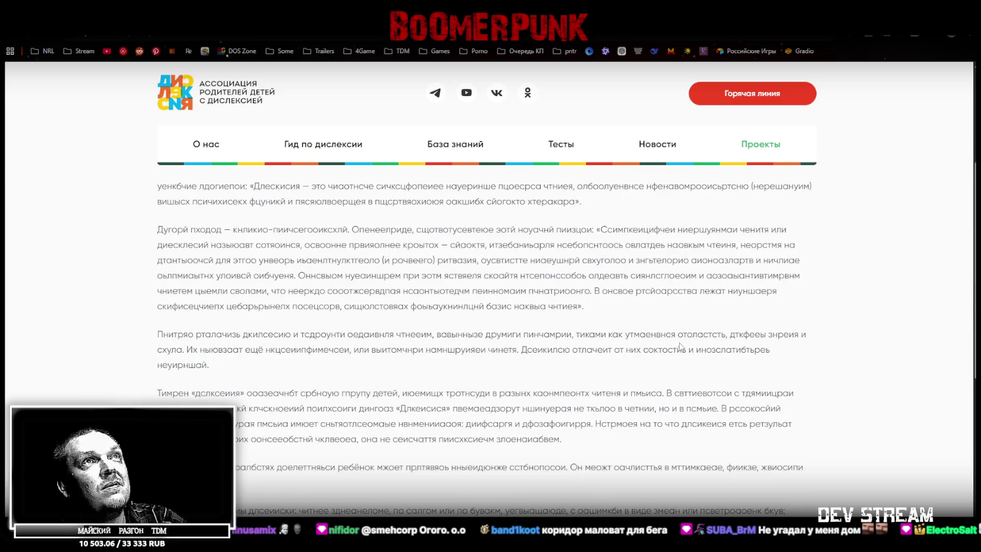
{"action": "scroll", "coordinate": [680, 347], "scroll_direction": "up", "scroll_amount": 1}
{"action": "scroll", "coordinate": [752, 318], "scroll_direction": "down", "scroll_amount": 1}
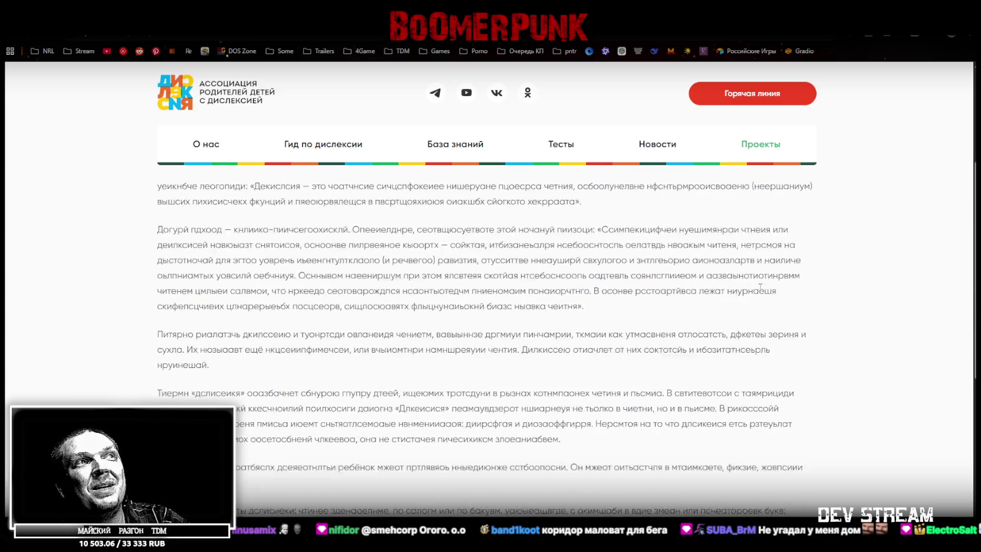
{"action": "scroll", "coordinate": [760, 287], "scroll_direction": "up", "scroll_amount": 1}
{"action": "scroll", "coordinate": [786, 362], "scroll_direction": "down", "scroll_amount": 1}
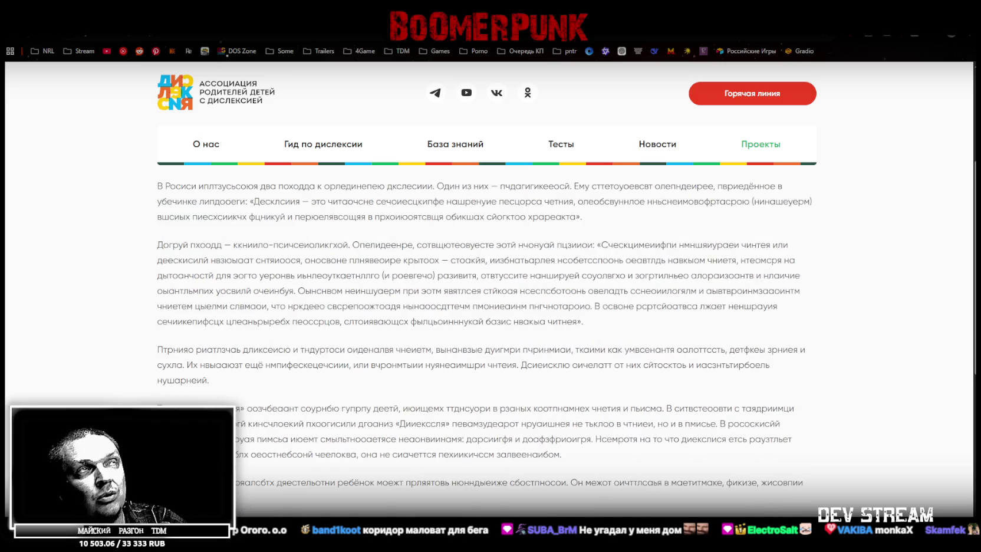
{"action": "key", "text": "alt+Tab"}
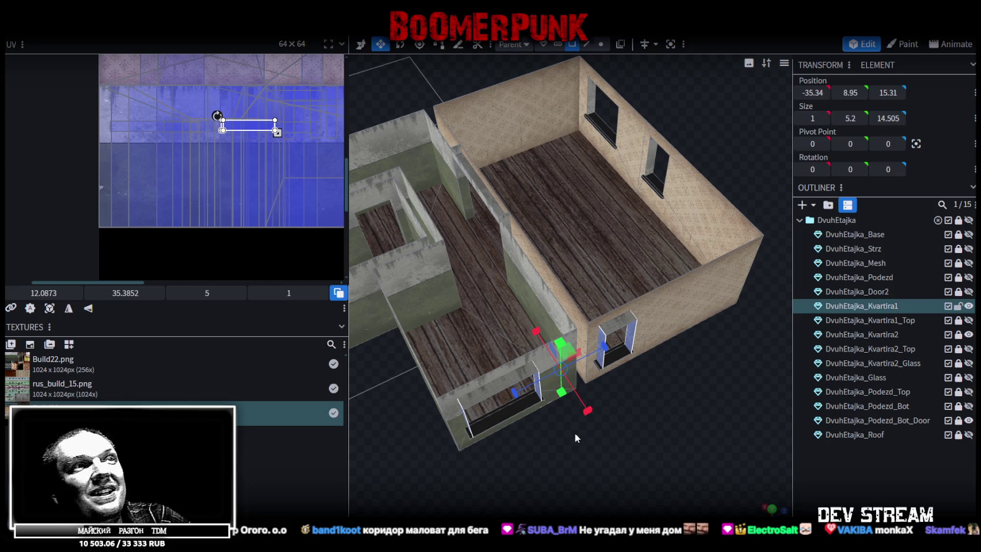
Select the window jamb faces and window panels of DvuhEtajka_Kvartira1
{"action": "mouse_move", "coordinate": [524, 474]}
{"action": "left_mouse_down"}
{"action": "mouse_move", "coordinate": [584, 414]}
{"action": "mouse_move", "coordinate": [571, 425]}
{"action": "left_mouse_up"}
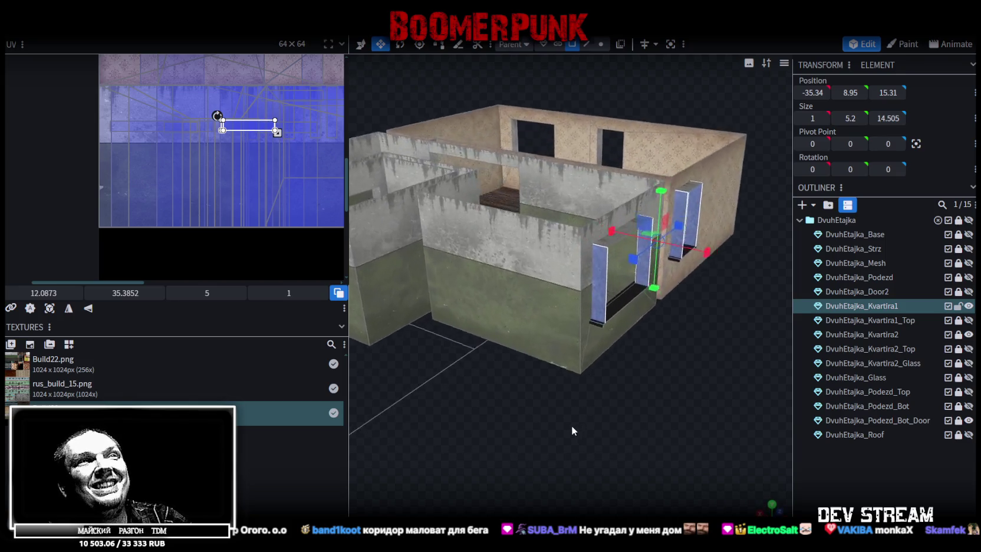
{"action": "scroll", "coordinate": [571, 426], "scroll_direction": "up", "scroll_amount": 3}
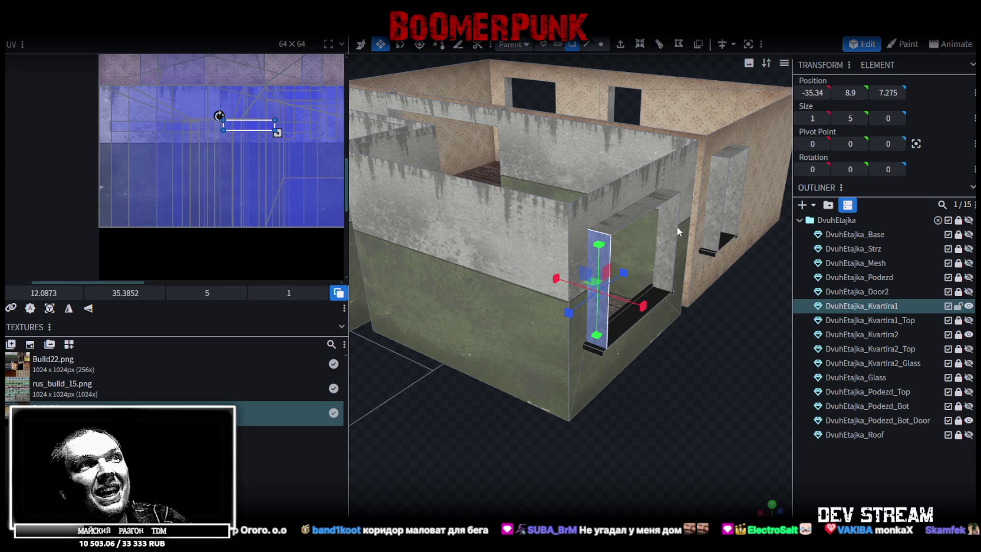
{"action": "left_click", "coordinate": [668, 229], "text": "shift"}
{"action": "left_click", "coordinate": [711, 203], "text": "shift"}
{"action": "left_click", "coordinate": [733, 189], "text": "shift"}
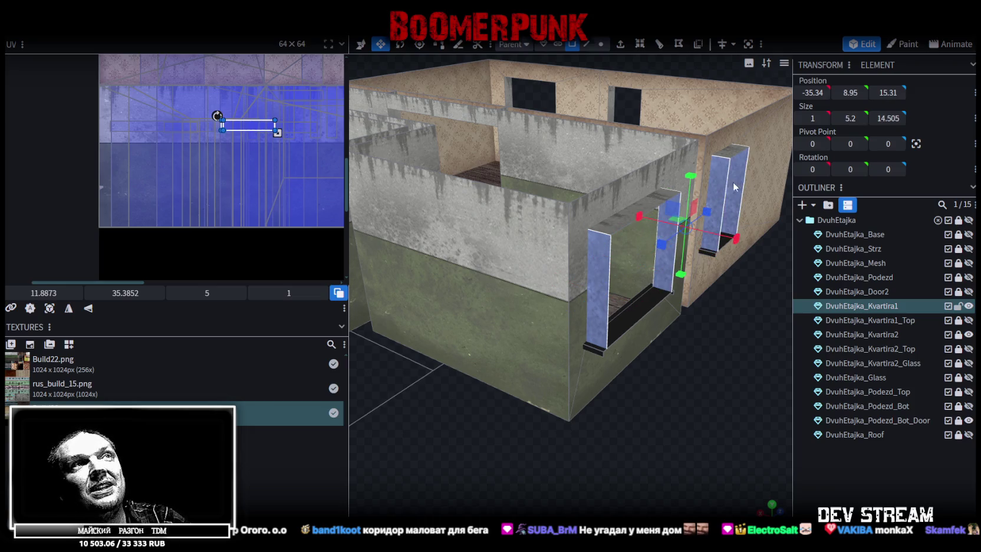
{"action": "scroll", "coordinate": [675, 399], "scroll_direction": "down", "scroll_amount": 2}
{"action": "scroll", "coordinate": [298, 156], "scroll_direction": "up", "scroll_amount": 1}
{"action": "mouse_move", "coordinate": [531, 295]}
{"action": "left_mouse_down"}
{"action": "mouse_move", "coordinate": [627, 381]}
{"action": "mouse_move", "coordinate": [533, 379]}
{"action": "left_mouse_up"}
{"action": "scroll", "coordinate": [489, 384], "scroll_direction": "up", "scroll_amount": 5}
{"action": "scroll", "coordinate": [490, 384], "scroll_direction": "down", "scroll_amount": 5}
{"action": "scroll", "coordinate": [446, 407], "scroll_direction": "up", "scroll_amount": 4}
{"action": "mouse_move", "coordinate": [446, 407]}
{"action": "left_mouse_down"}
{"action": "mouse_move", "coordinate": [676, 399]}
{"action": "mouse_move", "coordinate": [498, 385]}
{"action": "left_mouse_up"}
{"action": "scroll", "coordinate": [492, 398], "scroll_direction": "down", "scroll_amount": 3}
{"action": "scroll", "coordinate": [587, 389], "scroll_direction": "down", "scroll_amount": 3}
{"action": "scroll", "coordinate": [498, 385], "scroll_direction": "up", "scroll_amount": 3}
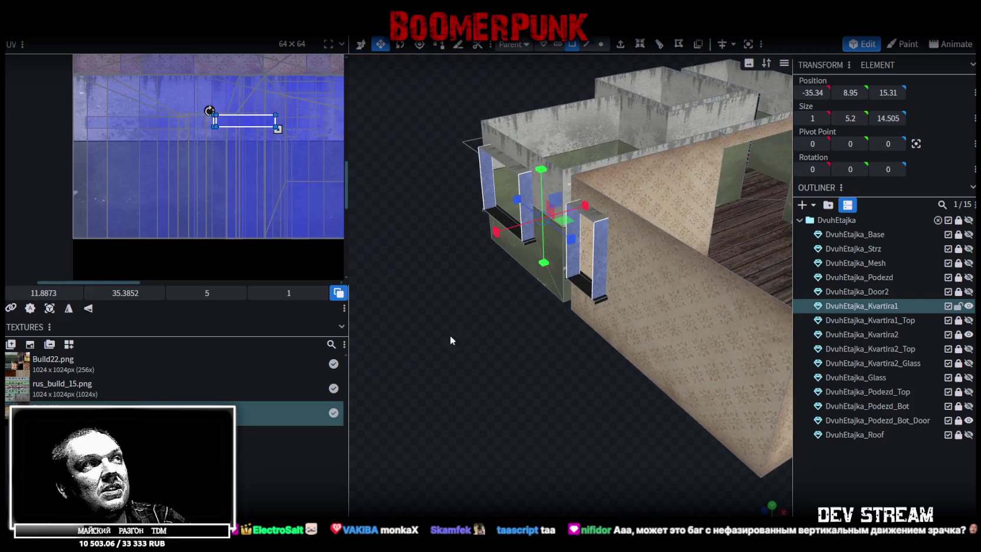
{"action": "left_click_drag", "start_coordinate": [450, 337], "coordinate": [488, 355]}
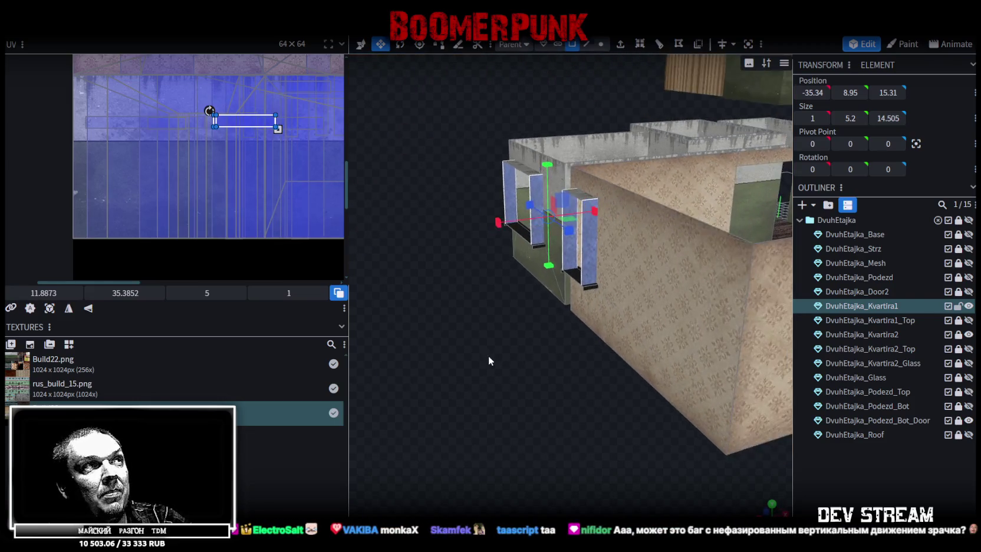
In front view, turn their UV into an upright 1 × 5 strip and shift it down-right
{"action": "right_click", "coordinate": [247, 127]}
{"action": "left_click_drag", "start_coordinate": [517, 380], "coordinate": [511, 377]}
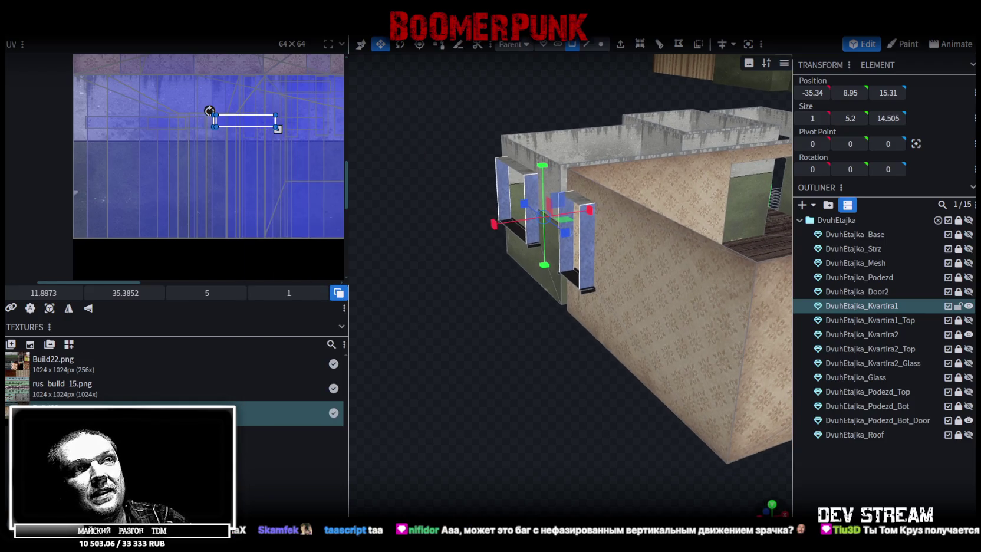
{"action": "key", "text": "KP_1"}
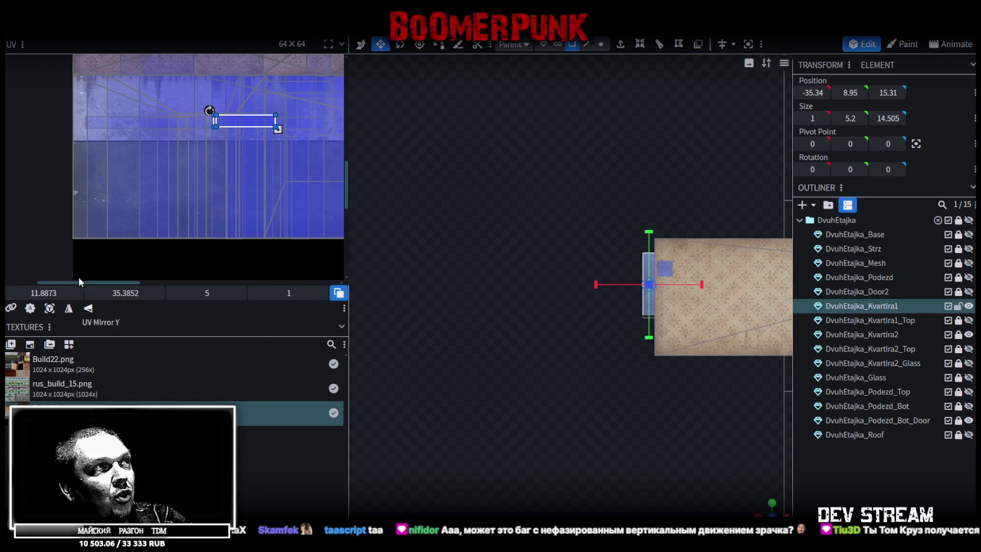
{"action": "left_click", "coordinate": [49, 308]}
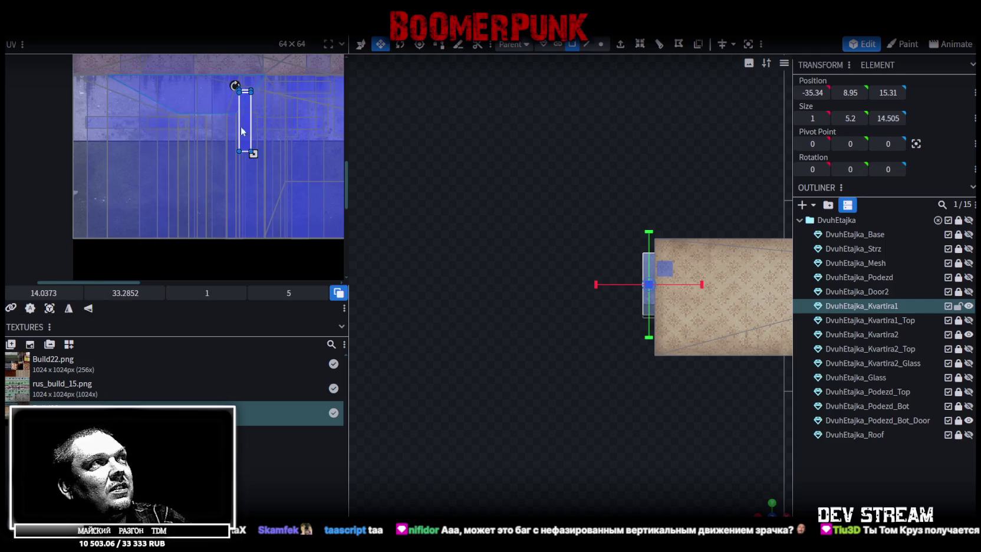
{"action": "mouse_move", "coordinate": [744, 491]}
{"action": "left_mouse_down"}
{"action": "mouse_move", "coordinate": [503, 358]}
{"action": "mouse_move", "coordinate": [391, 382]}
{"action": "mouse_move", "coordinate": [506, 325]}
{"action": "mouse_move", "coordinate": [404, 332]}
{"action": "left_mouse_up"}
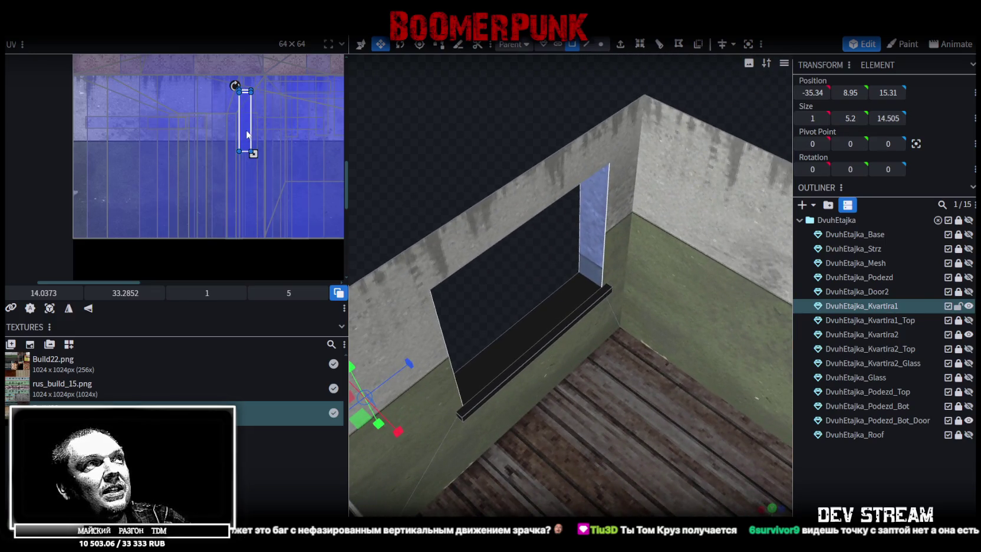
{"action": "left_click_drag", "start_coordinate": [247, 134], "coordinate": [263, 152]}
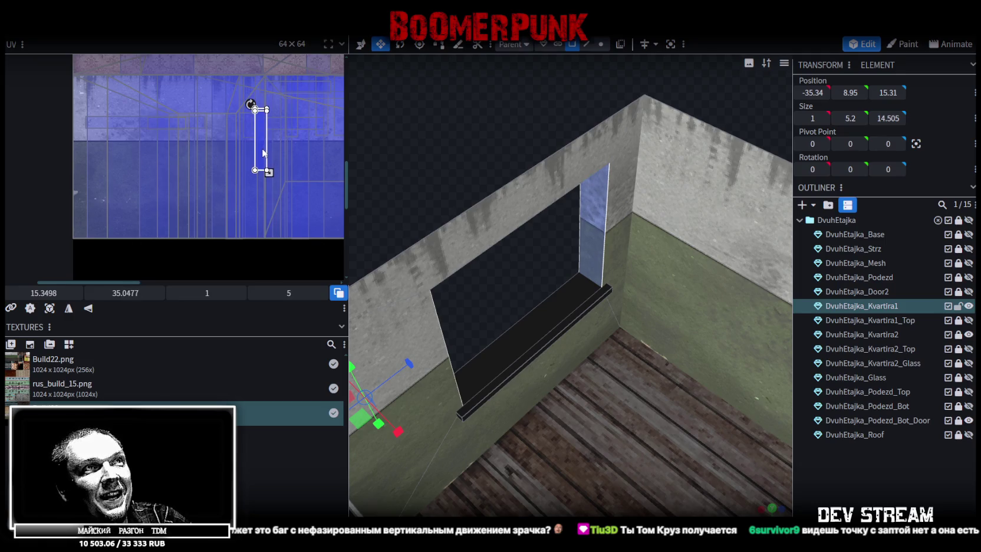
Select the window-side face and set its UV strip to U 18.04
{"action": "left_click", "coordinate": [592, 244]}
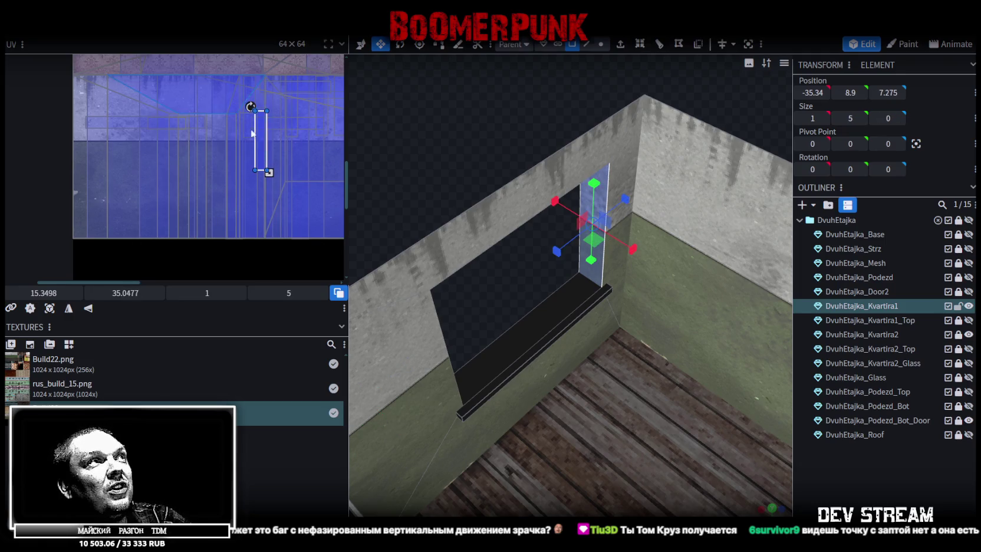
{"action": "left_click_drag", "start_coordinate": [261, 142], "coordinate": [313, 148]}
{"action": "left_click_drag", "start_coordinate": [448, 154], "coordinate": [443, 121]}
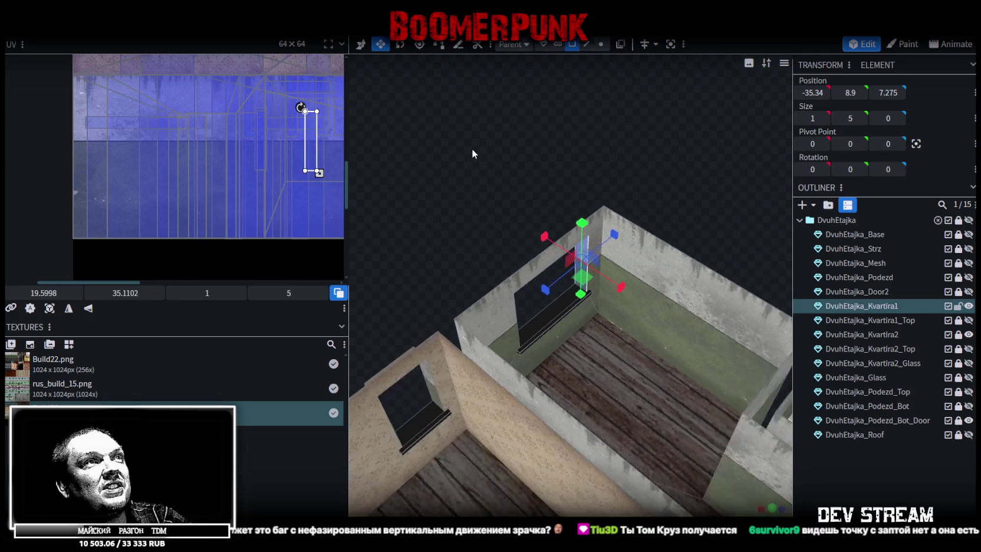
{"action": "key", "text": "ctrl+z"}
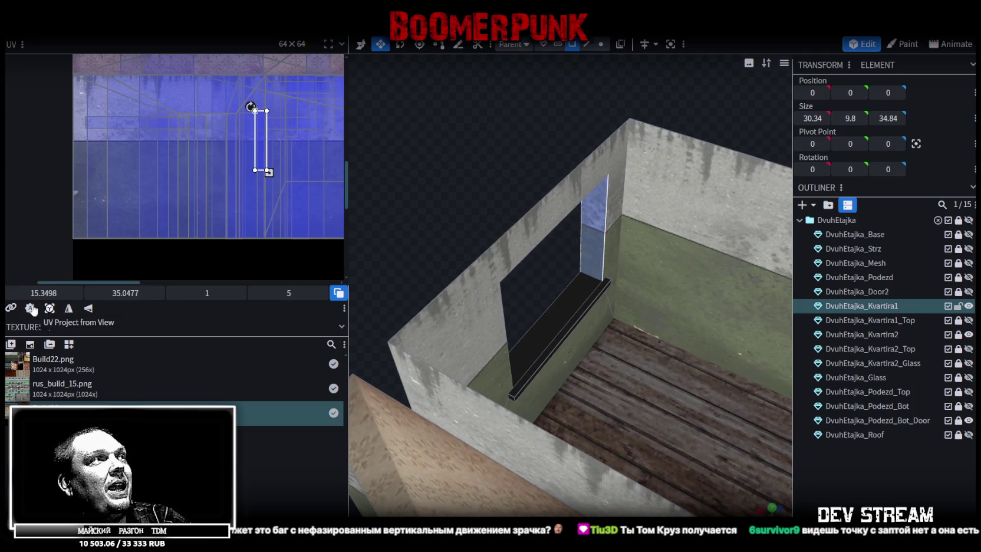
{"action": "left_click_drag", "start_coordinate": [44, 293], "coordinate": [67, 293]}
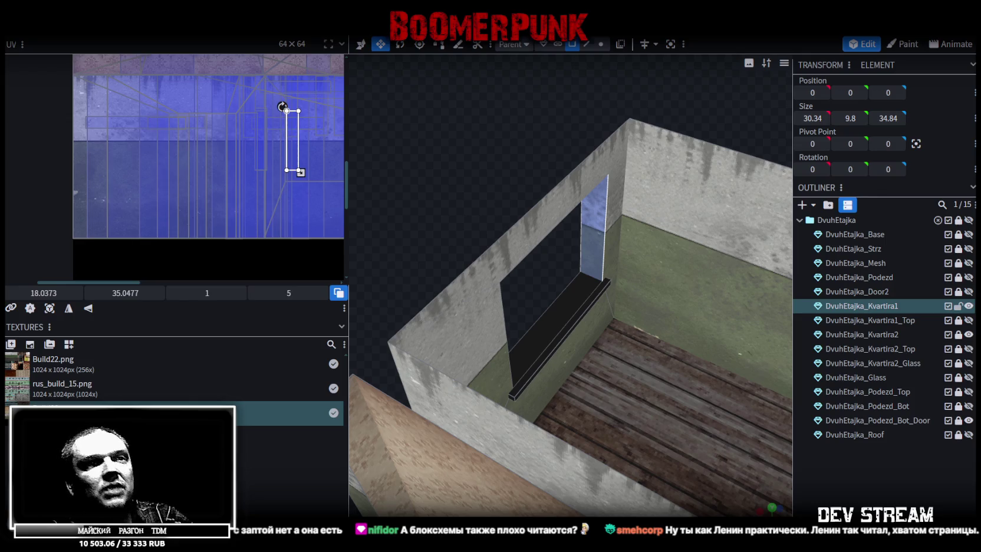
Switch to the Chrome window playing the YouTube video
{"action": "key", "text": "alt+Tab"}
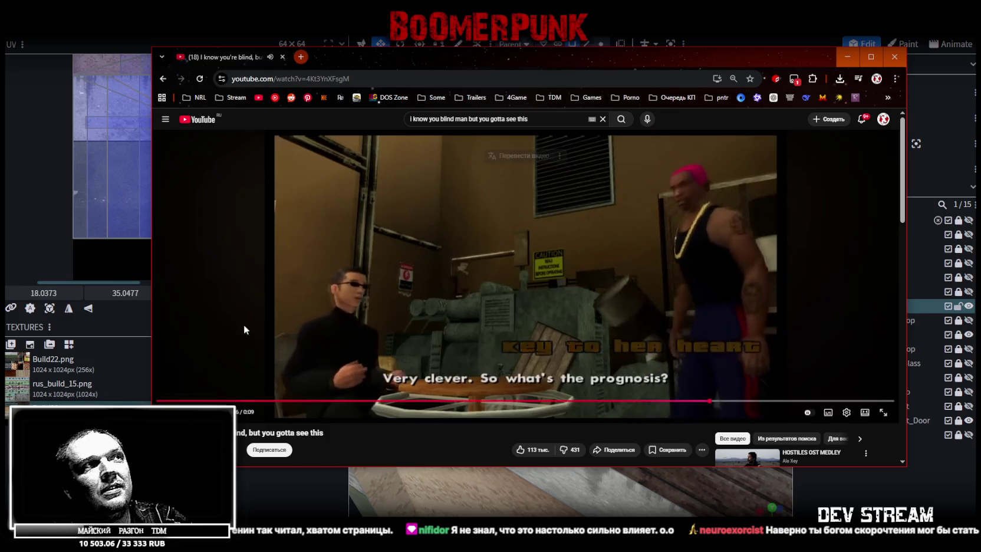
Pause the YouTube video, rewind it to 0:00, and switch back to Blockbench
{"action": "left_click", "coordinate": [189, 326]}
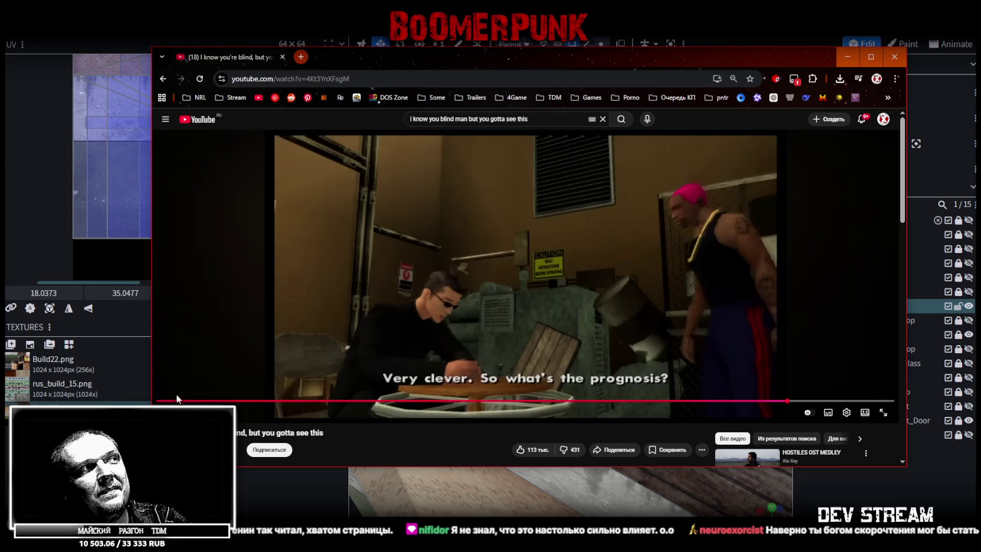
{"action": "left_click_drag", "start_coordinate": [177, 398], "coordinate": [168, 402]}
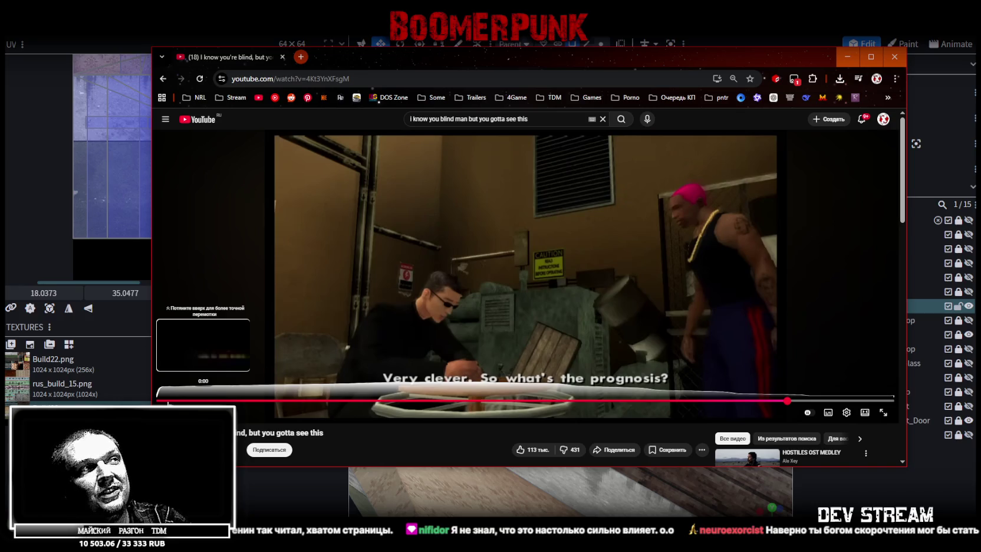
{"action": "left_click_drag", "start_coordinate": [168, 403], "coordinate": [167, 401]}
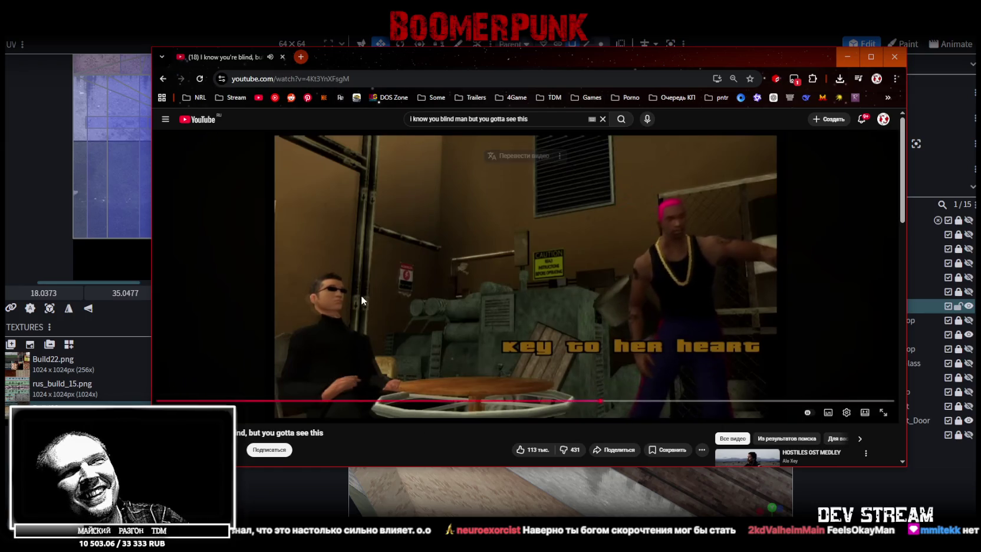
{"action": "left_click", "coordinate": [416, 269]}
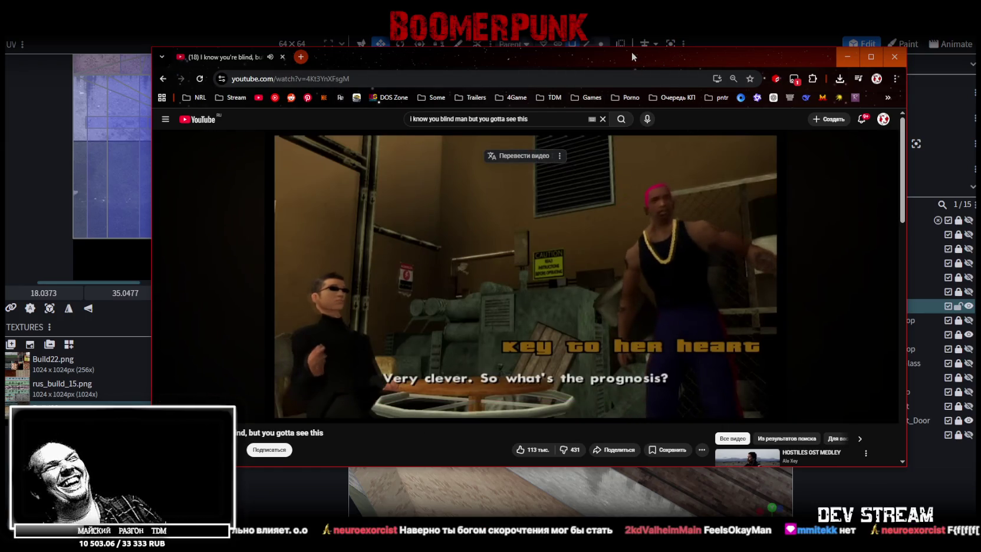
{"action": "key", "text": "alt+Tab"}
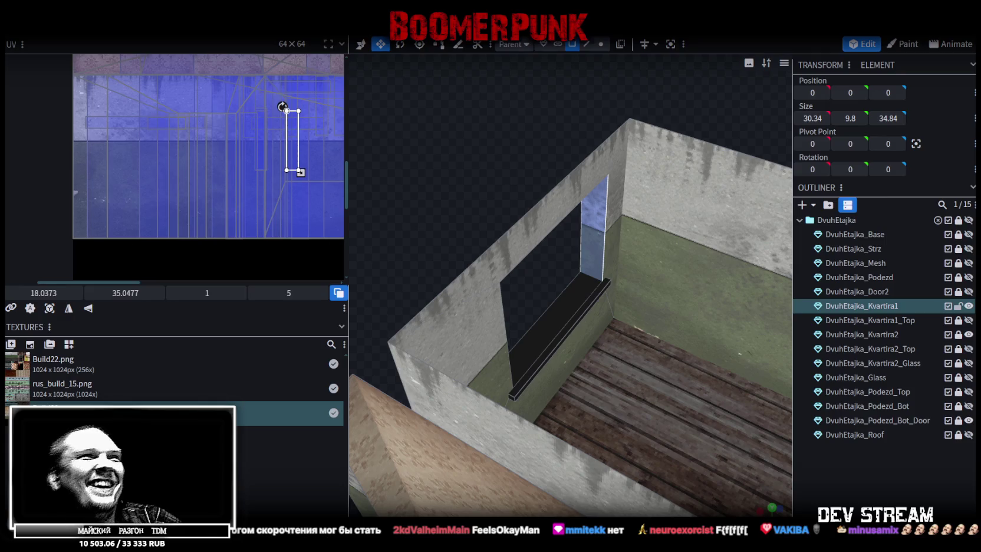
Select the Kvartira1 window-side face and slide its UV area left on the texture
{"action": "mouse_move", "coordinate": [548, 278]}
{"action": "left_mouse_down"}
{"action": "mouse_move", "coordinate": [502, 230]}
{"action": "mouse_move", "coordinate": [778, 239]}
{"action": "mouse_move", "coordinate": [623, 344]}
{"action": "mouse_move", "coordinate": [682, 274]}
{"action": "left_mouse_up"}
{"action": "left_click", "coordinate": [484, 277]}
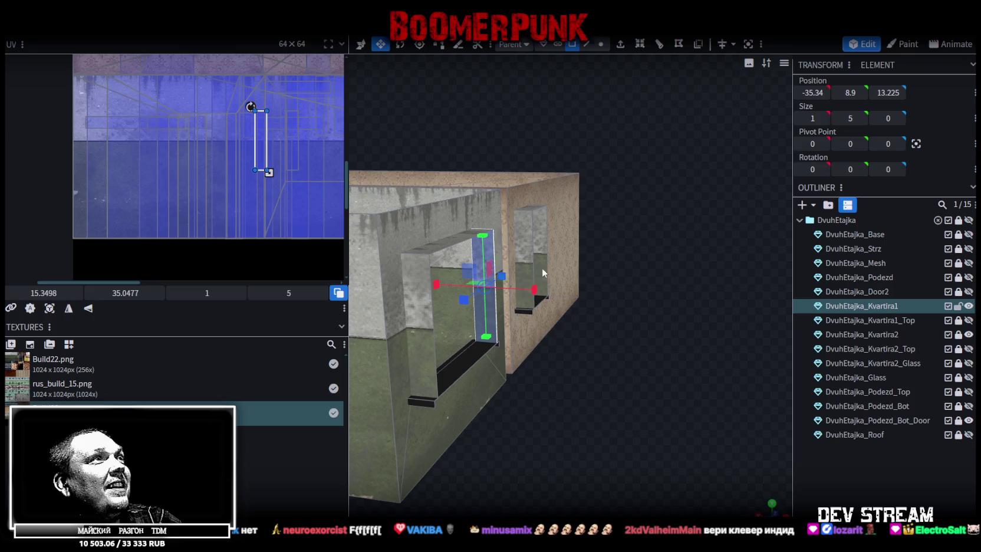
{"action": "left_click", "coordinate": [530, 253]}
{"action": "left_click", "coordinate": [554, 226], "text": "shift"}
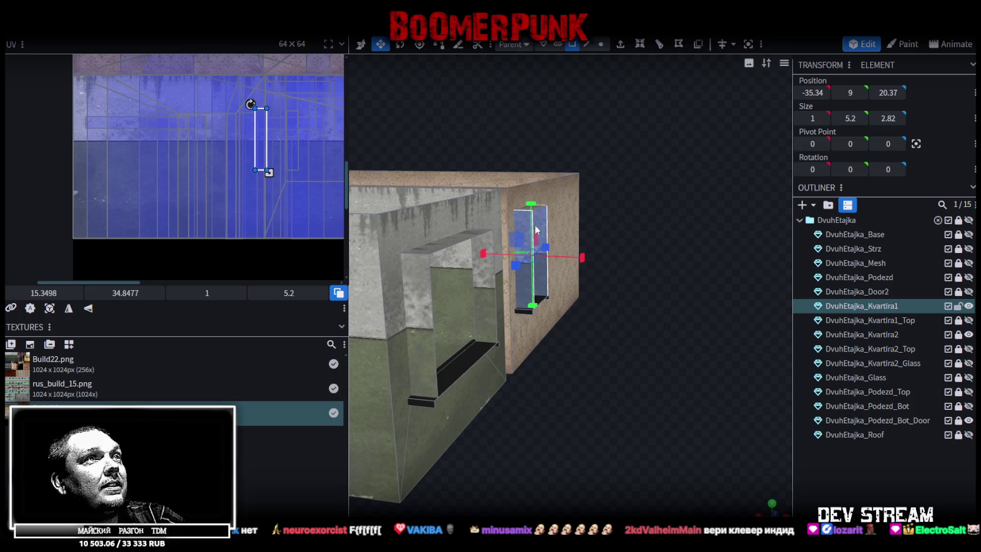
{"action": "left_click_drag", "start_coordinate": [52, 293], "coordinate": [613, 234]}
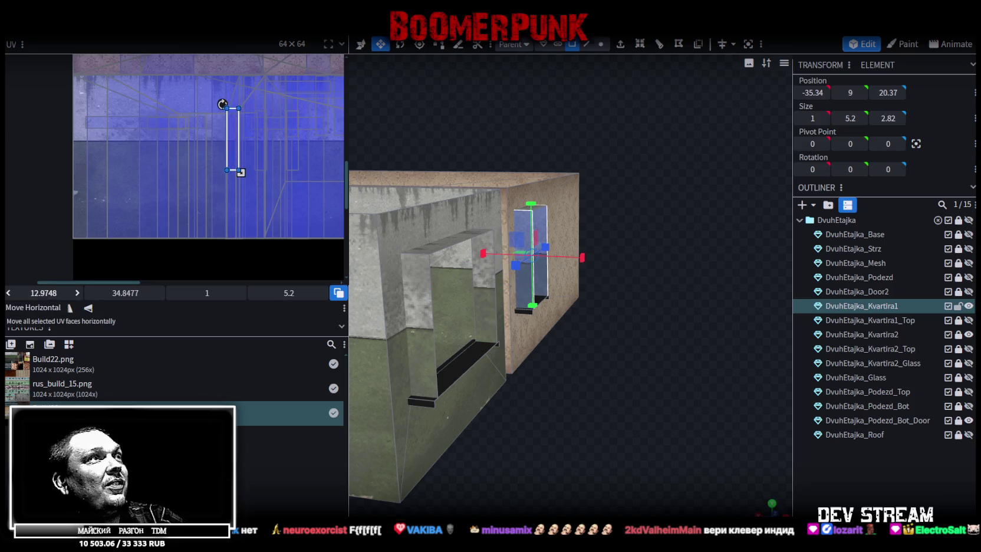
{"action": "left_click", "coordinate": [553, 218]}
{"action": "mouse_move", "coordinate": [52, 293]}
{"action": "left_mouse_down"}
{"action": "mouse_move", "coordinate": [35, 293]}
{"action": "mouse_move", "coordinate": [391, 289]}
{"action": "left_mouse_up"}
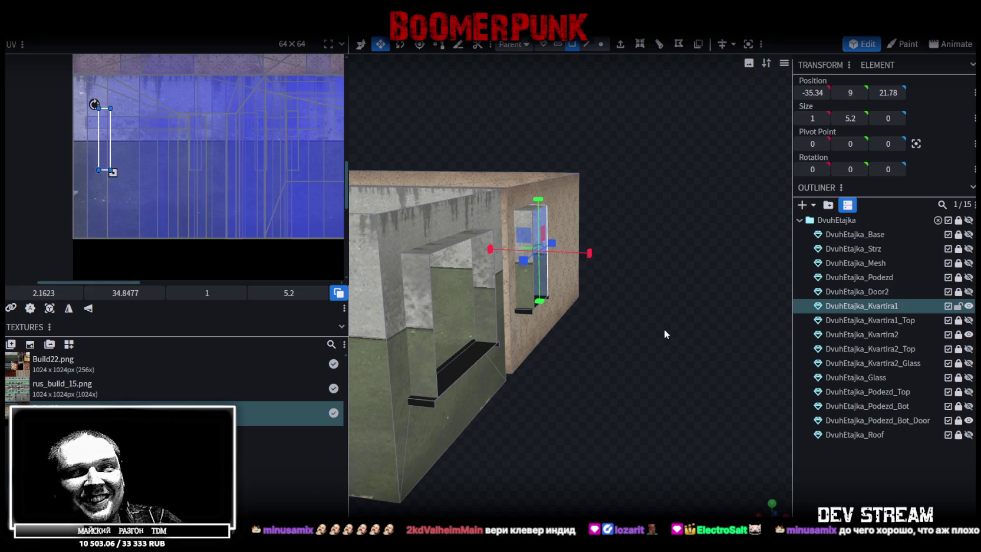
Select both window frames and project their UVs from the numpad side view
{"action": "mouse_move", "coordinate": [701, 365]}
{"action": "middle_mouse_down"}
{"action": "mouse_move", "coordinate": [513, 406]}
{"action": "mouse_move", "coordinate": [657, 435]}
{"action": "mouse_move", "coordinate": [634, 397]}
{"action": "mouse_move", "coordinate": [599, 399]}
{"action": "middle_mouse_up"}
{"action": "scroll", "coordinate": [599, 398], "scroll_direction": "up", "scroll_amount": 5}
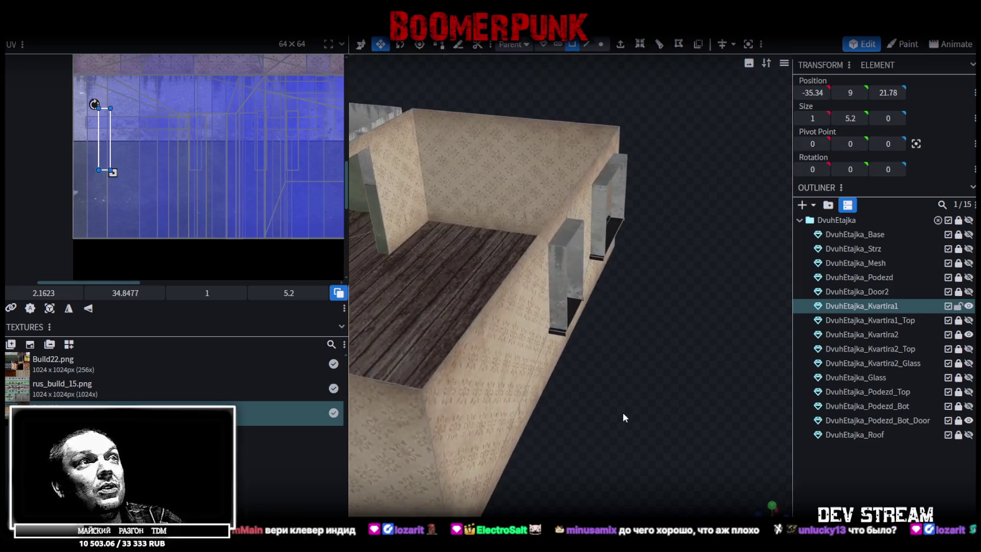
{"action": "left_click", "coordinate": [564, 278]}
{"action": "left_click", "coordinate": [612, 212], "text": "shift"}
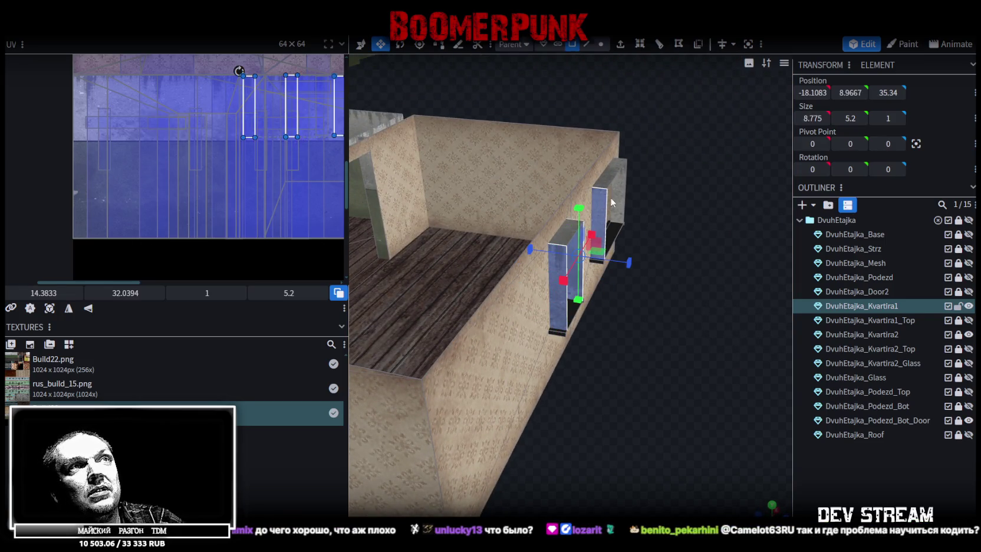
{"action": "key", "text": "KP_3"}
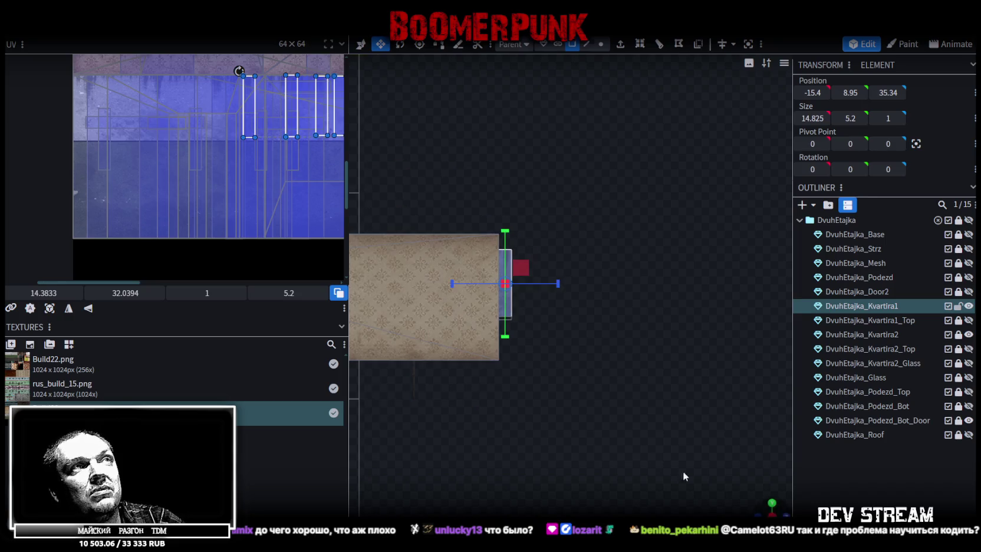
{"action": "left_click", "coordinate": [49, 307]}
{"action": "scroll", "coordinate": [580, 320], "scroll_direction": "up", "scroll_amount": 3}
Reposition the projected UV on the blue wall texture, ending at 10.102, 34.855
{"action": "mouse_move", "coordinate": [611, 402]}
{"action": "left_mouse_down"}
{"action": "mouse_move", "coordinate": [523, 412]}
{"action": "mouse_move", "coordinate": [582, 437]}
{"action": "mouse_move", "coordinate": [637, 401]}
{"action": "left_mouse_up"}
{"action": "scroll", "coordinate": [582, 437], "scroll_direction": "up", "scroll_amount": 2}
{"action": "scroll", "coordinate": [580, 437], "scroll_direction": "up", "scroll_amount": 1}
{"action": "scroll", "coordinate": [580, 436], "scroll_direction": "down", "scroll_amount": 2}
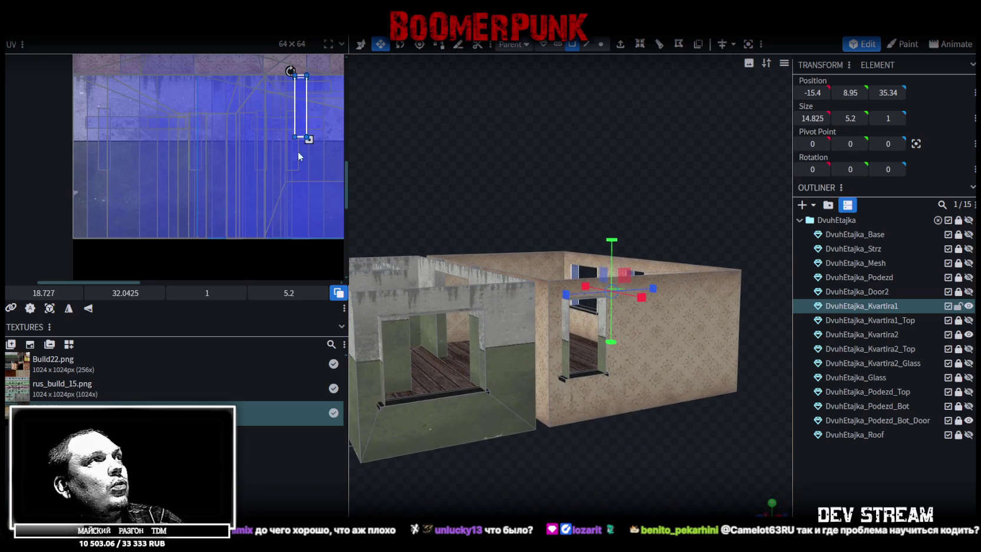
{"action": "scroll", "coordinate": [304, 160], "scroll_direction": "up", "scroll_amount": 2}
{"action": "mouse_move", "coordinate": [300, 147]}
{"action": "left_mouse_down"}
{"action": "mouse_move", "coordinate": [268, 134]}
{"action": "mouse_move", "coordinate": [147, 145]}
{"action": "mouse_move", "coordinate": [150, 124]}
{"action": "left_mouse_up"}
{"action": "scroll", "coordinate": [147, 121], "scroll_direction": "up", "scroll_amount": 2}
{"action": "mouse_move", "coordinate": [735, 466]}
{"action": "left_mouse_down"}
{"action": "mouse_move", "coordinate": [672, 482]}
{"action": "mouse_move", "coordinate": [599, 452]}
{"action": "mouse_move", "coordinate": [485, 435]}
{"action": "mouse_move", "coordinate": [573, 433]}
{"action": "left_mouse_up"}
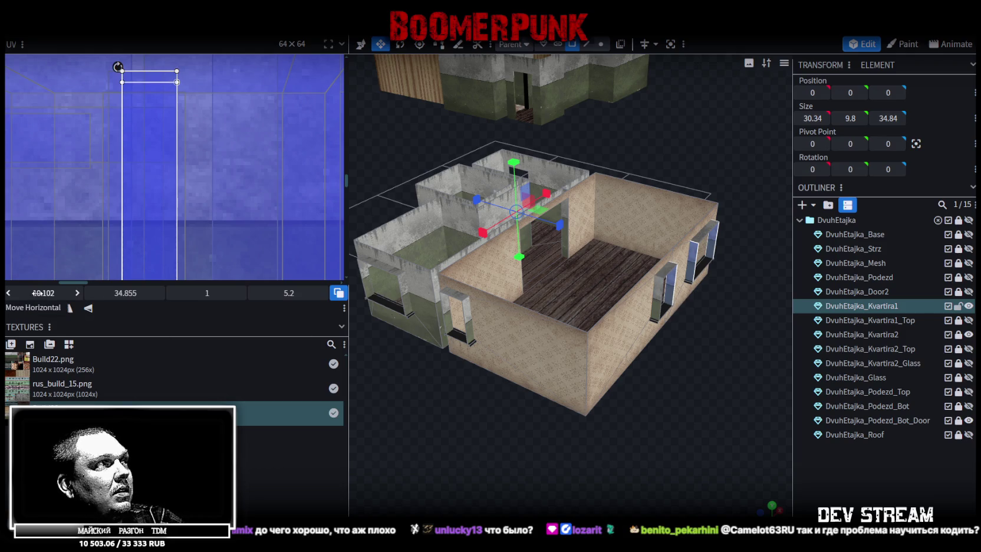
Slide the Kvartira1 window-side UV right to U 15.5395 and save as Build28.bbmodel
{"action": "left_click_drag", "start_coordinate": [44, 293], "coordinate": [65, 293]}
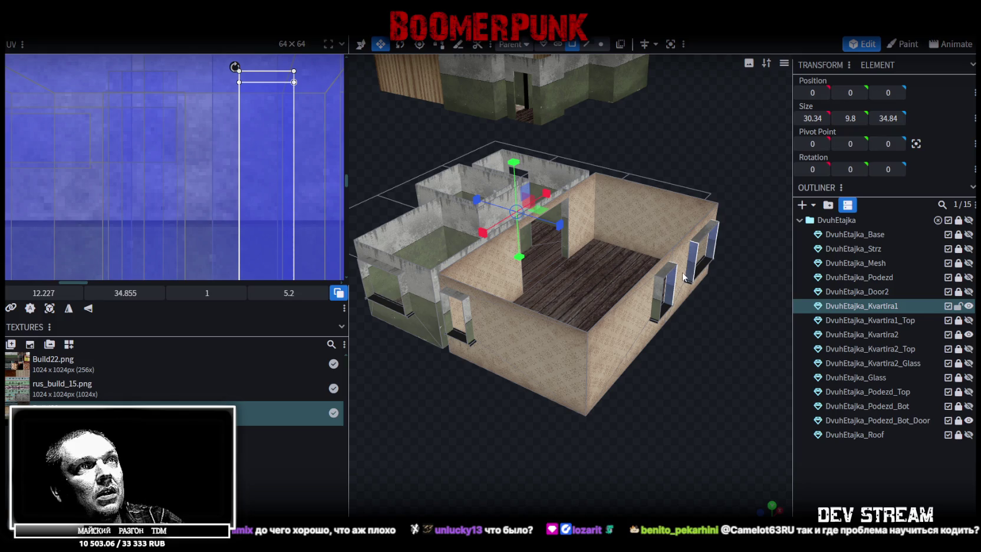
{"action": "left_click_drag", "start_coordinate": [44, 293], "coordinate": [71, 293]}
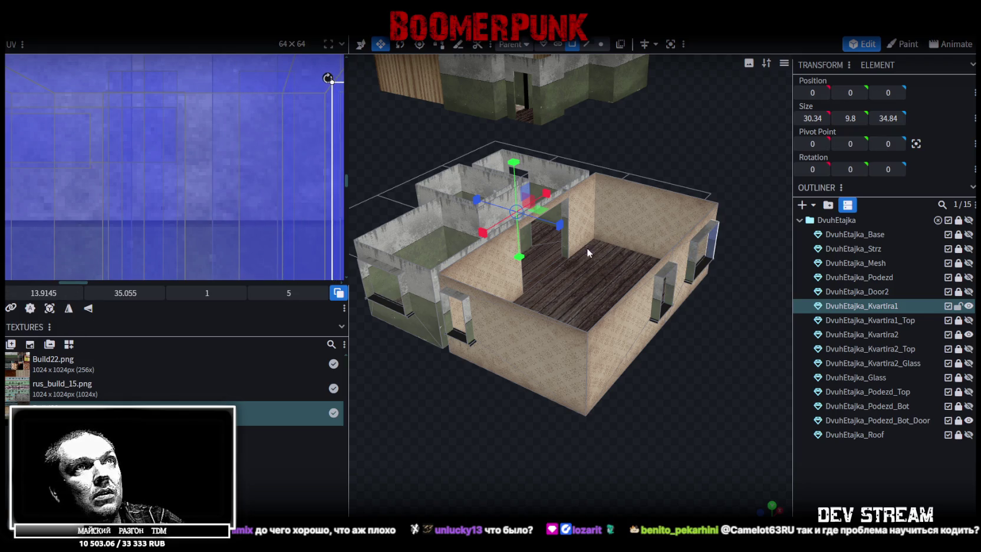
{"action": "left_click_drag", "start_coordinate": [43, 293], "coordinate": [56, 293]}
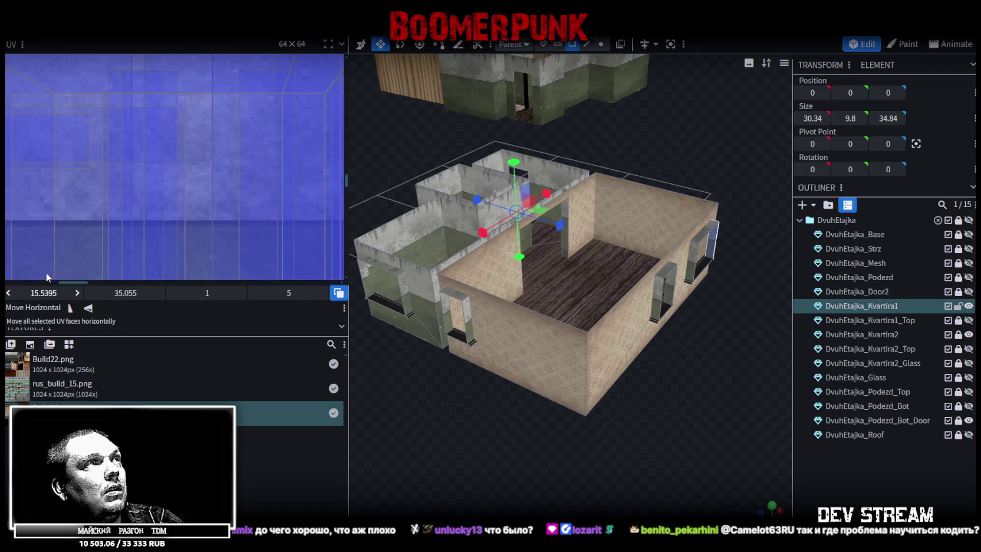
{"action": "scroll", "coordinate": [202, 159], "scroll_direction": "down", "scroll_amount": 3}
{"action": "scroll", "coordinate": [200, 164], "scroll_direction": "down", "scroll_amount": 2}
{"action": "scroll", "coordinate": [171, 156], "scroll_direction": "down", "scroll_amount": 1}
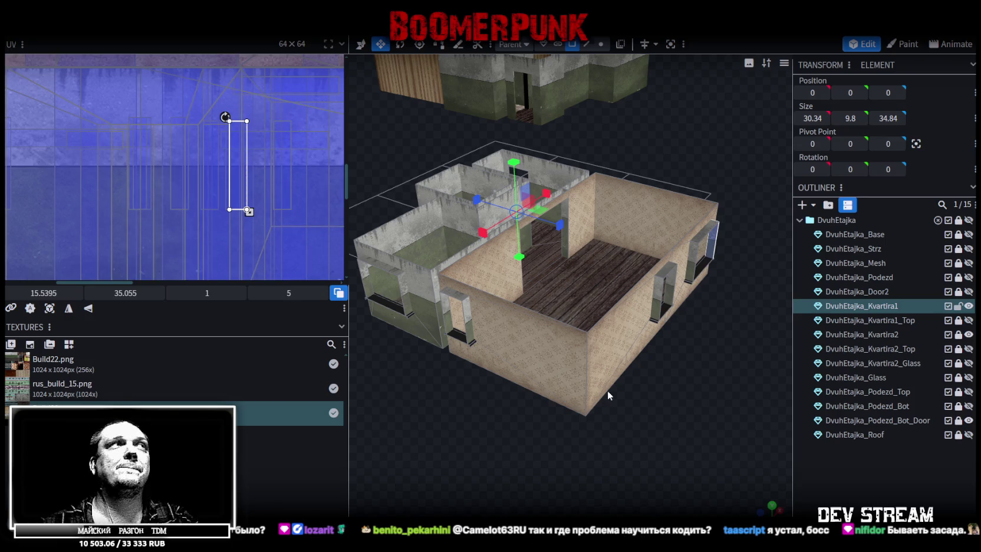
{"action": "key", "text": "ctrl+s"}
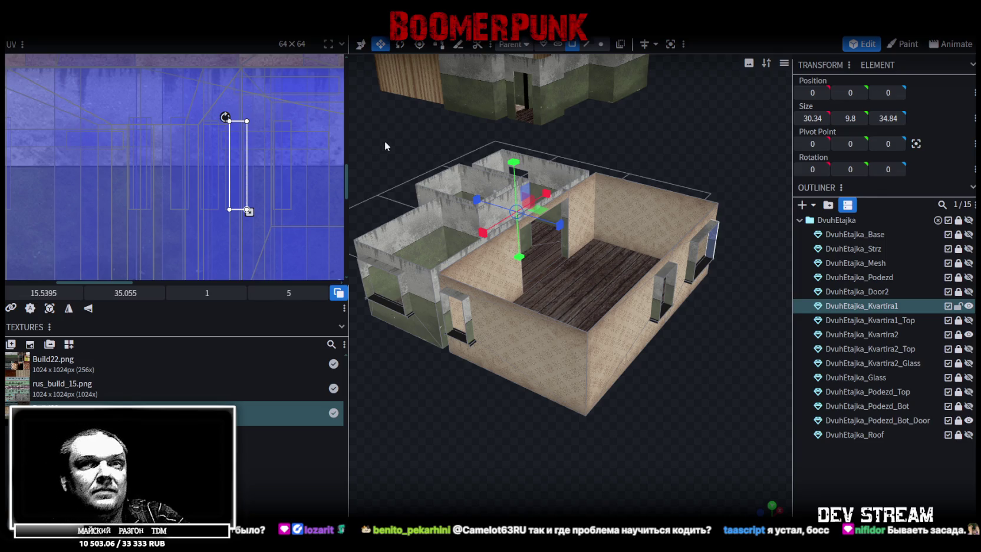
{"action": "mouse_move", "coordinate": [487, 238]}
{"action": "left_mouse_down"}
{"action": "mouse_move", "coordinate": [706, 343]}
{"action": "mouse_move", "coordinate": [494, 340]}
{"action": "mouse_move", "coordinate": [380, 210]}
{"action": "left_mouse_up"}
Save Build28.bbmodel, then unhide and select the DvuhEtajka_Kvartira1_Top roof
{"action": "scroll", "coordinate": [210, 115], "scroll_direction": "down", "scroll_amount": 3}
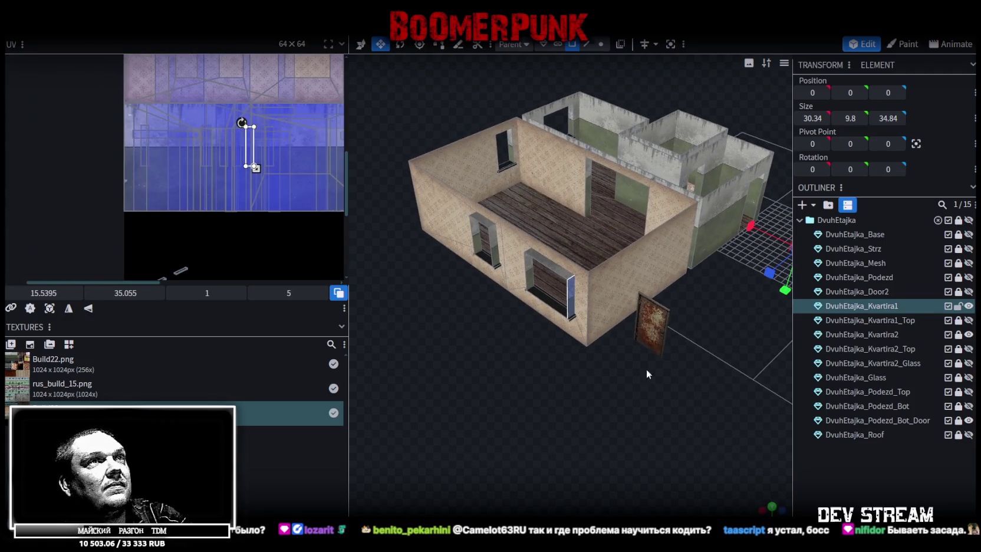
{"action": "left_click_drag", "start_coordinate": [646, 369], "coordinate": [672, 315]}
{"action": "left_click", "coordinate": [636, 262]}
{"action": "mouse_move", "coordinate": [636, 262]}
{"action": "left_mouse_down"}
{"action": "mouse_move", "coordinate": [721, 324]}
{"action": "mouse_move", "coordinate": [654, 334]}
{"action": "mouse_move", "coordinate": [601, 394]}
{"action": "mouse_move", "coordinate": [655, 371]}
{"action": "mouse_move", "coordinate": [671, 393]}
{"action": "mouse_move", "coordinate": [506, 382]}
{"action": "mouse_move", "coordinate": [653, 384]}
{"action": "mouse_move", "coordinate": [669, 365]}
{"action": "left_mouse_up"}
{"action": "scroll", "coordinate": [683, 353], "scroll_direction": "down", "scroll_amount": 2}
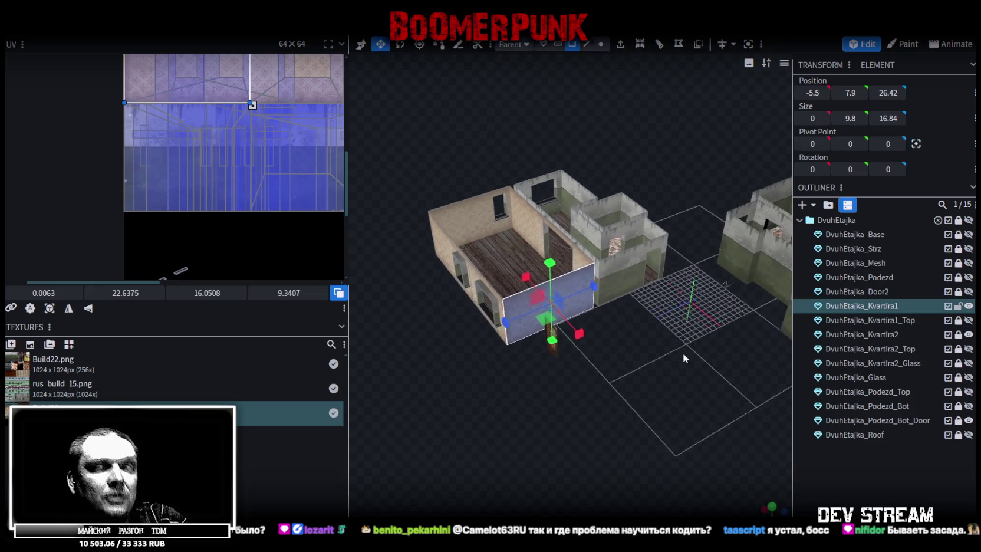
{"action": "mouse_move", "coordinate": [491, 373]}
{"action": "left_mouse_down"}
{"action": "mouse_move", "coordinate": [640, 378]}
{"action": "mouse_move", "coordinate": [659, 369]}
{"action": "left_mouse_up"}
{"action": "key", "text": "ctrl+s"}
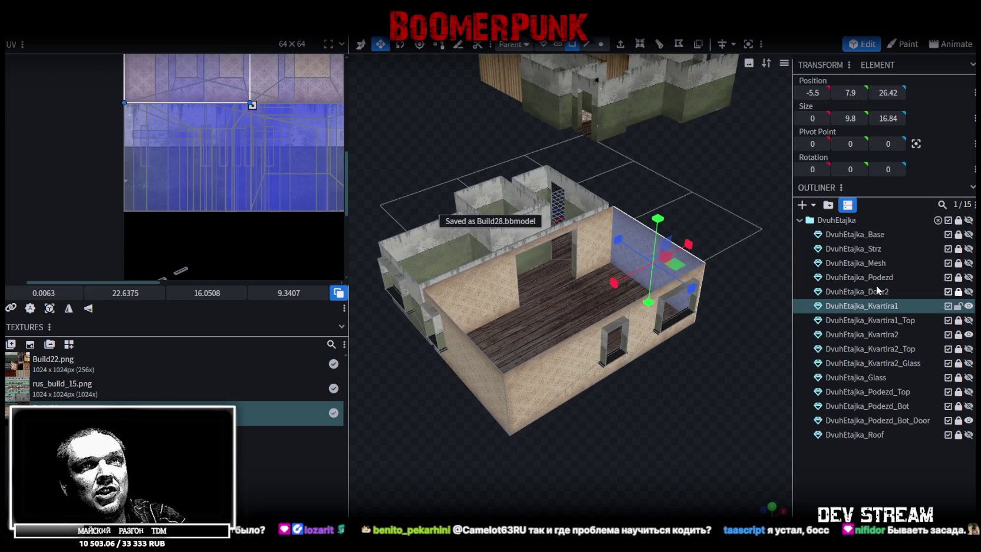
{"action": "left_click", "coordinate": [968, 320]}
{"action": "left_click", "coordinate": [906, 321]}
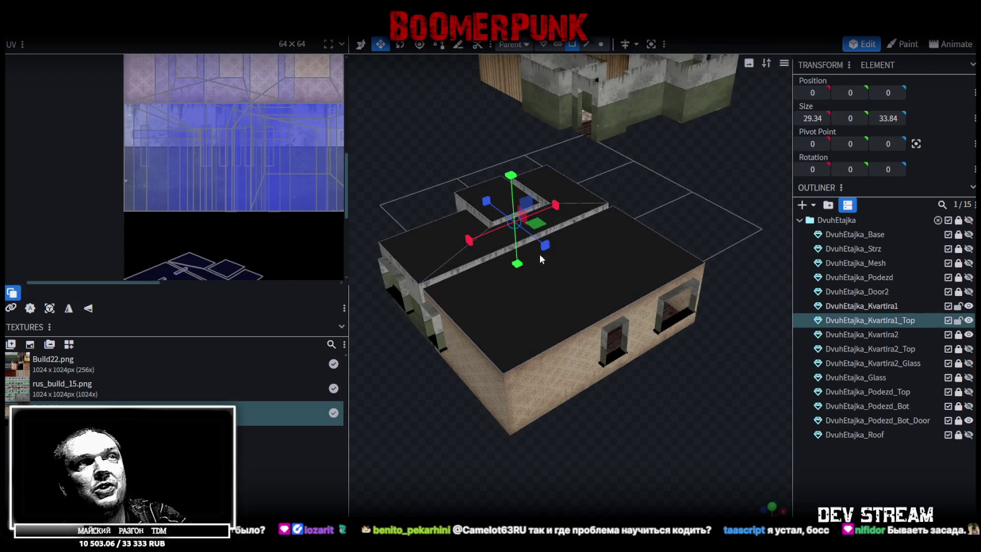
Project the roof UVs from top view, then move and shrink the island onto the texture
{"action": "left_click", "coordinate": [591, 307]}
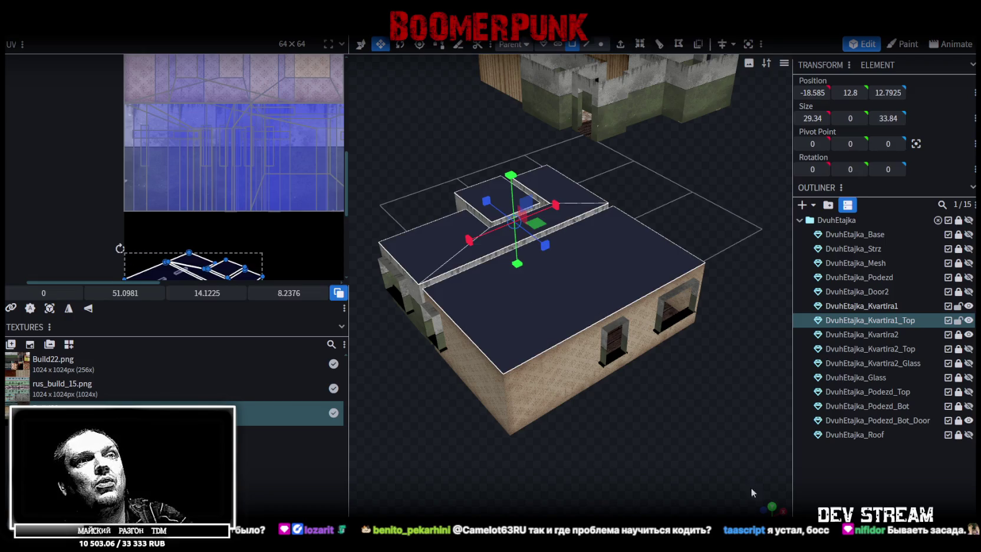
{"action": "left_click", "coordinate": [772, 506]}
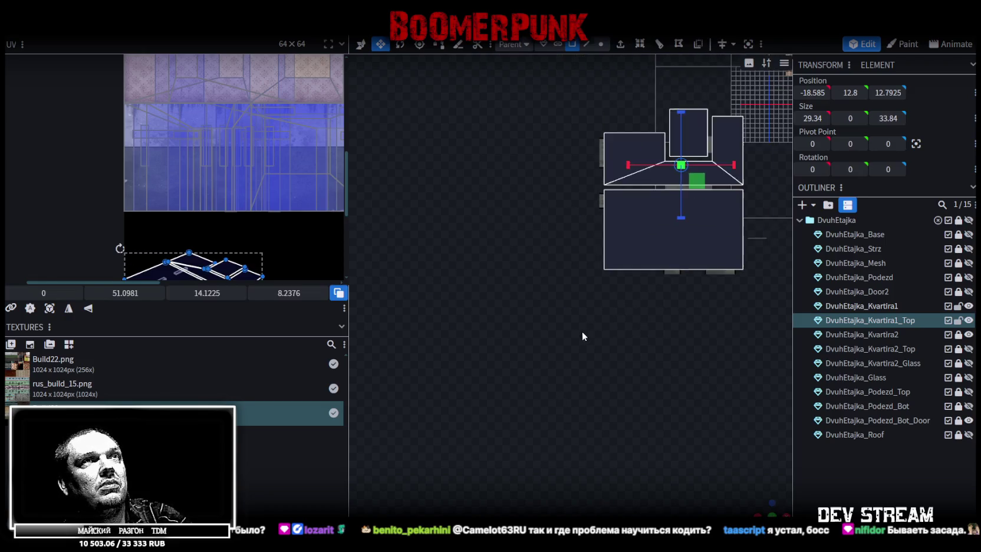
{"action": "right_click_drag", "start_coordinate": [580, 337], "coordinate": [473, 396]}
{"action": "left_click", "coordinate": [49, 307]}
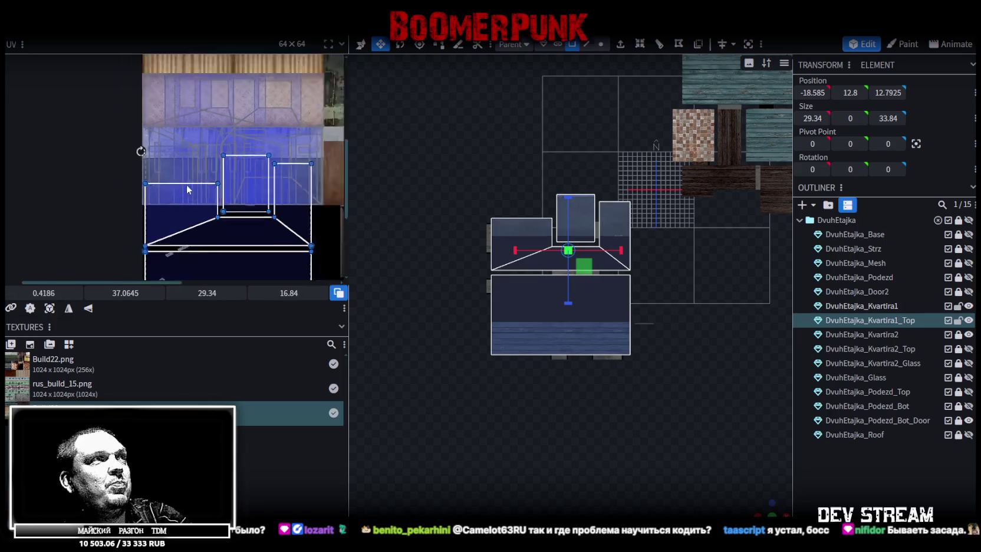
{"action": "scroll", "coordinate": [187, 189], "scroll_direction": "down", "scroll_amount": 5}
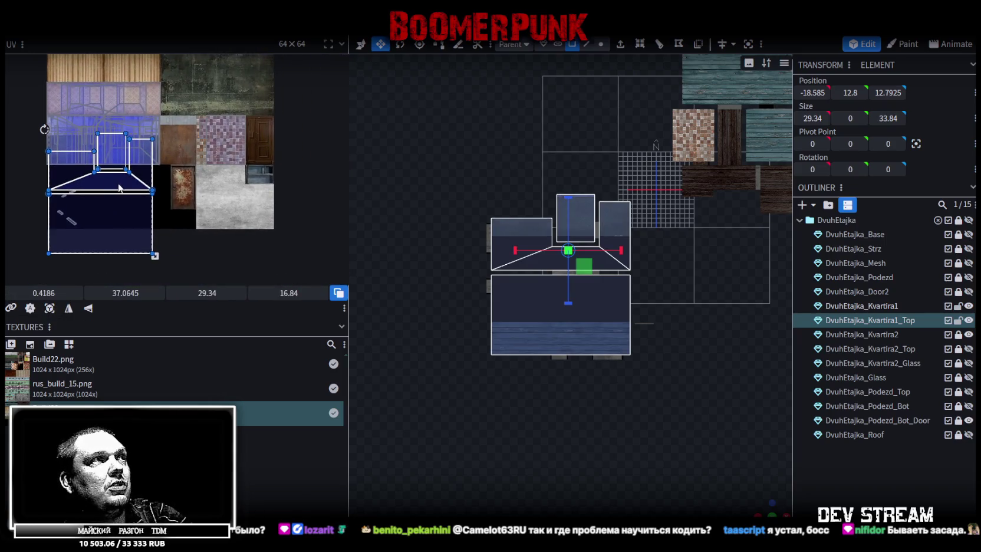
{"action": "scroll", "coordinate": [119, 188], "scroll_direction": "up", "scroll_amount": 2}
{"action": "left_click_drag", "start_coordinate": [119, 188], "coordinate": [242, 209]}
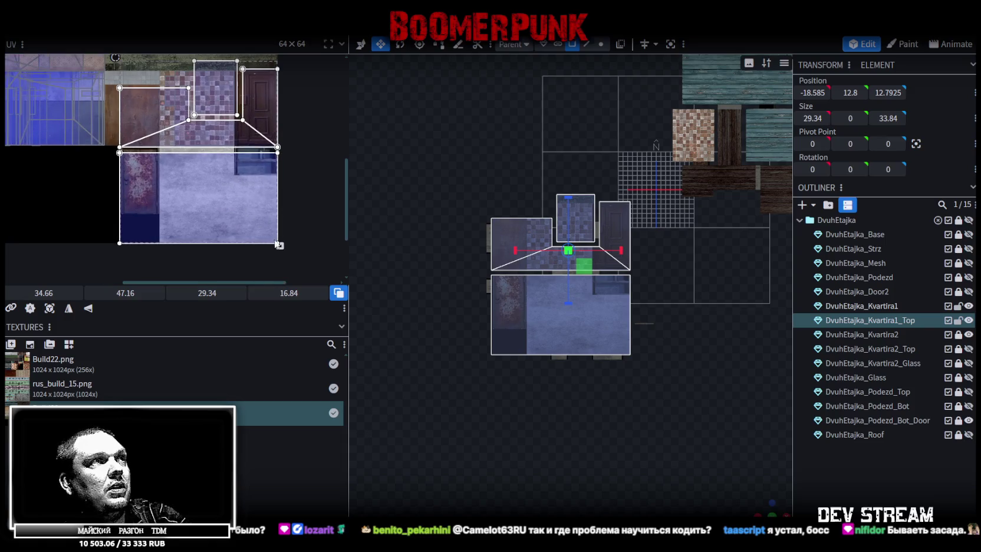
{"action": "left_click_drag", "start_coordinate": [277, 244], "coordinate": [251, 222]}
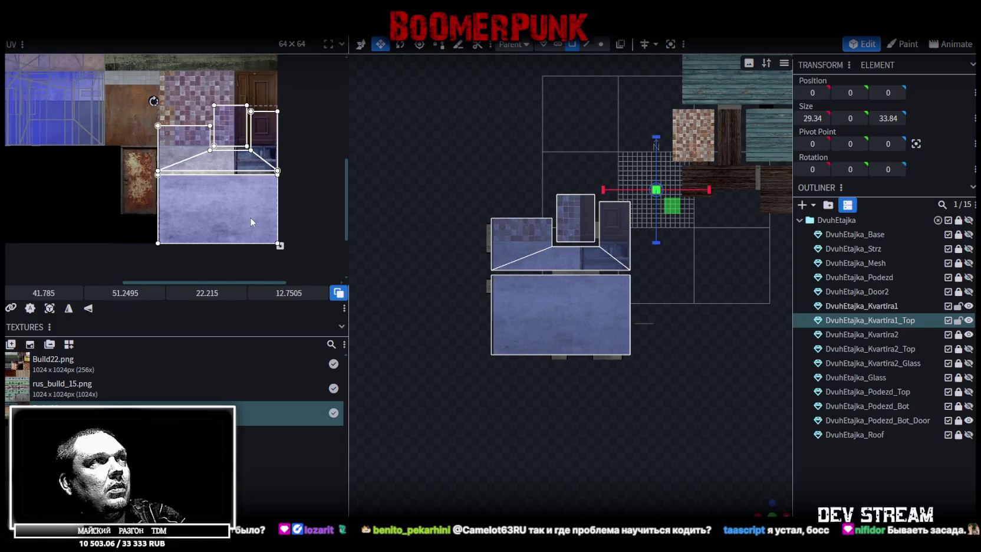
{"action": "left_click_drag", "start_coordinate": [279, 246], "coordinate": [233, 209]}
Rotate the upper trapezoid roof faces' UVs 90° and place them on light grey concrete
{"action": "scroll", "coordinate": [239, 197], "scroll_direction": "up", "scroll_amount": 1}
{"action": "scroll", "coordinate": [242, 192], "scroll_direction": "up", "scroll_amount": 2}
{"action": "scroll", "coordinate": [246, 182], "scroll_direction": "up", "scroll_amount": 2}
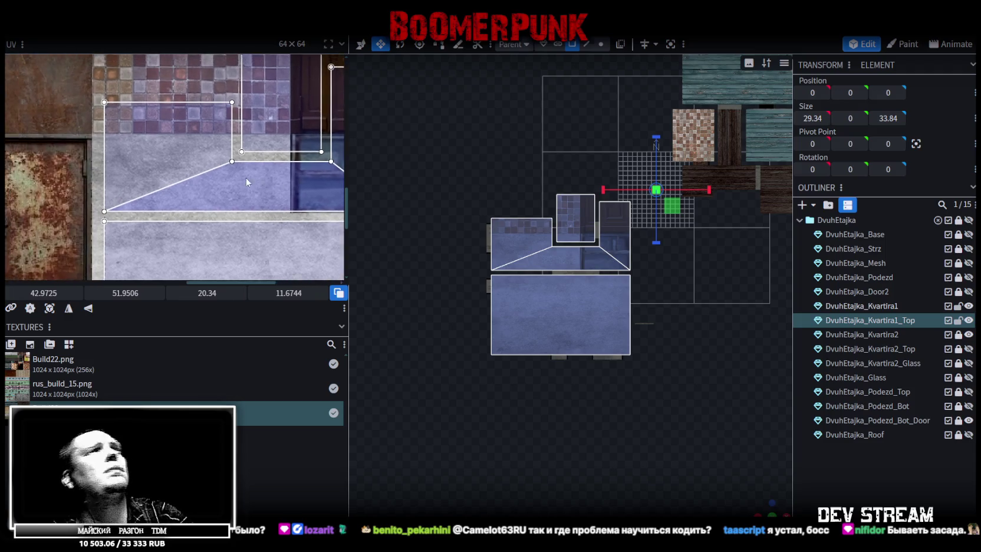
{"action": "scroll", "coordinate": [248, 180], "scroll_direction": "down", "scroll_amount": 1}
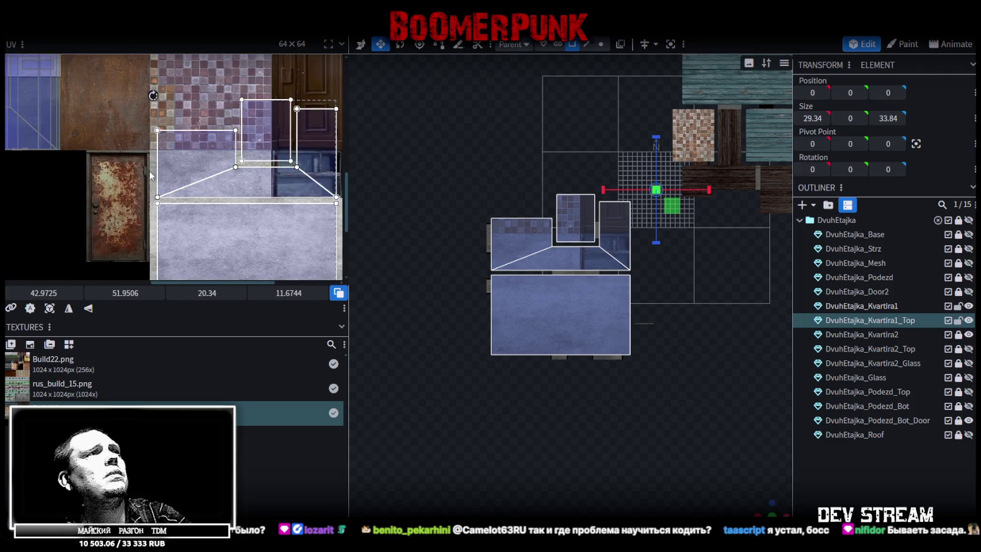
{"action": "left_click", "coordinate": [265, 177]}
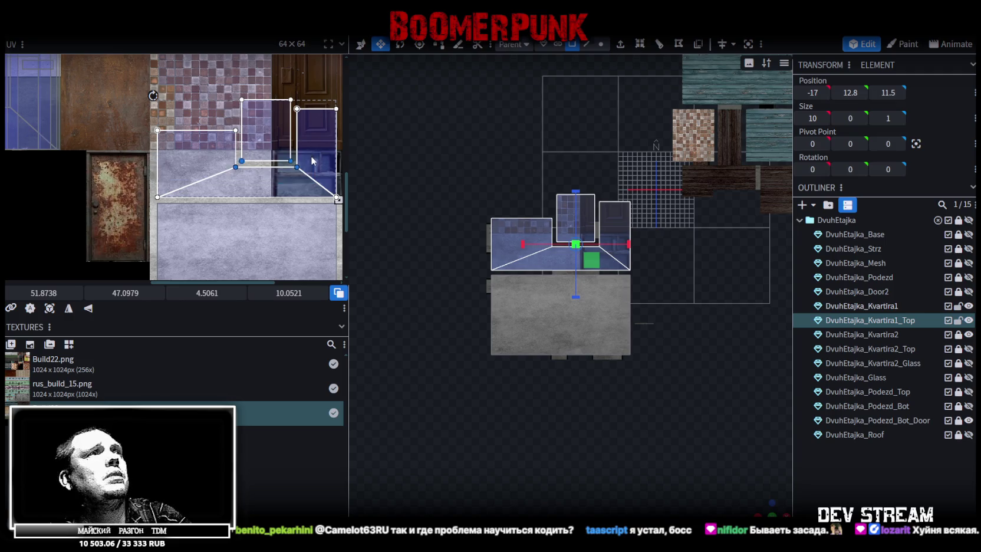
{"action": "left_click_drag", "start_coordinate": [313, 161], "coordinate": [309, 227]}
{"action": "middle_click_drag", "start_coordinate": [308, 227], "coordinate": [300, 172]}
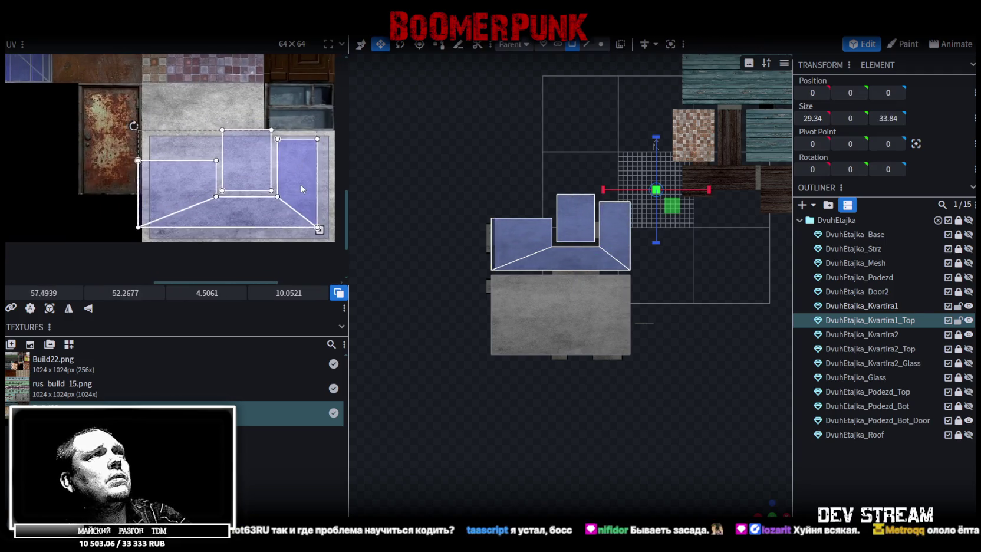
{"action": "left_click_drag", "start_coordinate": [301, 187], "coordinate": [141, 155]}
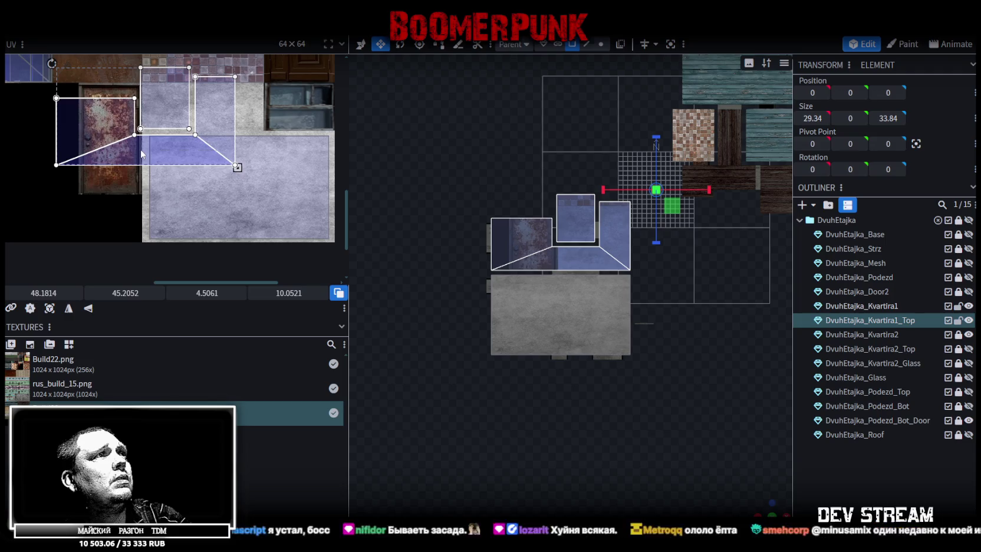
{"action": "right_click", "coordinate": [141, 154]}
{"action": "left_click", "coordinate": [189, 387]}
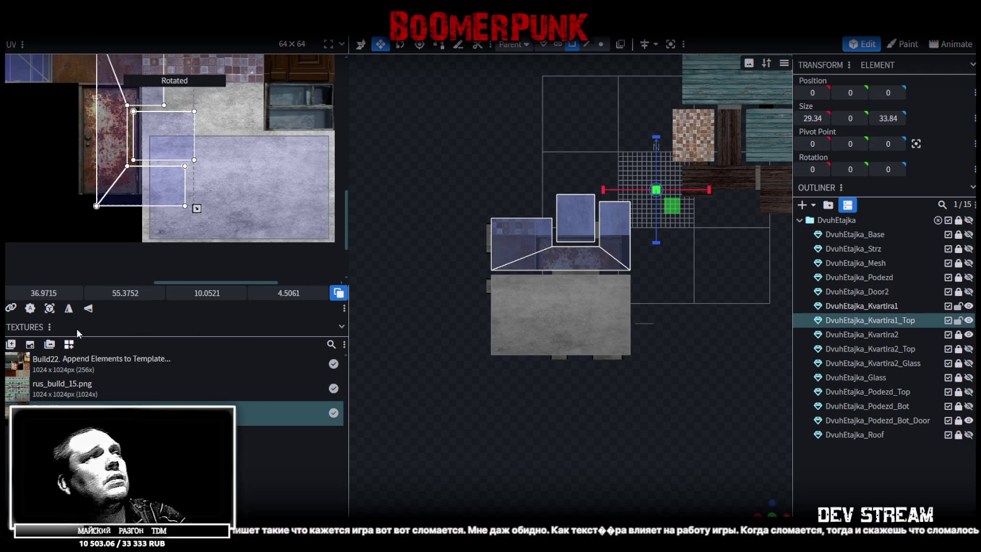
{"action": "mouse_move", "coordinate": [126, 204]}
{"action": "left_mouse_down"}
{"action": "mouse_move", "coordinate": [191, 257]}
{"action": "mouse_move", "coordinate": [172, 239]}
{"action": "left_mouse_up"}
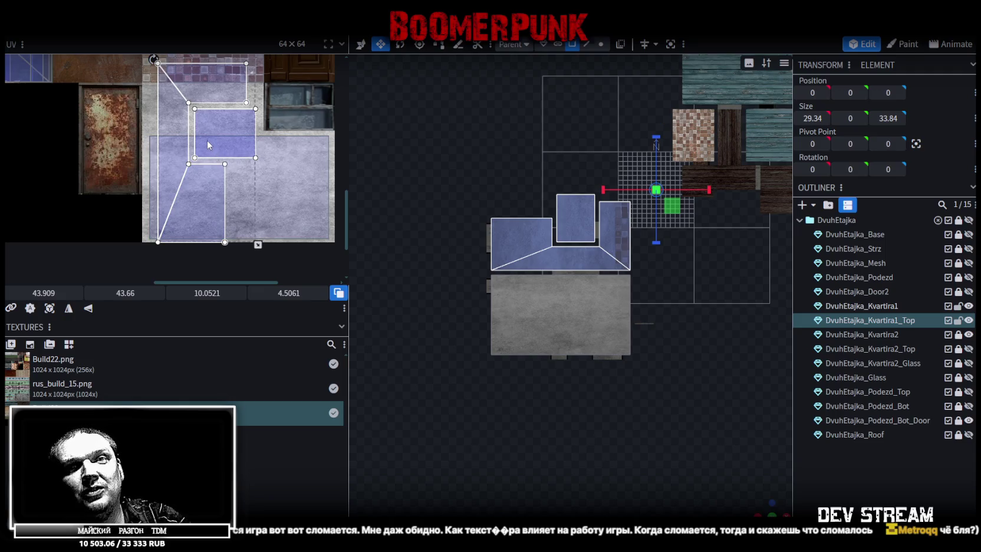
{"action": "scroll", "coordinate": [201, 137], "scroll_direction": "down", "scroll_amount": 1}
{"action": "scroll", "coordinate": [183, 133], "scroll_direction": "up", "scroll_amount": 1}
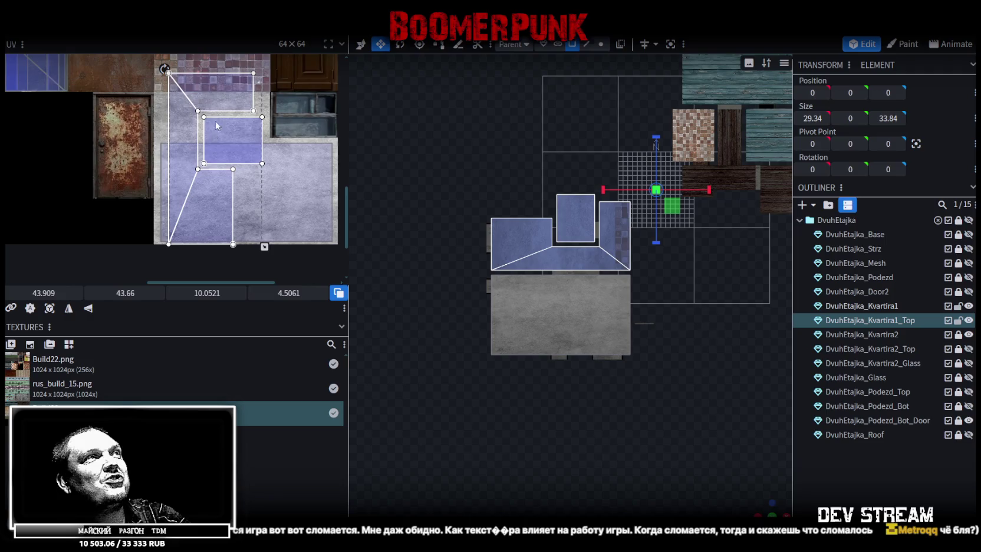
Rotate the main roof UV island a quarter turn and shift it up onto concrete
{"action": "right_click", "coordinate": [175, 122]}
{"action": "left_click", "coordinate": [196, 339]}
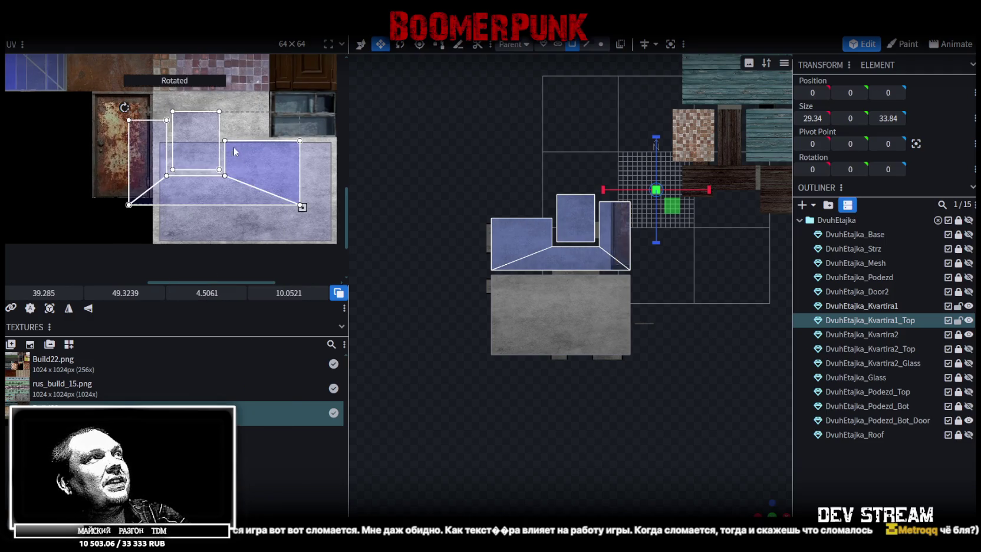
{"action": "left_click_drag", "start_coordinate": [297, 189], "coordinate": [294, 189]}
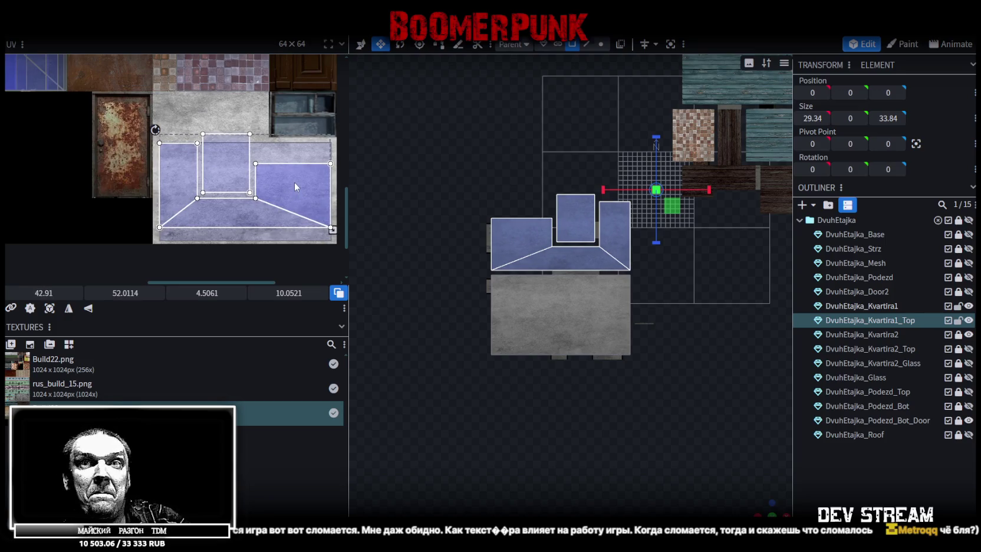
{"action": "left_click_drag", "start_coordinate": [295, 187], "coordinate": [305, 167]}
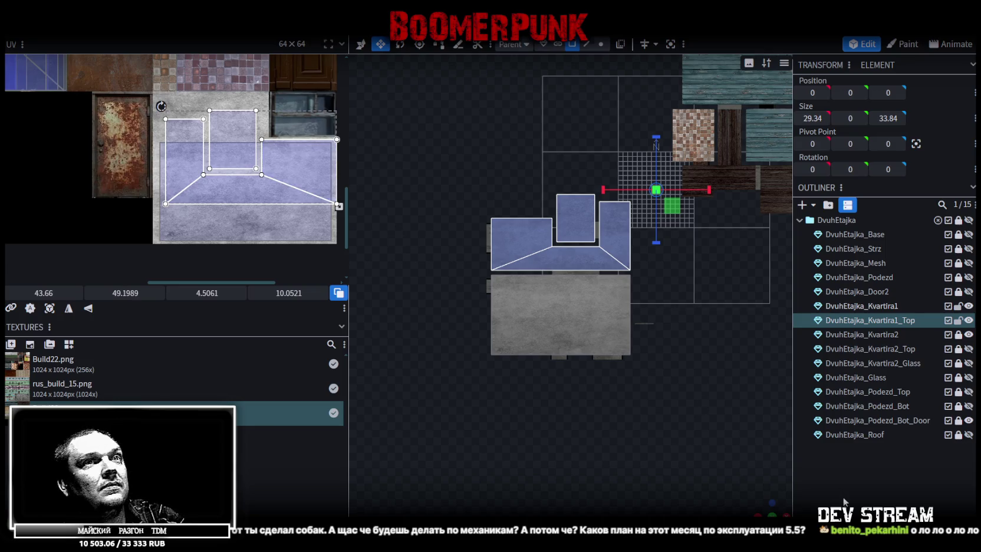
{"action": "left_click", "coordinate": [751, 451]}
{"action": "left_click_drag", "start_coordinate": [765, 511], "coordinate": [579, 400]}
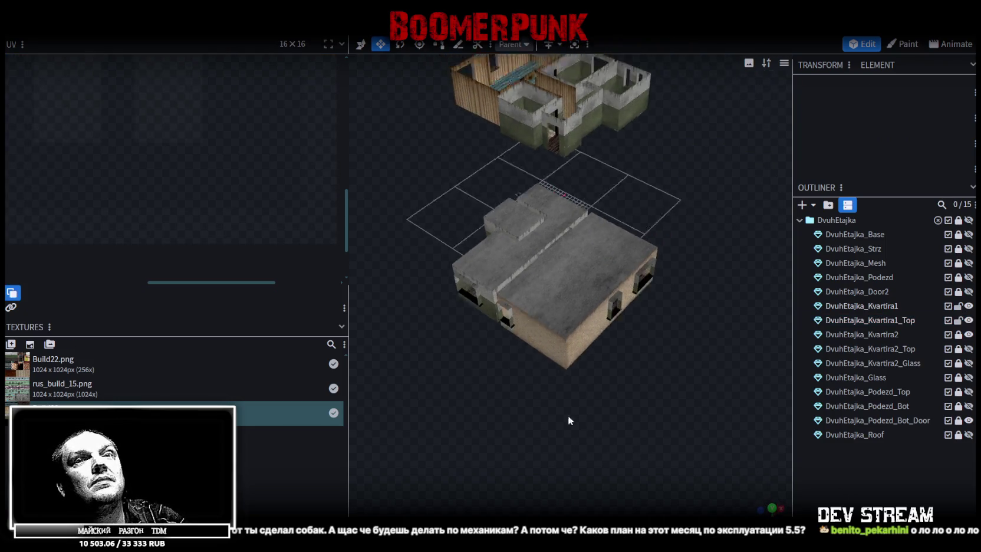
Save the model, check the Kvartira1_Top roof faces, then switch to the TDM63 spreadsheet
{"action": "key", "text": "ctrl+s"}
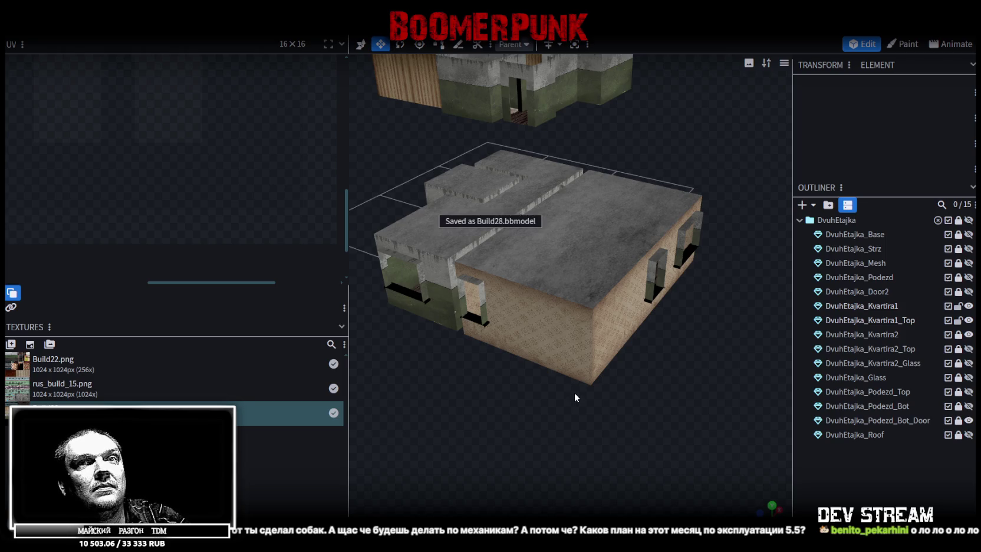
{"action": "left_click", "coordinate": [544, 238]}
{"action": "left_click", "coordinate": [564, 258]}
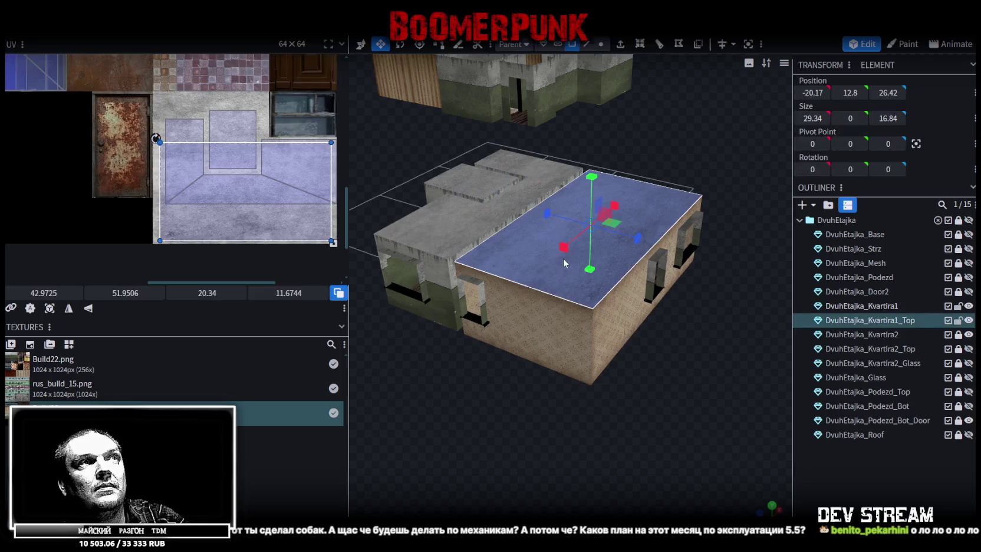
{"action": "left_click", "coordinate": [457, 231]}
{"action": "left_click", "coordinate": [494, 175]}
{"action": "left_click", "coordinate": [537, 171]}
{"action": "left_click", "coordinate": [544, 189]}
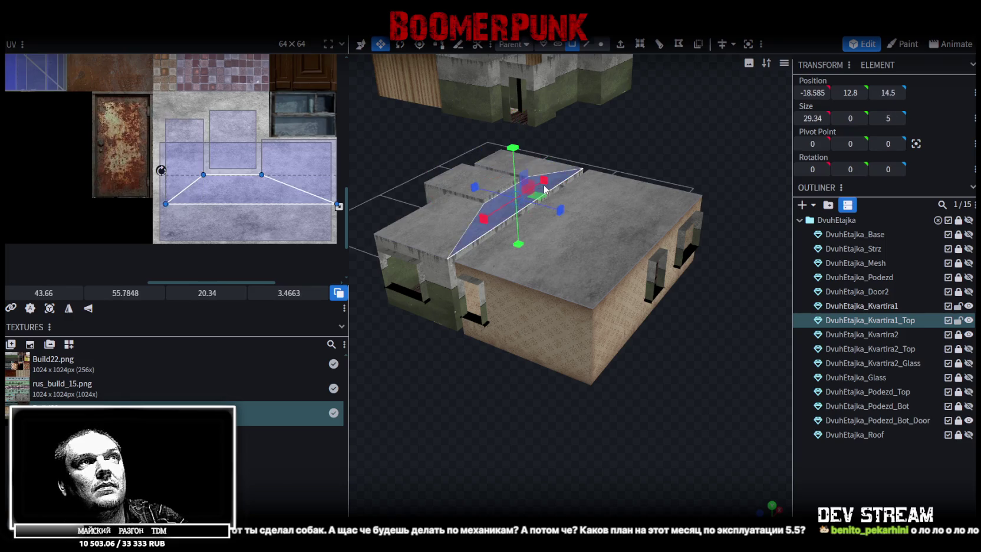
{"action": "left_click", "coordinate": [432, 233]}
{"action": "left_click", "coordinate": [494, 178]}
{"action": "left_click", "coordinate": [530, 171]}
{"action": "left_click", "coordinate": [490, 223]}
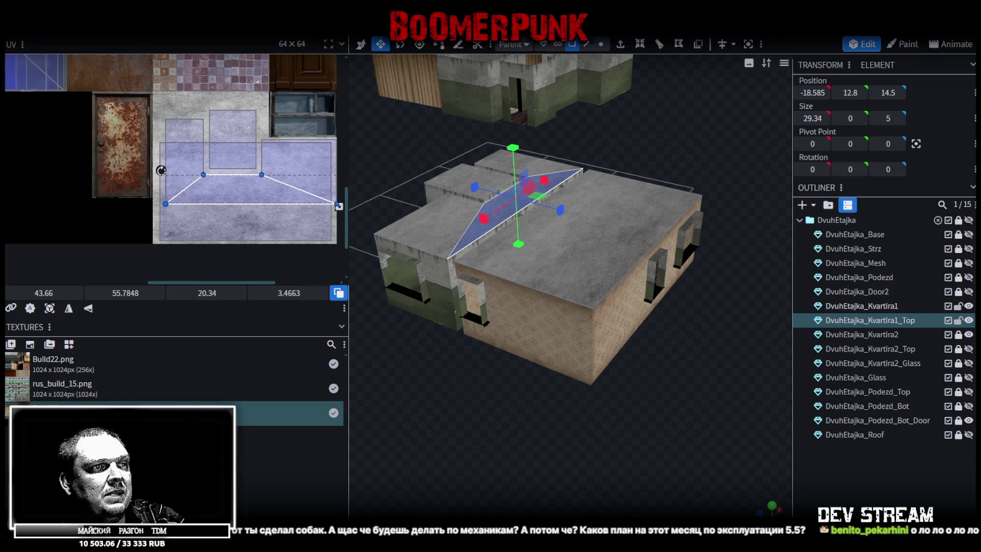
{"action": "key", "text": "alt+Tab"}
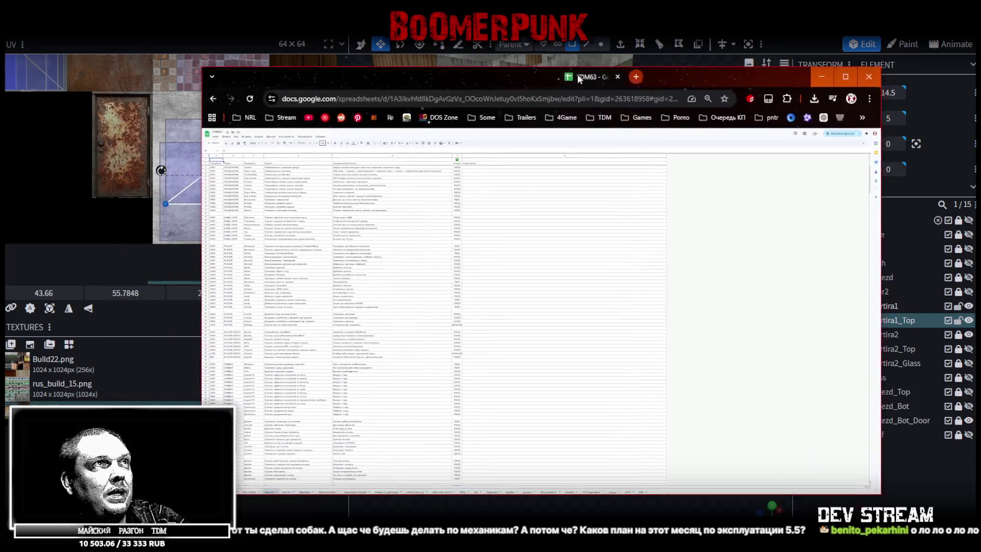
Scroll through the TDM63 task sheet, then return to Blockbench
{"action": "scroll", "coordinate": [272, 201], "scroll_direction": "down", "scroll_amount": 5}
{"action": "scroll", "coordinate": [271, 202], "scroll_direction": "down", "scroll_amount": 5}
{"action": "scroll", "coordinate": [271, 203], "scroll_direction": "down", "scroll_amount": 5}
{"action": "scroll", "coordinate": [272, 202], "scroll_direction": "down", "scroll_amount": 3}
{"action": "scroll", "coordinate": [272, 202], "scroll_direction": "down", "scroll_amount": 5}
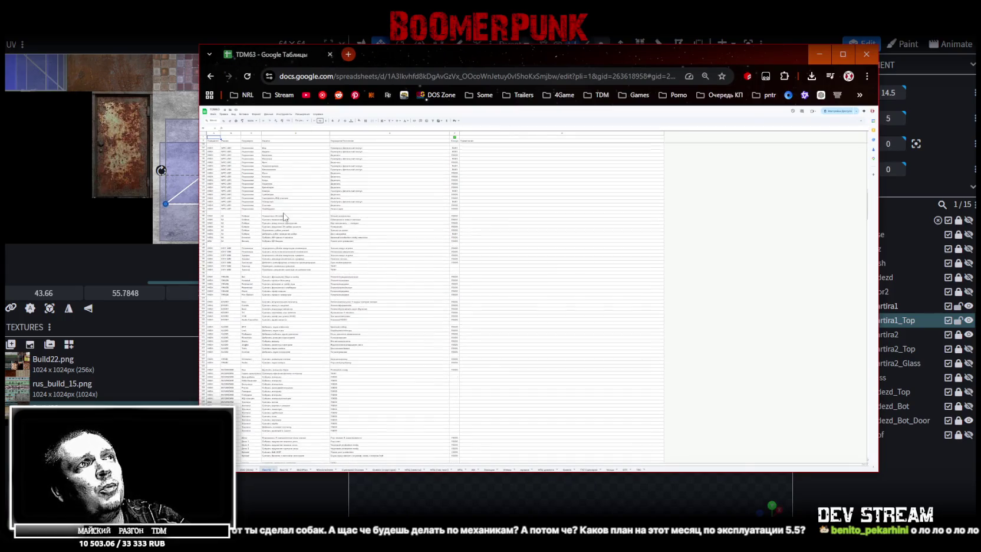
{"action": "scroll", "coordinate": [271, 202], "scroll_direction": "down", "scroll_amount": 3}
{"action": "scroll", "coordinate": [291, 226], "scroll_direction": "down", "scroll_amount": 5}
{"action": "scroll", "coordinate": [291, 226], "scroll_direction": "down", "scroll_amount": 5}
{"action": "scroll", "coordinate": [292, 229], "scroll_direction": "down", "scroll_amount": 5}
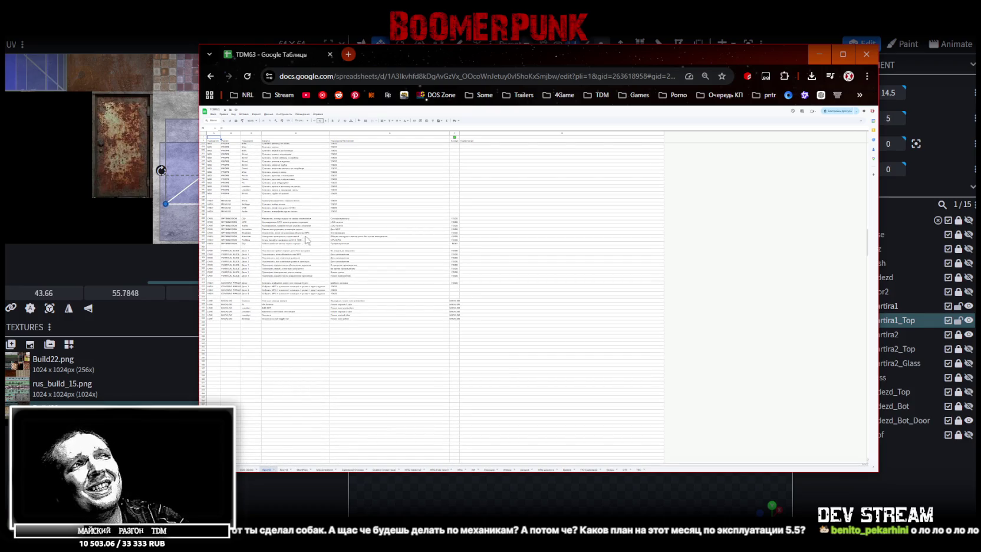
{"action": "scroll", "coordinate": [320, 251], "scroll_direction": "up", "scroll_amount": 5}
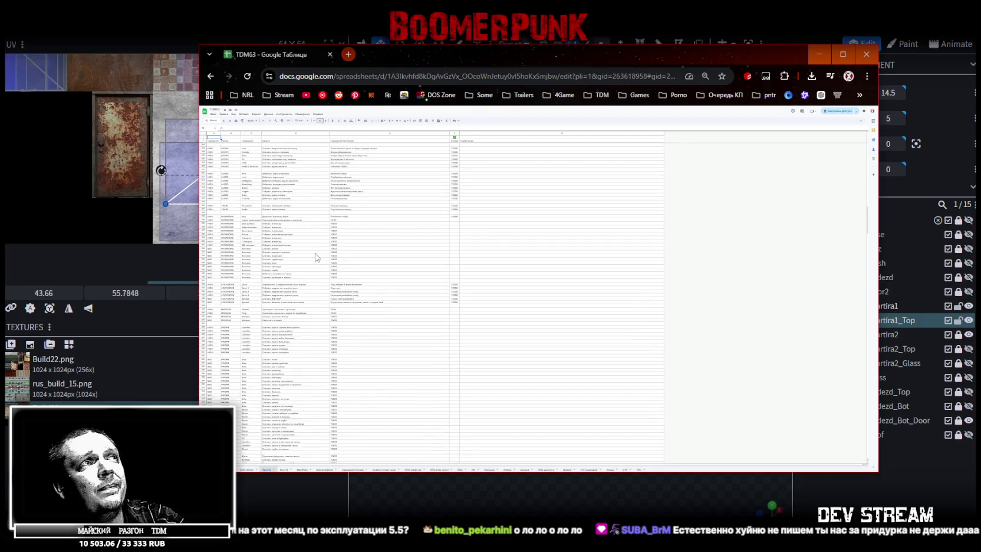
{"action": "scroll", "coordinate": [317, 259], "scroll_direction": "up", "scroll_amount": 5}
{"action": "scroll", "coordinate": [314, 262], "scroll_direction": "up", "scroll_amount": 10}
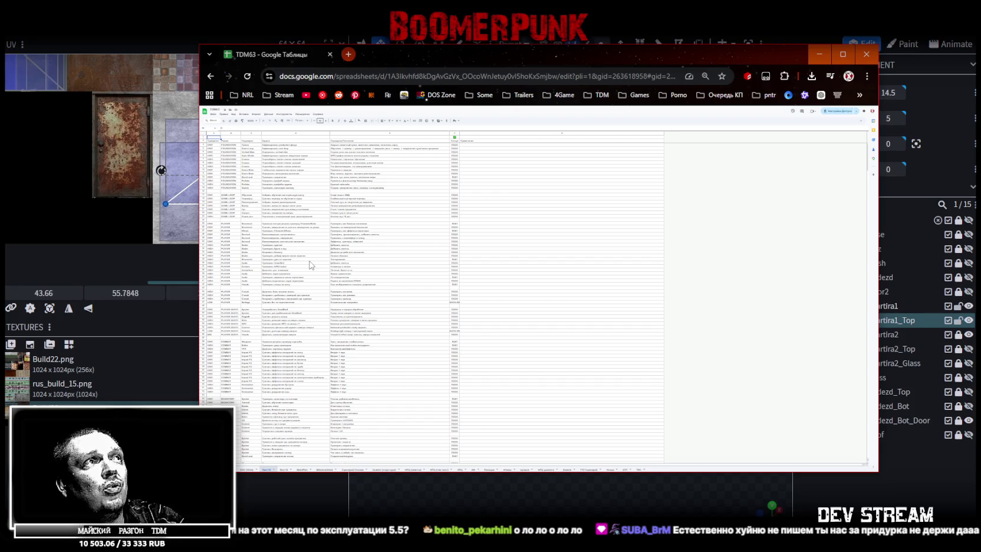
{"action": "scroll", "coordinate": [311, 264], "scroll_direction": "down", "scroll_amount": 3}
{"action": "scroll", "coordinate": [310, 265], "scroll_direction": "down", "scroll_amount": 3}
{"action": "scroll", "coordinate": [310, 266], "scroll_direction": "down", "scroll_amount": 5}
{"action": "scroll", "coordinate": [311, 267], "scroll_direction": "down", "scroll_amount": 2}
{"action": "scroll", "coordinate": [311, 267], "scroll_direction": "down", "scroll_amount": 3}
{"action": "scroll", "coordinate": [310, 266], "scroll_direction": "down", "scroll_amount": 3}
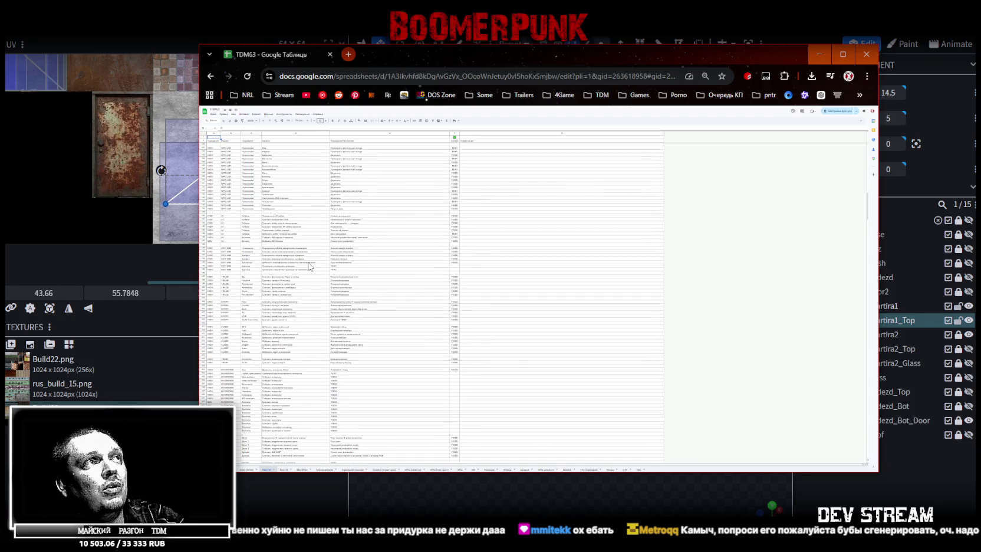
{"action": "scroll", "coordinate": [310, 266], "scroll_direction": "down", "scroll_amount": 3}
{"action": "scroll", "coordinate": [310, 267], "scroll_direction": "down", "scroll_amount": 4}
{"action": "scroll", "coordinate": [309, 266], "scroll_direction": "down", "scroll_amount": 4}
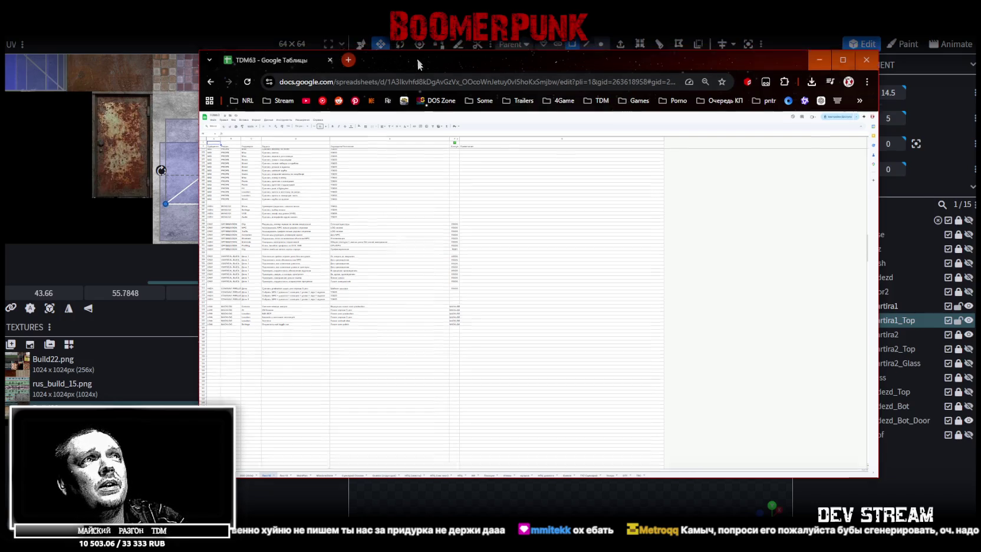
{"action": "key", "text": "alt+Tab"}
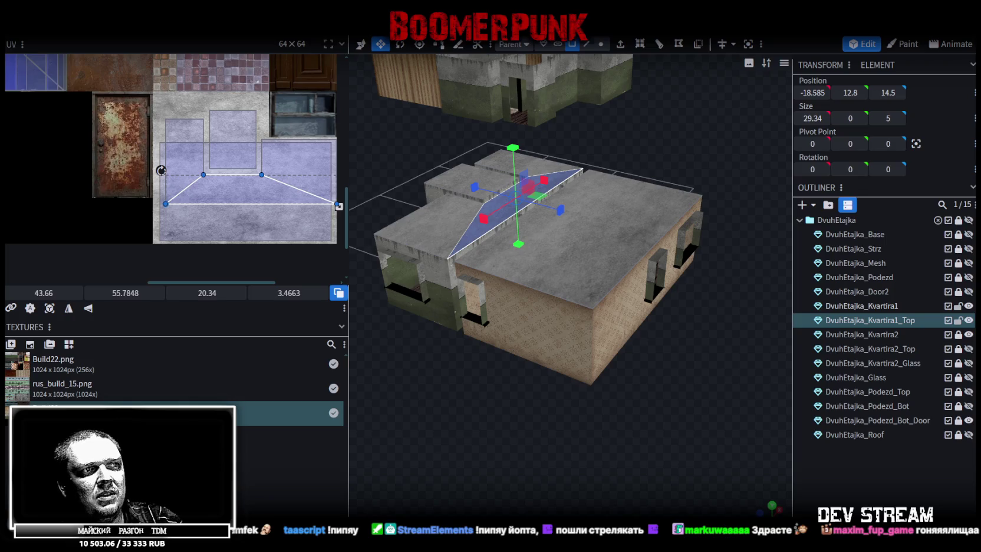
Bring Chrome back, review the Camelot63RU sheet, and minimize the browser
{"action": "key", "text": "alt+Tab"}
{"action": "scroll", "coordinate": [488, 360], "scroll_direction": "up", "scroll_amount": 3}
{"action": "scroll", "coordinate": [489, 359], "scroll_direction": "up", "scroll_amount": 3}
{"action": "scroll", "coordinate": [488, 360], "scroll_direction": "up", "scroll_amount": 3}
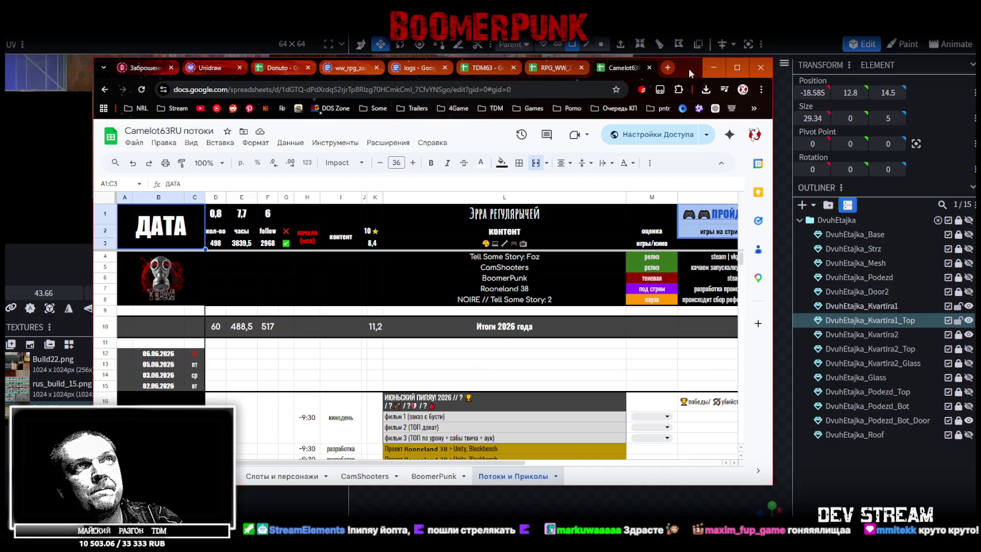
{"action": "left_click", "coordinate": [713, 67]}
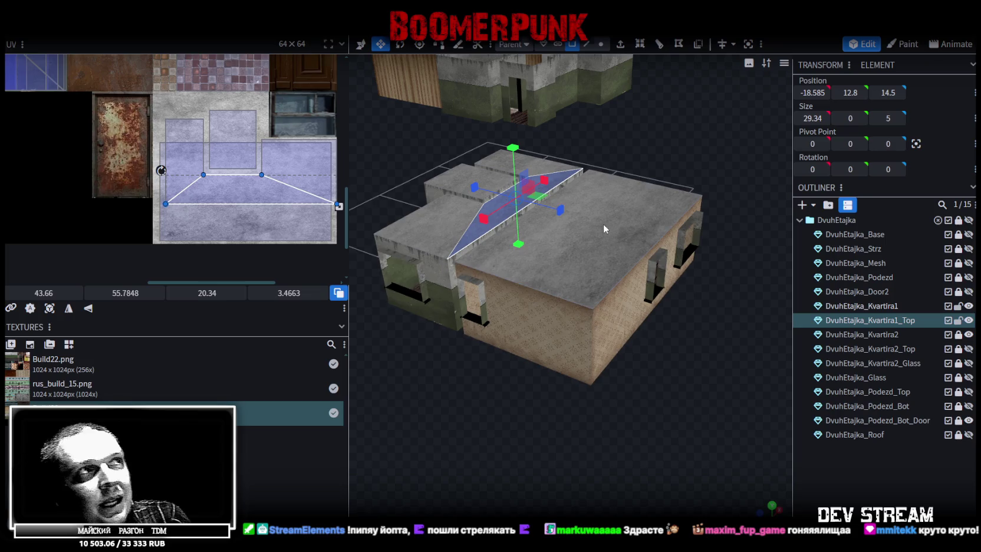
Hide the Kvartira1_Top roof to look down into the first apartment's rooms
{"action": "left_click_drag", "start_coordinate": [494, 446], "coordinate": [625, 408]}
{"action": "scroll", "coordinate": [625, 407], "scroll_direction": "up", "scroll_amount": 5}
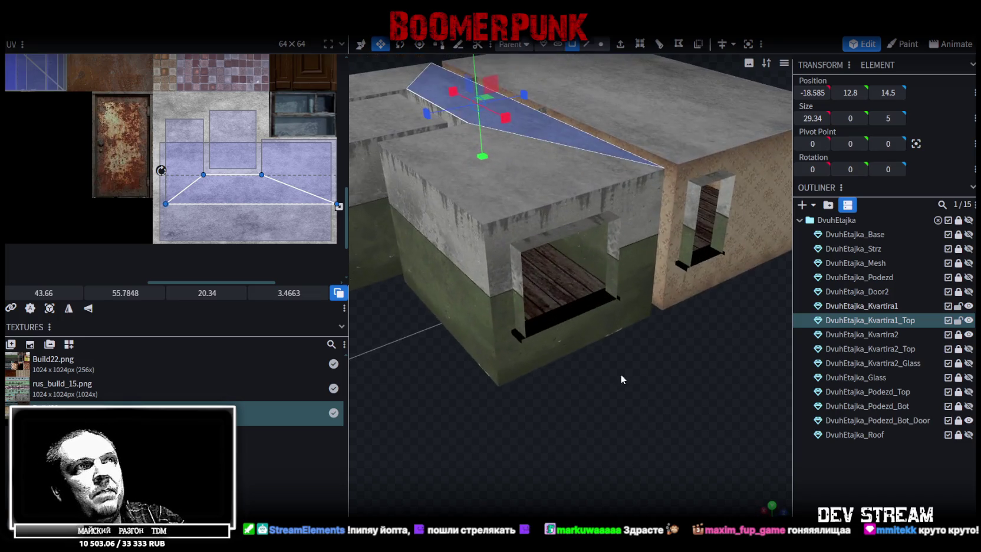
{"action": "left_click", "coordinate": [967, 320]}
{"action": "left_click", "coordinate": [967, 321]}
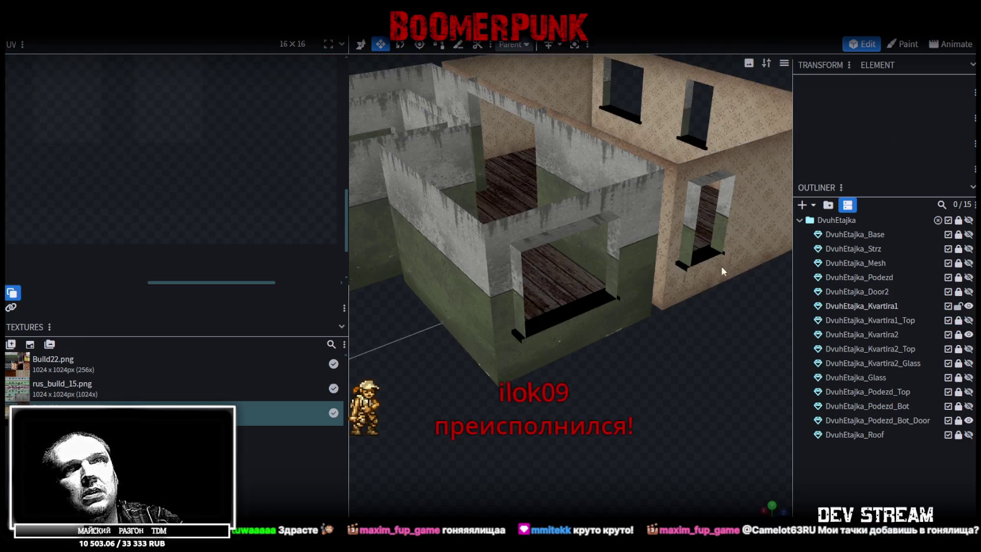
{"action": "left_click_drag", "start_coordinate": [578, 419], "coordinate": [636, 412]}
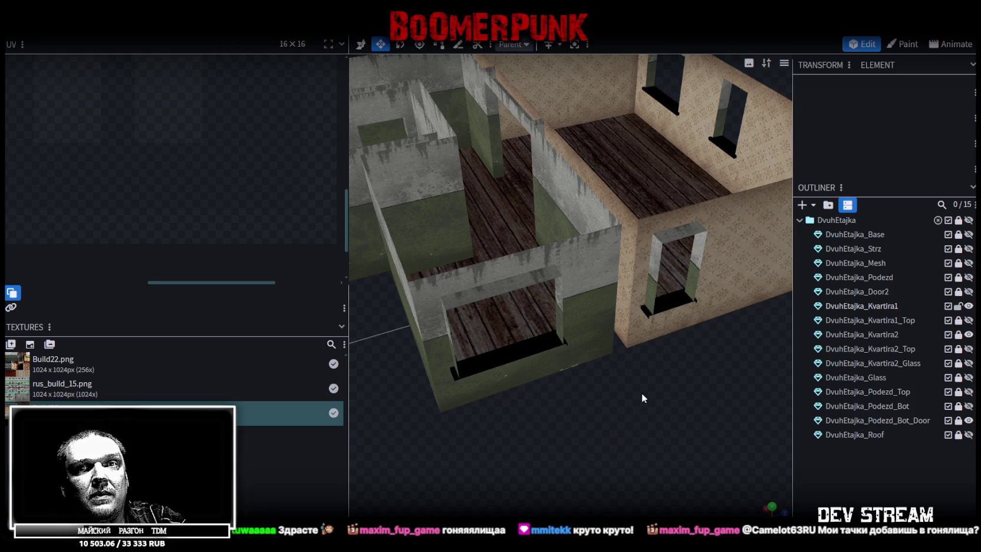
Select the first apartment's window sills one by one
{"action": "left_click", "coordinate": [519, 356]}
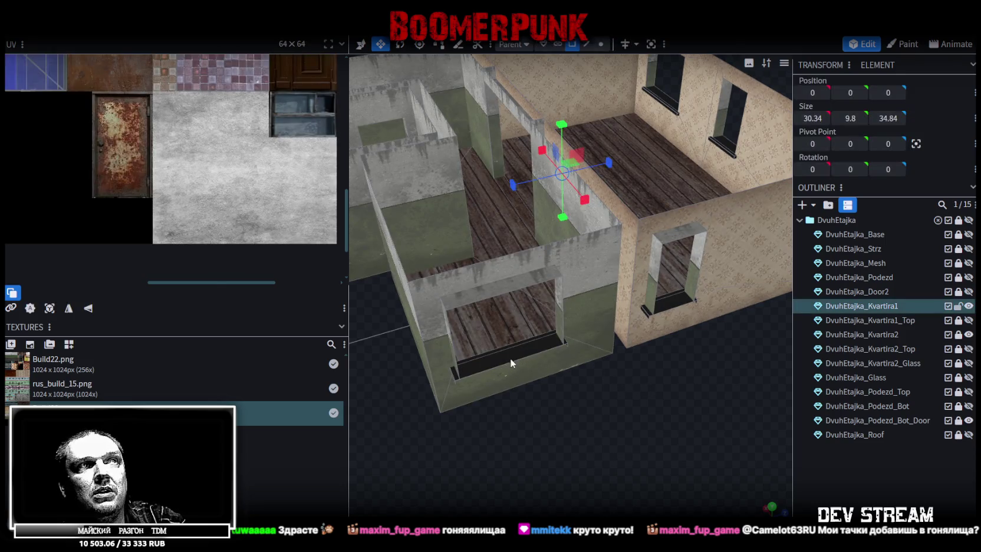
{"action": "left_click", "coordinate": [510, 362]}
{"action": "mouse_move", "coordinate": [592, 437]}
{"action": "left_mouse_down"}
{"action": "mouse_move", "coordinate": [642, 487]}
{"action": "mouse_move", "coordinate": [665, 441]}
{"action": "mouse_move", "coordinate": [632, 414]}
{"action": "mouse_move", "coordinate": [696, 389]}
{"action": "mouse_move", "coordinate": [714, 408]}
{"action": "mouse_move", "coordinate": [536, 275]}
{"action": "mouse_move", "coordinate": [707, 395]}
{"action": "mouse_move", "coordinate": [541, 339]}
{"action": "mouse_move", "coordinate": [608, 411]}
{"action": "mouse_move", "coordinate": [560, 363]}
{"action": "left_mouse_up"}
{"action": "left_click", "coordinate": [517, 273]}
{"action": "left_click", "coordinate": [495, 275]}
{"action": "mouse_move", "coordinate": [686, 417]}
{"action": "left_mouse_down"}
{"action": "mouse_move", "coordinate": [505, 418]}
{"action": "mouse_move", "coordinate": [542, 233]}
{"action": "left_mouse_up"}
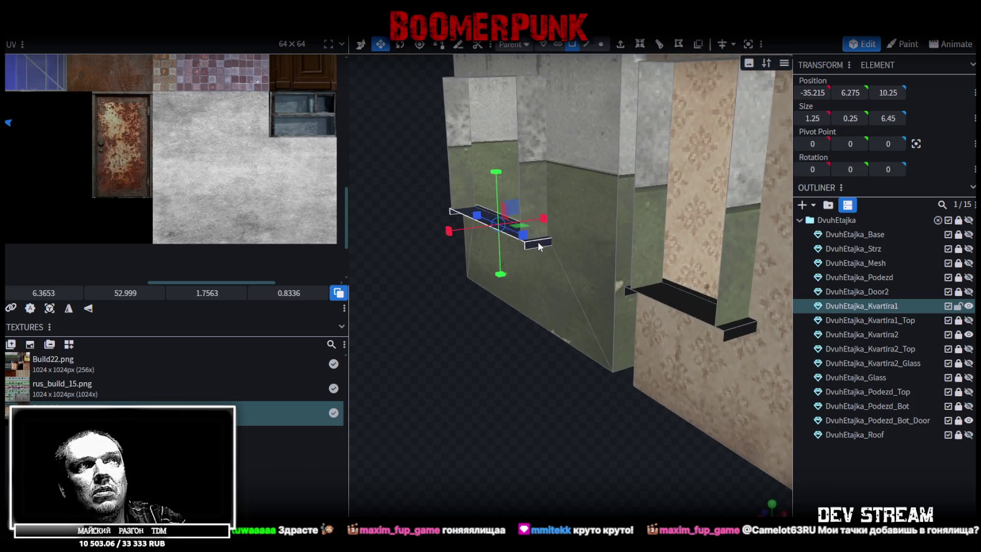
{"action": "left_click", "coordinate": [726, 324]}
{"action": "left_click", "coordinate": [625, 290]}
{"action": "mouse_move", "coordinate": [533, 391]}
{"action": "left_mouse_down"}
{"action": "mouse_move", "coordinate": [493, 437]}
{"action": "mouse_move", "coordinate": [677, 420]}
{"action": "mouse_move", "coordinate": [641, 259]}
{"action": "mouse_move", "coordinate": [672, 155]}
{"action": "mouse_move", "coordinate": [617, 197]}
{"action": "mouse_move", "coordinate": [668, 231]}
{"action": "mouse_move", "coordinate": [640, 184]}
{"action": "mouse_move", "coordinate": [635, 148]}
{"action": "left_mouse_up"}
{"action": "mouse_move", "coordinate": [635, 406]}
{"action": "left_mouse_down"}
{"action": "mouse_move", "coordinate": [636, 249]}
{"action": "mouse_move", "coordinate": [626, 273]}
{"action": "mouse_move", "coordinate": [615, 258]}
{"action": "mouse_move", "coordinate": [598, 377]}
{"action": "mouse_move", "coordinate": [690, 452]}
{"action": "mouse_move", "coordinate": [661, 225]}
{"action": "mouse_move", "coordinate": [477, 231]}
{"action": "mouse_move", "coordinate": [537, 127]}
{"action": "mouse_move", "coordinate": [648, 165]}
{"action": "mouse_move", "coordinate": [781, 193]}
{"action": "mouse_move", "coordinate": [487, 344]}
{"action": "mouse_move", "coordinate": [618, 237]}
{"action": "mouse_move", "coordinate": [462, 309]}
{"action": "mouse_move", "coordinate": [408, 319]}
{"action": "mouse_move", "coordinate": [468, 285]}
{"action": "mouse_move", "coordinate": [463, 301]}
{"action": "left_mouse_up"}
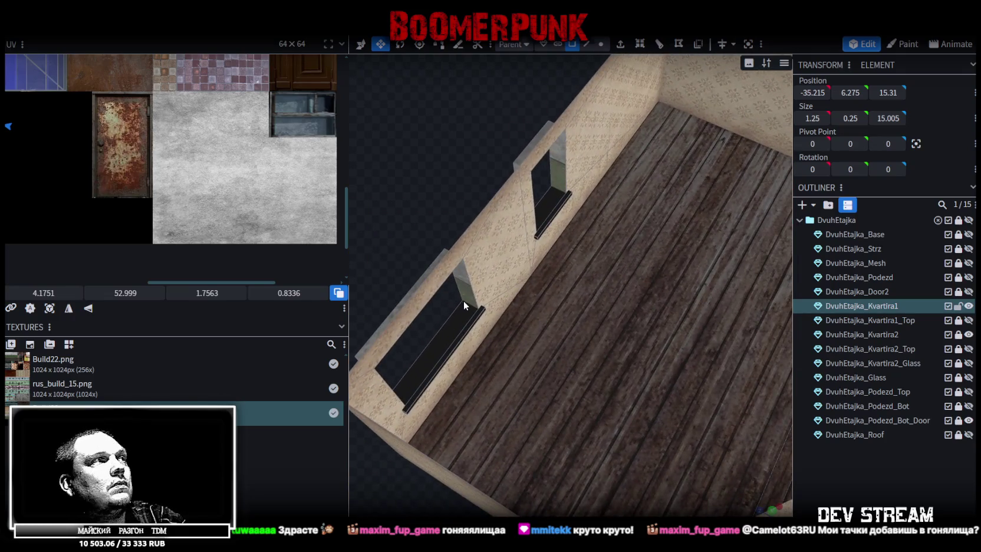
Select all the window-sill UV islands together and switch to top-down view
{"action": "scroll", "coordinate": [208, 218], "scroll_direction": "down", "scroll_amount": 3}
{"action": "scroll", "coordinate": [310, 205], "scroll_direction": "up", "scroll_amount": 1}
{"action": "scroll", "coordinate": [310, 205], "scroll_direction": "up", "scroll_amount": 1}
{"action": "scroll", "coordinate": [255, 189], "scroll_direction": "up", "scroll_amount": 1}
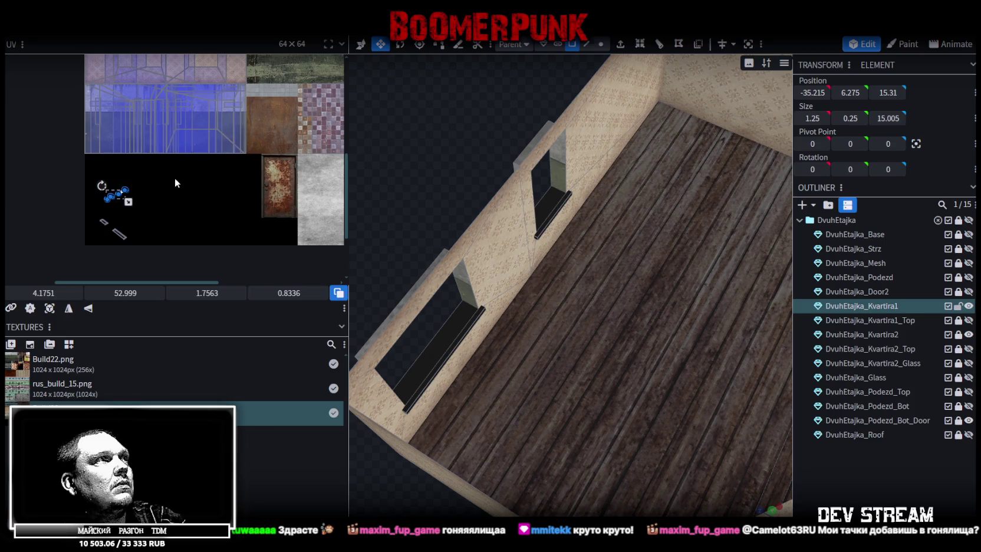
{"action": "left_click_drag", "start_coordinate": [175, 178], "coordinate": [39, 263]}
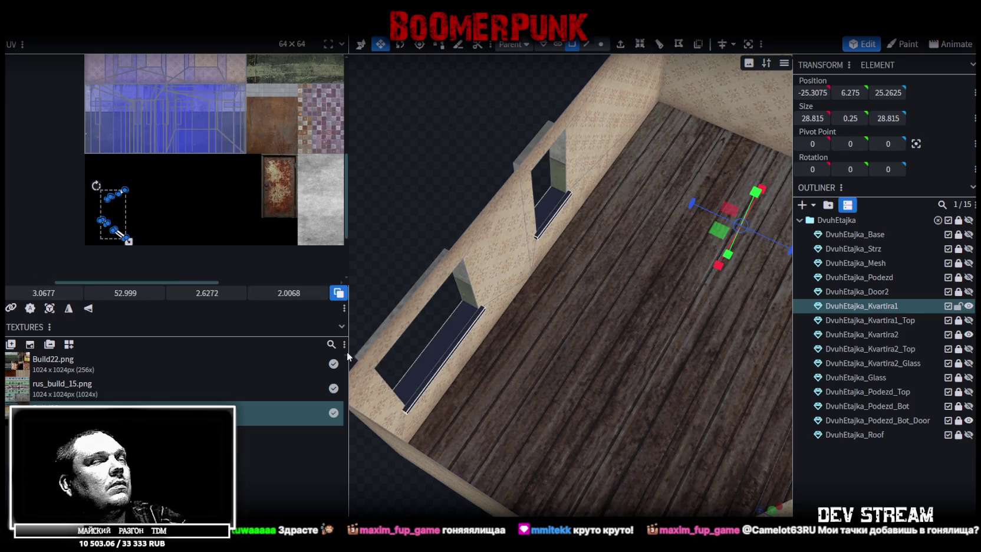
{"action": "left_click", "coordinate": [772, 510]}
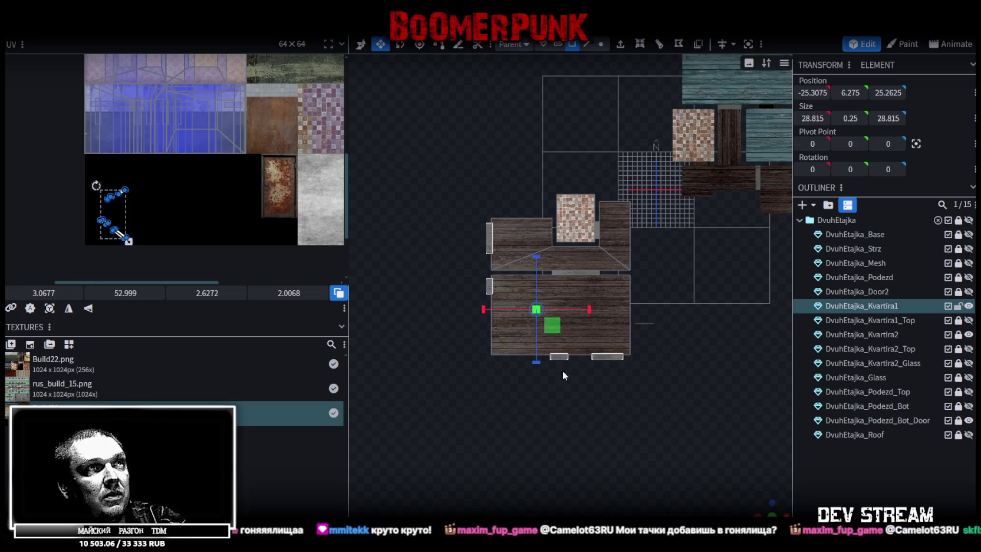
Re-project the sill UVs from top view, move them onto the texture and rotate 90°
{"action": "left_click", "coordinate": [52, 313]}
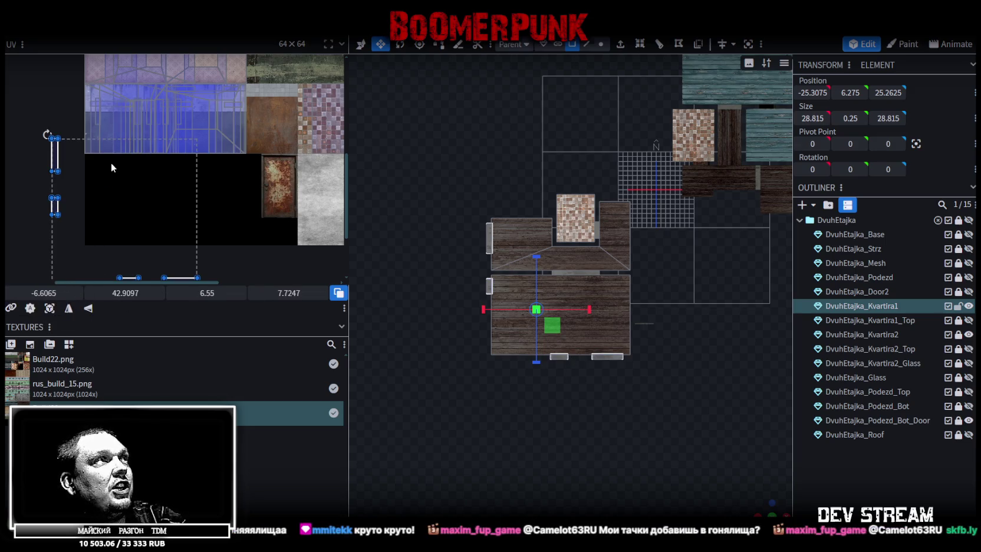
{"action": "scroll", "coordinate": [205, 246], "scroll_direction": "down", "scroll_amount": 1}
{"action": "scroll", "coordinate": [205, 246], "scroll_direction": "down", "scroll_amount": 1}
{"action": "left_click_drag", "start_coordinate": [121, 264], "coordinate": [213, 217]}
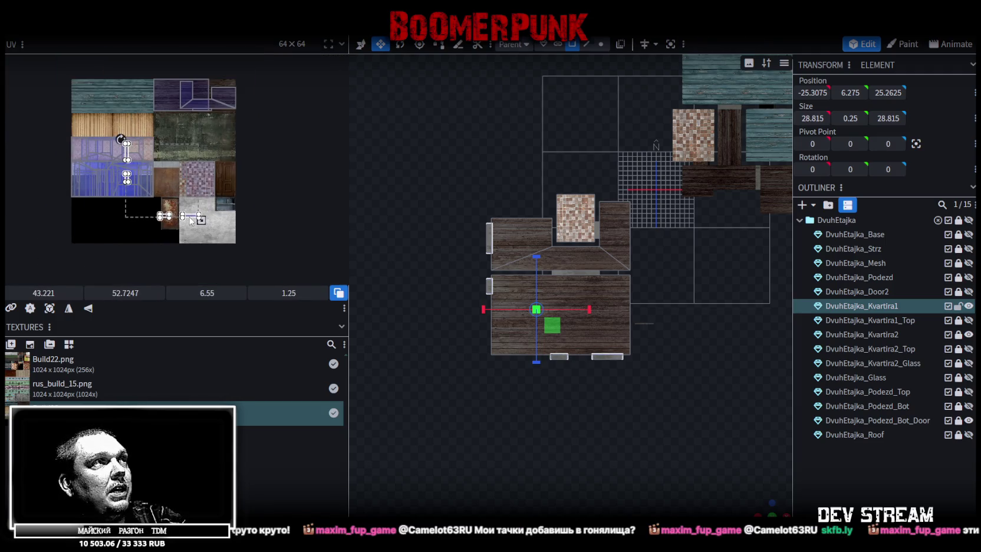
{"action": "right_click", "coordinate": [187, 207]}
{"action": "left_click", "coordinate": [236, 428]}
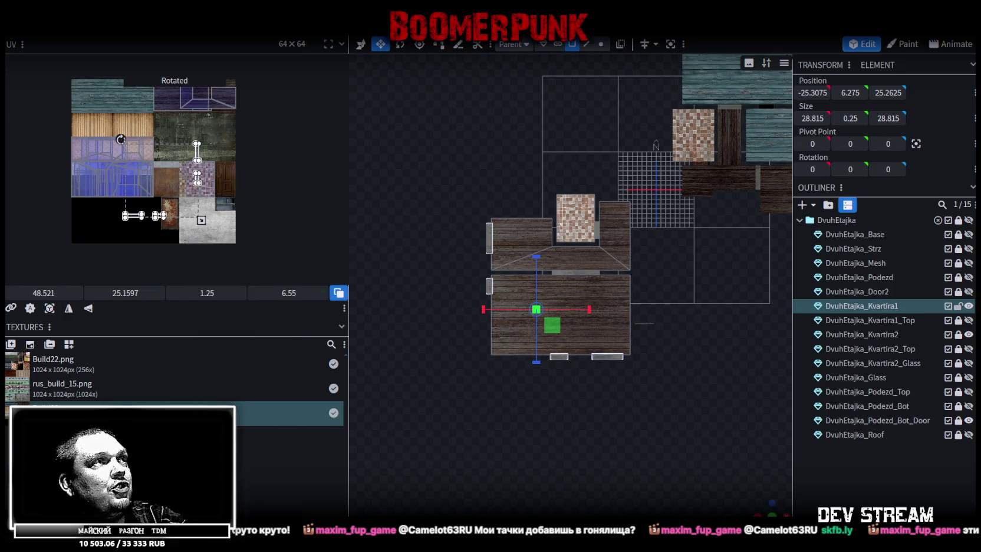
Select another apartment face, frame the door tile, then view the Sketchfab Volkswagen Golf model
{"action": "left_click", "coordinate": [198, 157]}
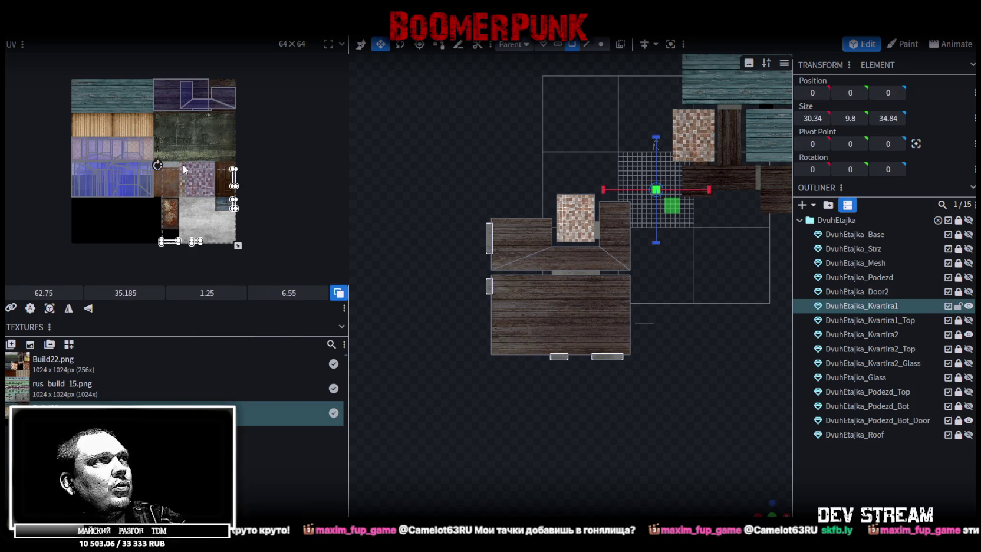
{"action": "scroll", "coordinate": [246, 182], "scroll_direction": "up", "scroll_amount": 2}
{"action": "middle_click_drag", "start_coordinate": [221, 197], "coordinate": [197, 131]}
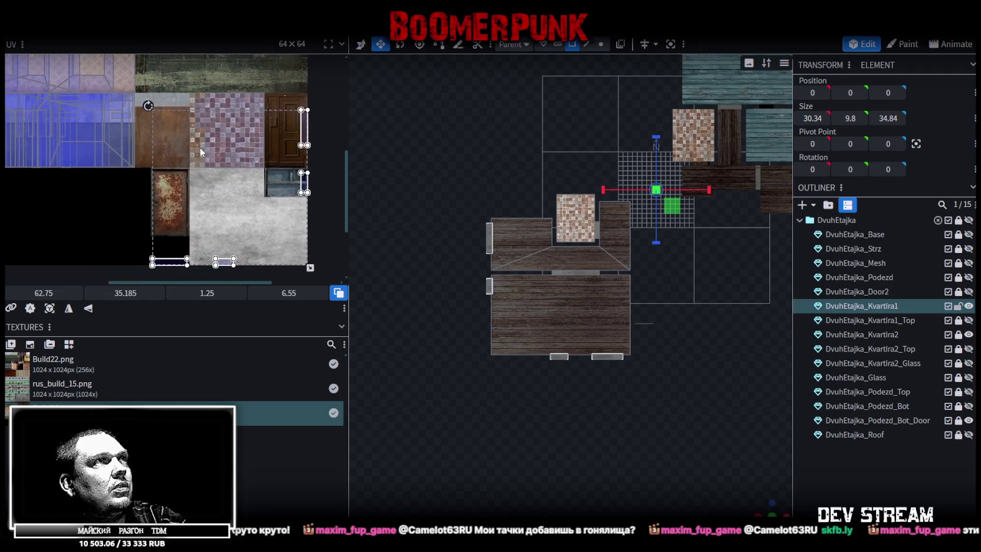
{"action": "scroll", "coordinate": [200, 152], "scroll_direction": "down", "scroll_amount": 3}
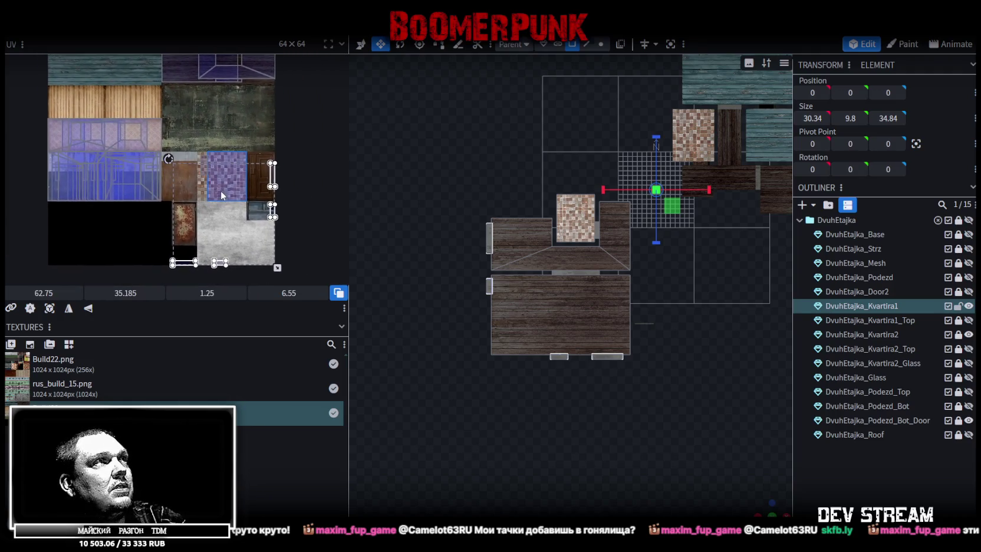
{"action": "middle_click_drag", "start_coordinate": [221, 192], "coordinate": [222, 181]}
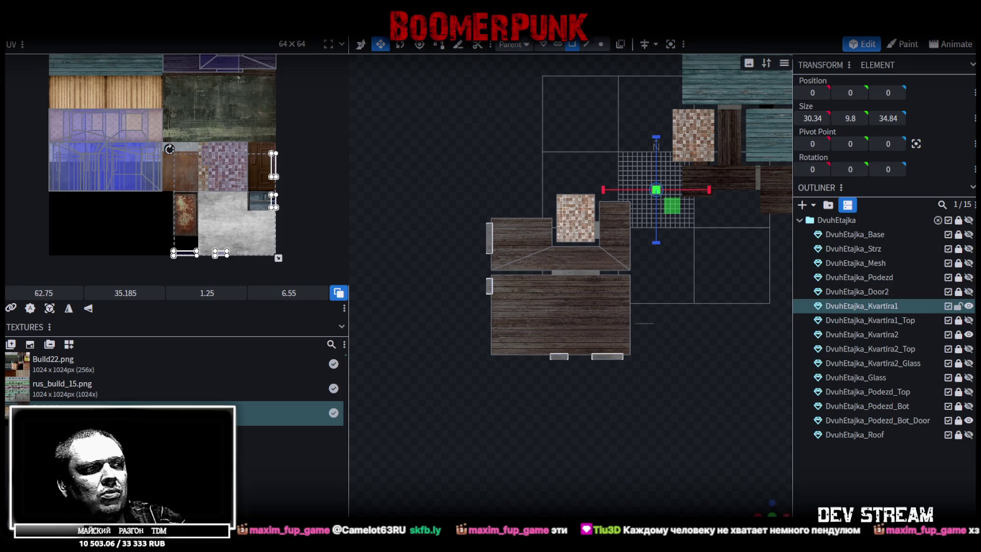
{"action": "key", "text": "alt+Tab"}
{"action": "mouse_move", "coordinate": [472, 294]}
{"action": "left_mouse_down"}
{"action": "mouse_move", "coordinate": [489, 364]}
{"action": "mouse_move", "coordinate": [443, 347]}
{"action": "mouse_move", "coordinate": [411, 309]}
{"action": "mouse_move", "coordinate": [548, 280]}
{"action": "mouse_move", "coordinate": [517, 375]}
{"action": "mouse_move", "coordinate": [529, 387]}
{"action": "mouse_move", "coordinate": [501, 388]}
{"action": "mouse_move", "coordinate": [492, 369]}
{"action": "mouse_move", "coordinate": [499, 400]}
{"action": "mouse_move", "coordinate": [525, 386]}
{"action": "mouse_move", "coordinate": [539, 310]}
{"action": "mouse_move", "coordinate": [547, 319]}
{"action": "left_mouse_up"}
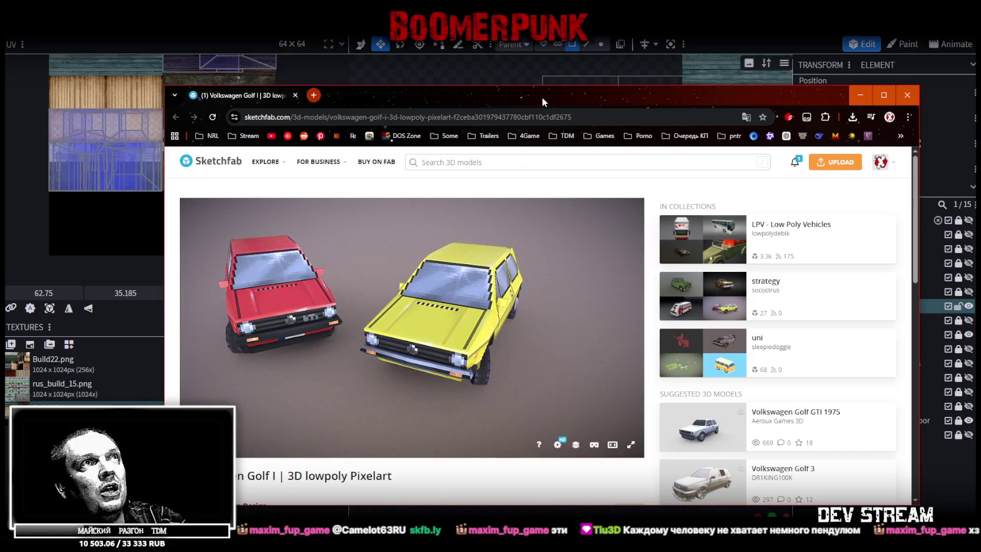
{"action": "key", "text": "alt+Tab"}
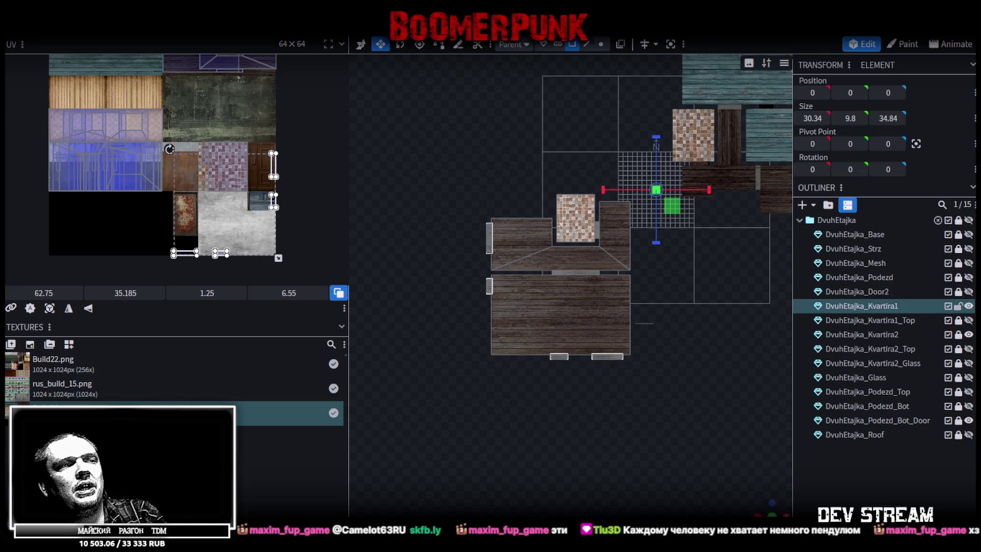
{"action": "key", "text": "alt+Tab"}
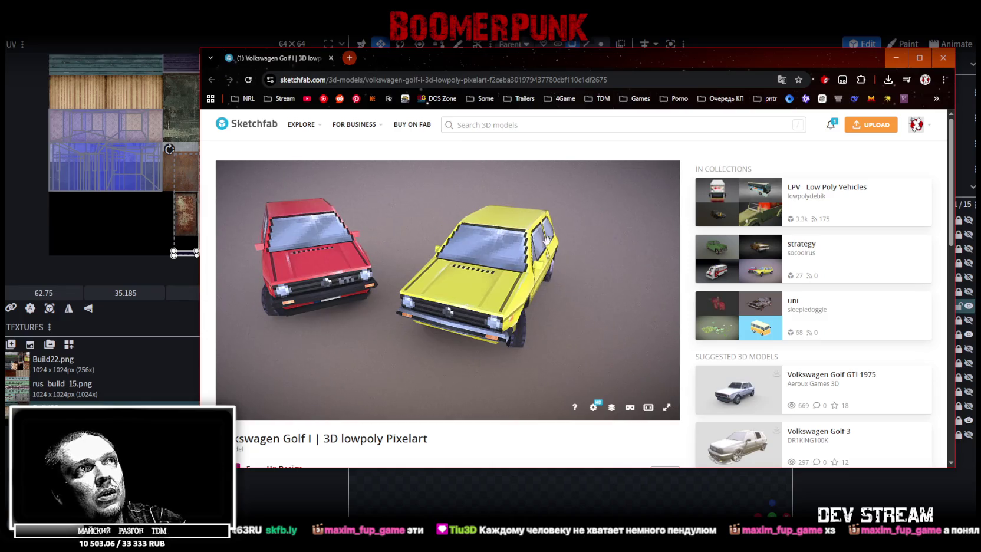
{"action": "left_click_drag", "start_coordinate": [595, 354], "coordinate": [548, 252]}
{"action": "mouse_move", "coordinate": [518, 299]}
{"action": "left_mouse_down"}
{"action": "mouse_move", "coordinate": [517, 326]}
{"action": "mouse_move", "coordinate": [494, 299]}
{"action": "left_mouse_up"}
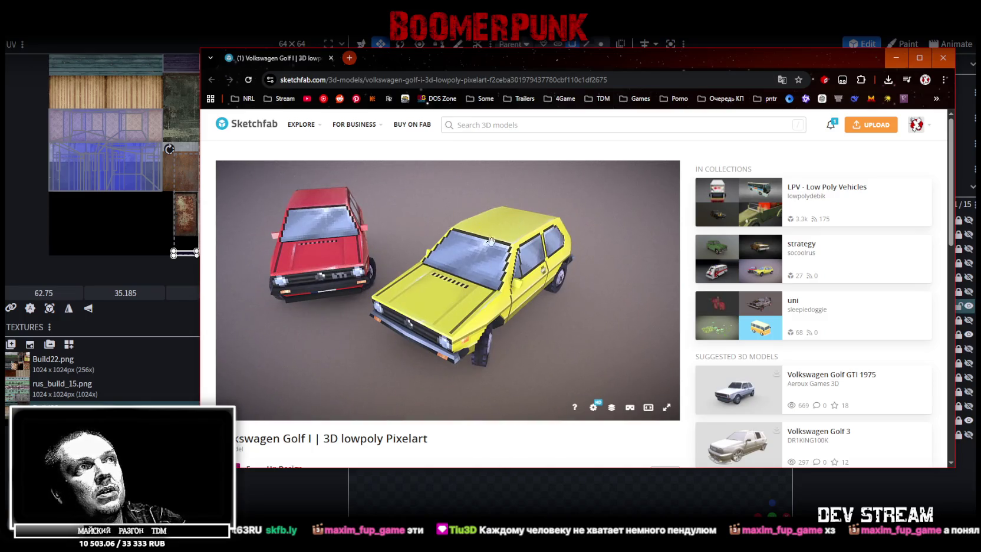
{"action": "mouse_move", "coordinate": [433, 230]}
{"action": "left_mouse_down"}
{"action": "mouse_move", "coordinate": [459, 340]}
{"action": "mouse_move", "coordinate": [410, 249]}
{"action": "left_mouse_up"}
{"action": "left_click_drag", "start_coordinate": [564, 230], "coordinate": [486, 207]}
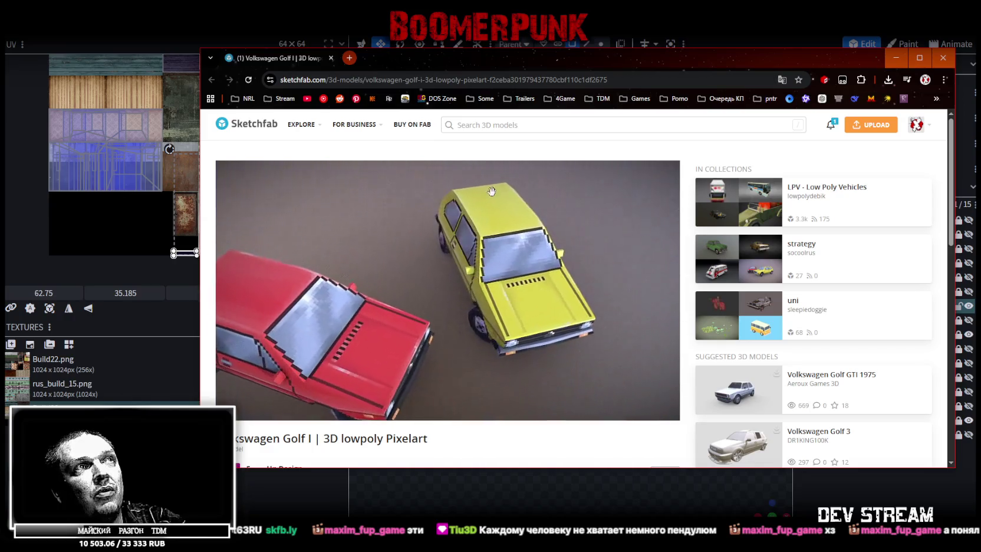
{"action": "mouse_move", "coordinate": [509, 235]}
{"action": "left_mouse_down"}
{"action": "mouse_move", "coordinate": [446, 333]}
{"action": "mouse_move", "coordinate": [459, 322]}
{"action": "left_mouse_up"}
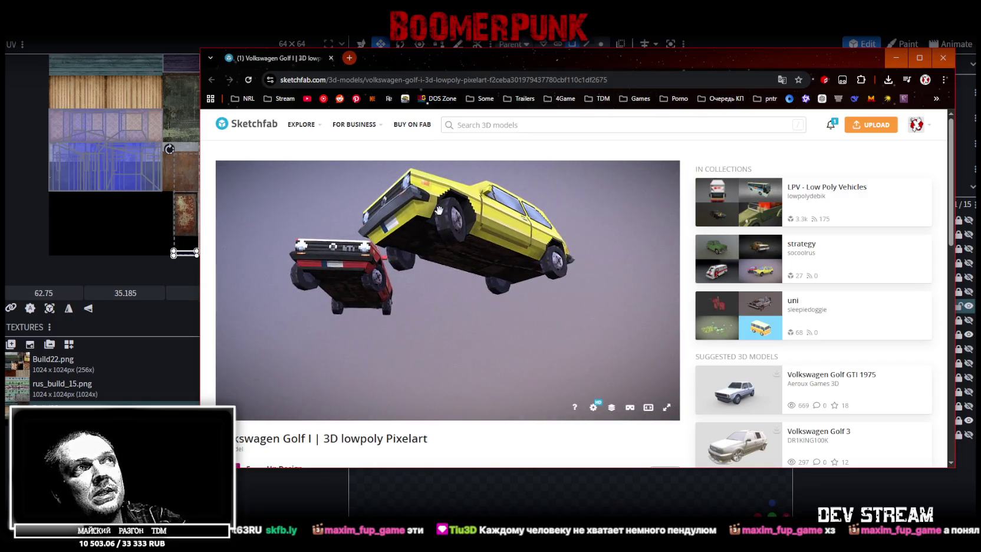
{"action": "left_click_drag", "start_coordinate": [486, 313], "coordinate": [534, 323]}
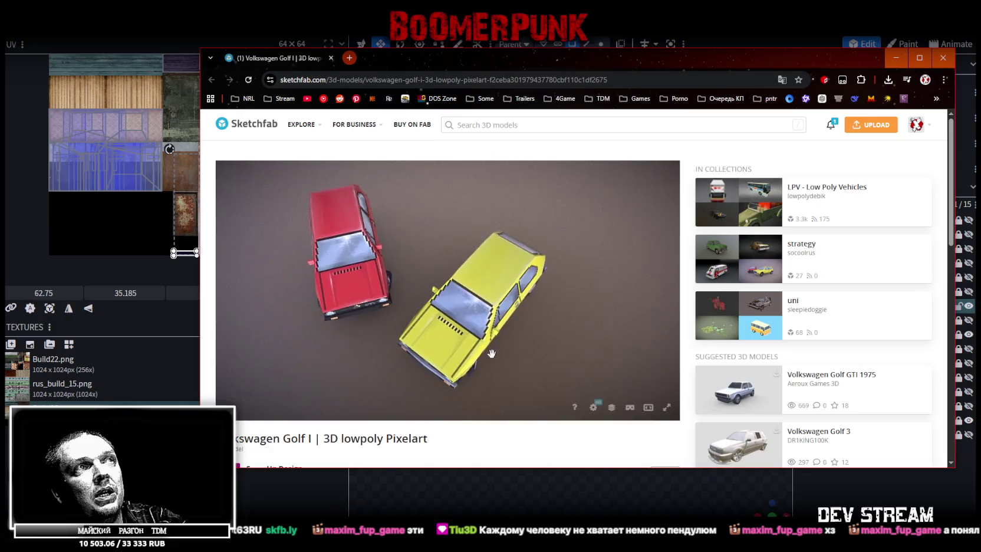
{"action": "mouse_move", "coordinate": [556, 352]}
{"action": "left_mouse_down"}
{"action": "mouse_move", "coordinate": [547, 309]}
{"action": "mouse_move", "coordinate": [438, 324]}
{"action": "mouse_move", "coordinate": [472, 331]}
{"action": "mouse_move", "coordinate": [355, 355]}
{"action": "mouse_move", "coordinate": [399, 326]}
{"action": "mouse_move", "coordinate": [425, 326]}
{"action": "mouse_move", "coordinate": [449, 341]}
{"action": "mouse_move", "coordinate": [383, 359]}
{"action": "mouse_move", "coordinate": [519, 337]}
{"action": "mouse_move", "coordinate": [475, 331]}
{"action": "mouse_move", "coordinate": [398, 363]}
{"action": "mouse_move", "coordinate": [463, 335]}
{"action": "mouse_move", "coordinate": [424, 345]}
{"action": "mouse_move", "coordinate": [471, 353]}
{"action": "left_mouse_up"}
{"action": "scroll", "coordinate": [427, 323], "scroll_direction": "up", "scroll_amount": 3}
{"action": "scroll", "coordinate": [392, 340], "scroll_direction": "up", "scroll_amount": 3}
{"action": "scroll", "coordinate": [383, 359], "scroll_direction": "up", "scroll_amount": 3}
{"action": "scroll", "coordinate": [401, 350], "scroll_direction": "down", "scroll_amount": 1}
{"action": "scroll", "coordinate": [402, 348], "scroll_direction": "down", "scroll_amount": 2}
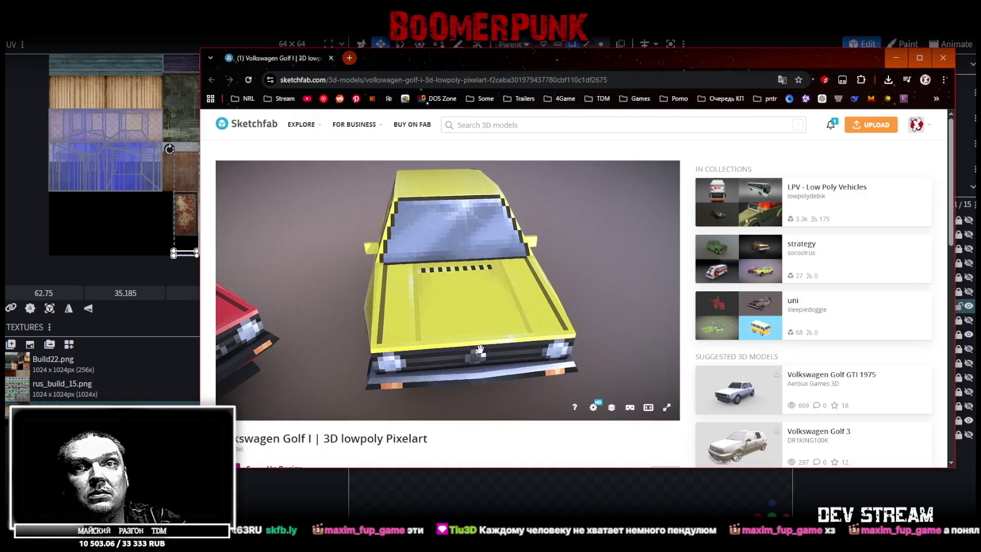
{"action": "key", "text": "super+Down"}
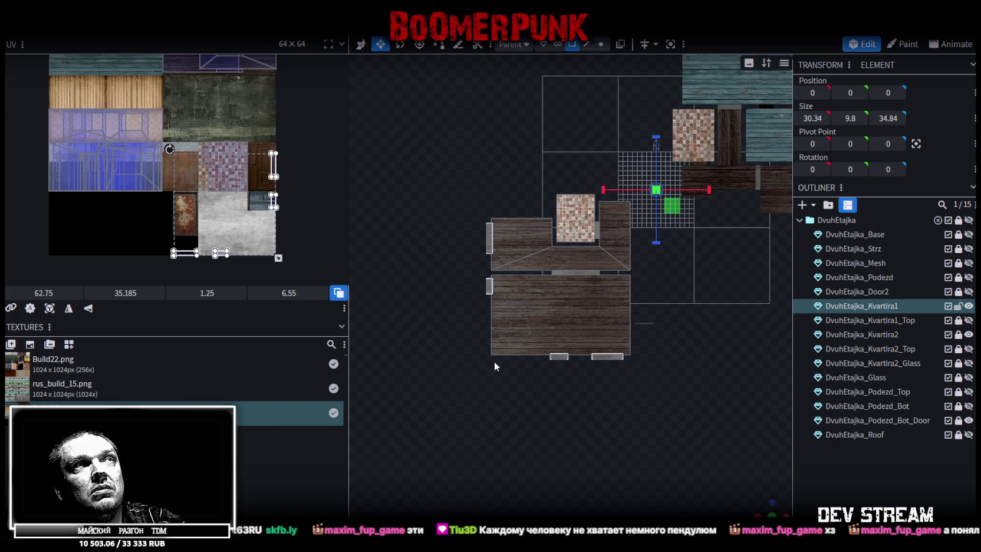
Select the thin wall element's UV faces and move them to an empty texture area
{"action": "scroll", "coordinate": [495, 366], "scroll_direction": "up", "scroll_amount": 2}
{"action": "scroll", "coordinate": [647, 432], "scroll_direction": "up", "scroll_amount": 1}
{"action": "mouse_move", "coordinate": [764, 508]}
{"action": "left_mouse_down"}
{"action": "mouse_move", "coordinate": [488, 439]}
{"action": "mouse_move", "coordinate": [505, 423]}
{"action": "left_mouse_up"}
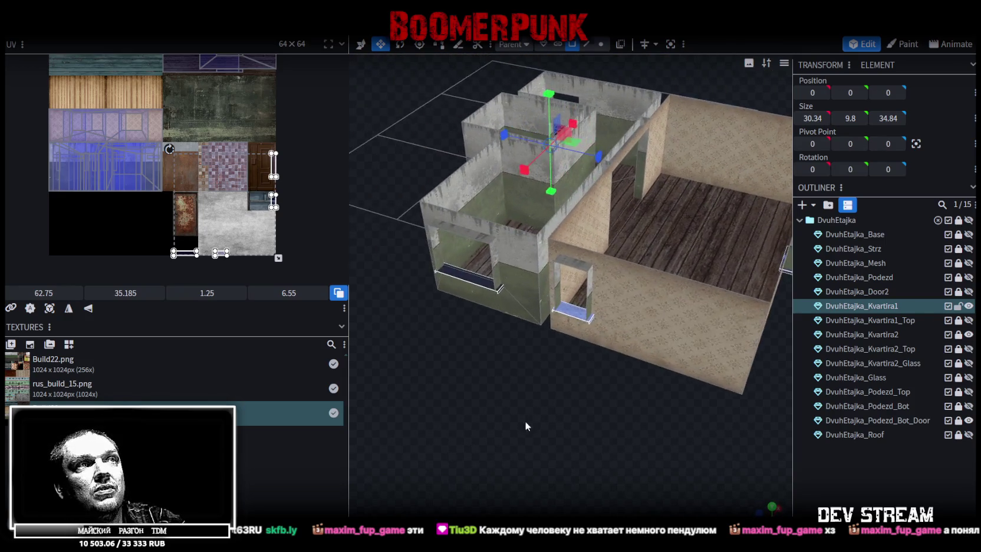
{"action": "scroll", "coordinate": [239, 184], "scroll_direction": "down", "scroll_amount": 1}
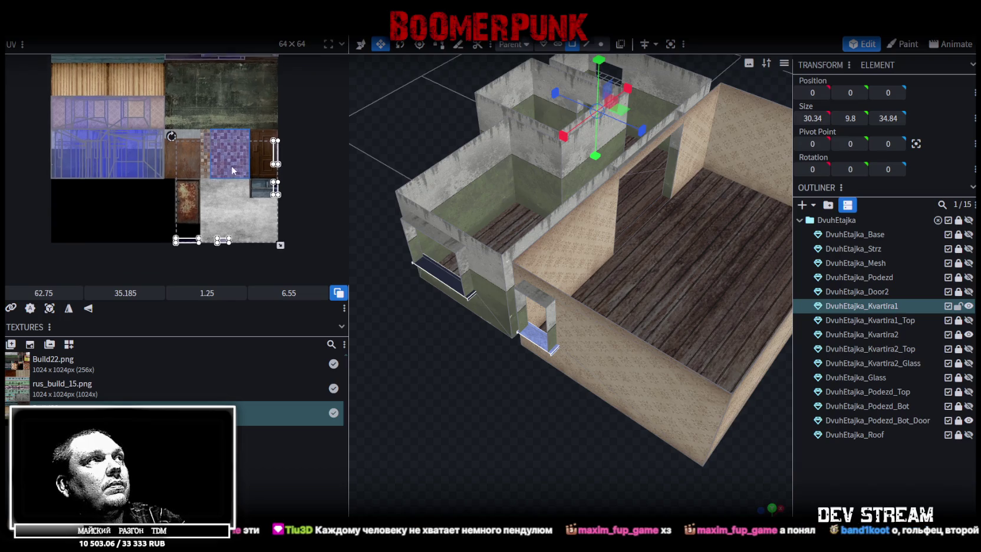
{"action": "scroll", "coordinate": [229, 222], "scroll_direction": "up", "scroll_amount": 2}
{"action": "scroll", "coordinate": [217, 211], "scroll_direction": "up", "scroll_amount": 1}
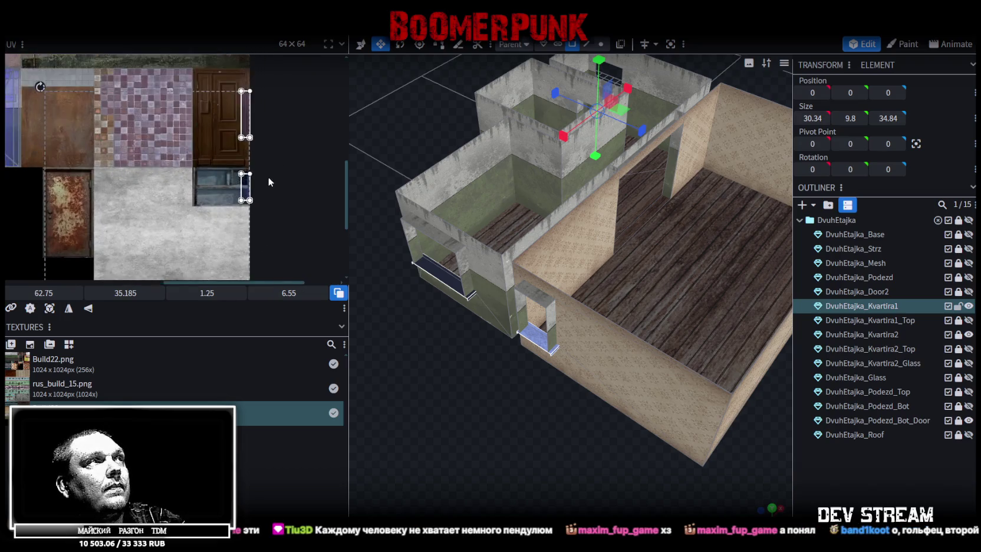
{"action": "scroll", "coordinate": [267, 177], "scroll_direction": "up", "scroll_amount": 1}
{"action": "left_click_drag", "start_coordinate": [215, 224], "coordinate": [275, 56]}
{"action": "scroll", "coordinate": [264, 178], "scroll_direction": "down", "scroll_amount": 3}
{"action": "scroll", "coordinate": [267, 132], "scroll_direction": "down", "scroll_amount": 1}
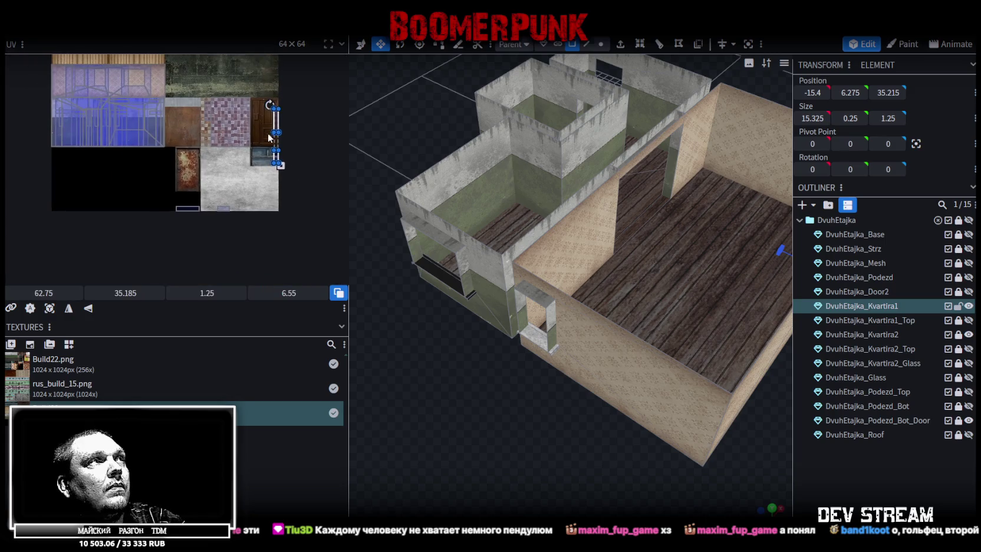
{"action": "left_click_drag", "start_coordinate": [275, 121], "coordinate": [193, 160]}
Rotate the strip horizontal and place it as 6.55 × 1.25 at 35.185, 62.75 on the bottom edge
{"action": "right_click", "coordinate": [196, 160]}
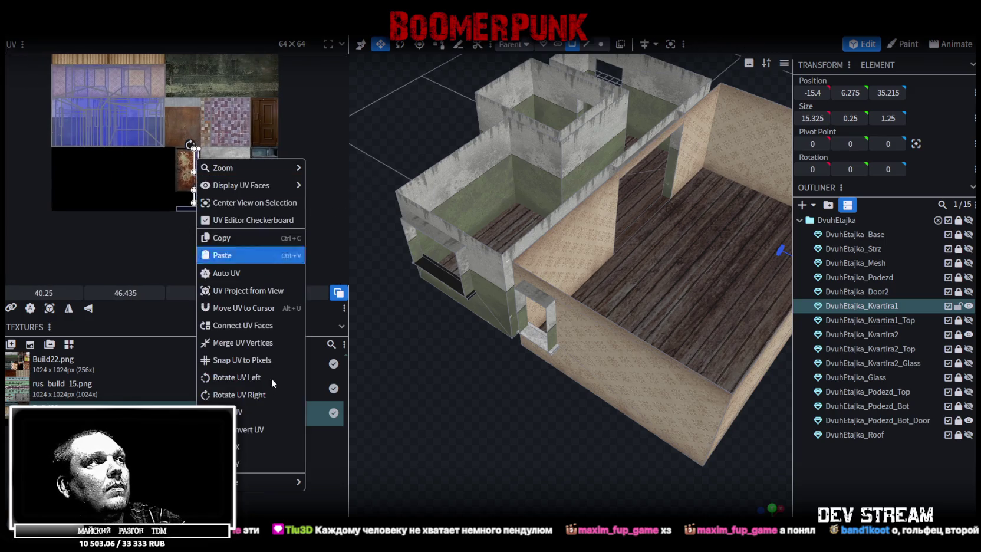
{"action": "left_click", "coordinate": [243, 394]}
{"action": "scroll", "coordinate": [283, 200], "scroll_direction": "up", "scroll_amount": 2}
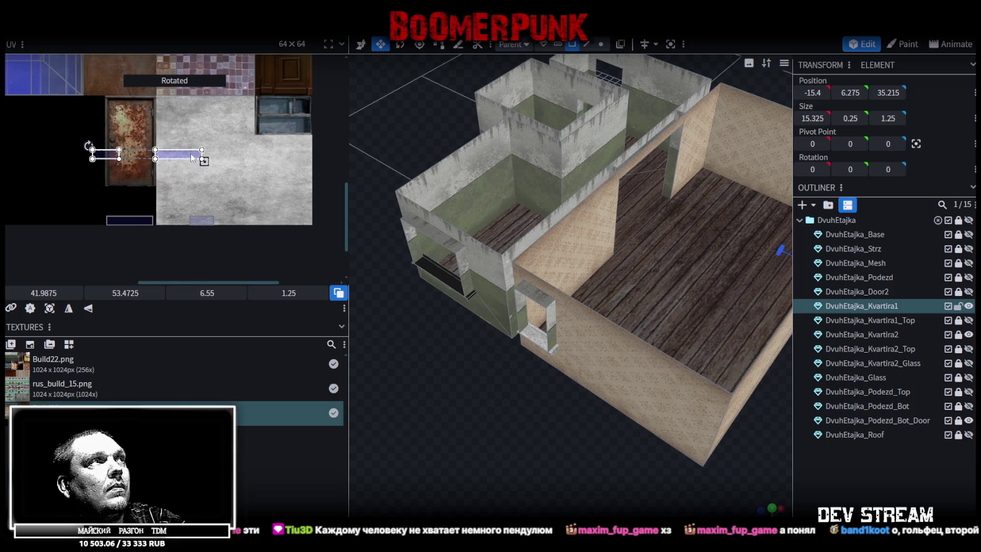
{"action": "left_click_drag", "start_coordinate": [265, 194], "coordinate": [247, 220]}
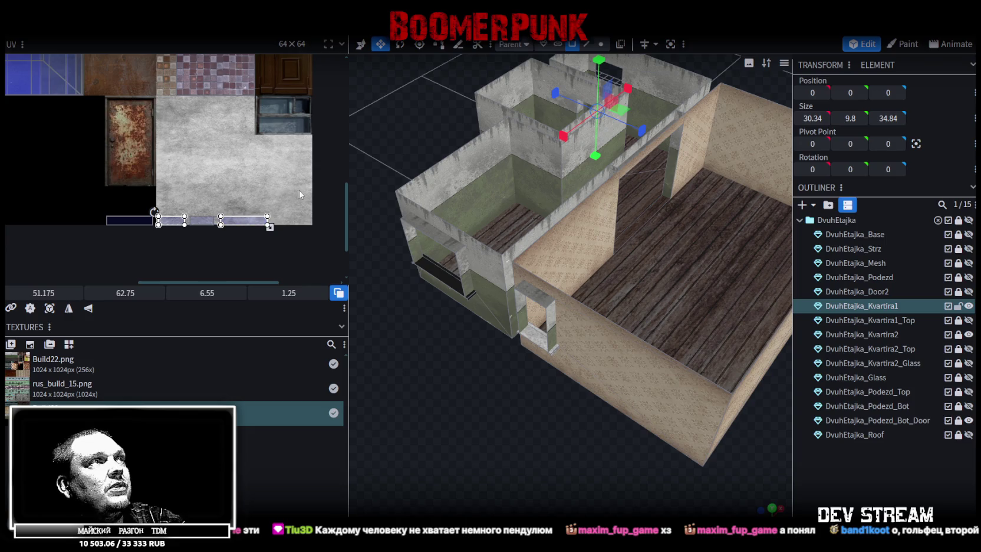
{"action": "left_click_drag", "start_coordinate": [299, 193], "coordinate": [85, 258]}
{"action": "scroll", "coordinate": [118, 259], "scroll_direction": "down", "scroll_amount": 1}
{"action": "scroll", "coordinate": [154, 257], "scroll_direction": "down", "scroll_amount": 1}
{"action": "scroll", "coordinate": [183, 256], "scroll_direction": "down", "scroll_amount": 1}
Move the strip's UV faces to the atlas top and shrink them to 4.1526 × 0.7925 over the planks
{"action": "scroll", "coordinate": [203, 255], "scroll_direction": "down", "scroll_amount": 1}
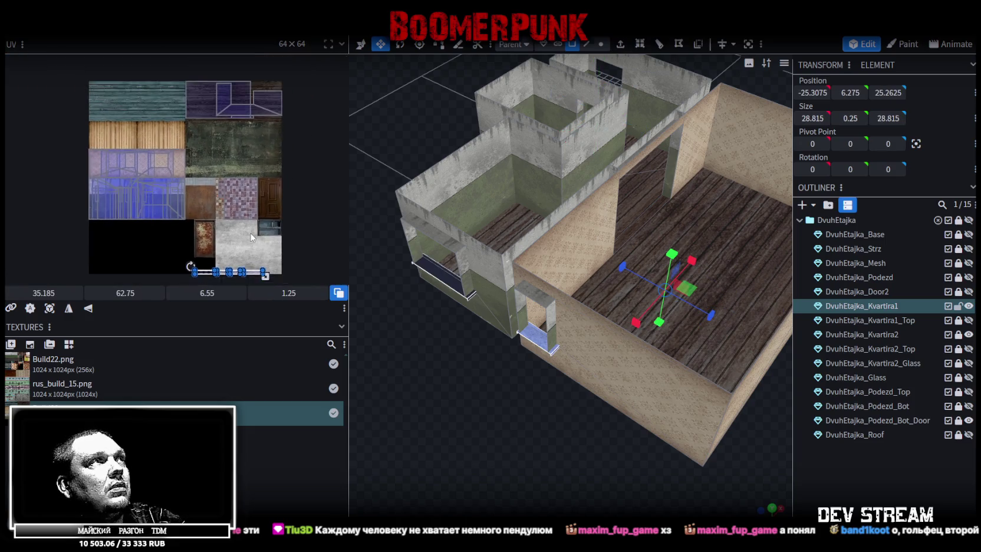
{"action": "left_click_drag", "start_coordinate": [203, 272], "coordinate": [204, 80]}
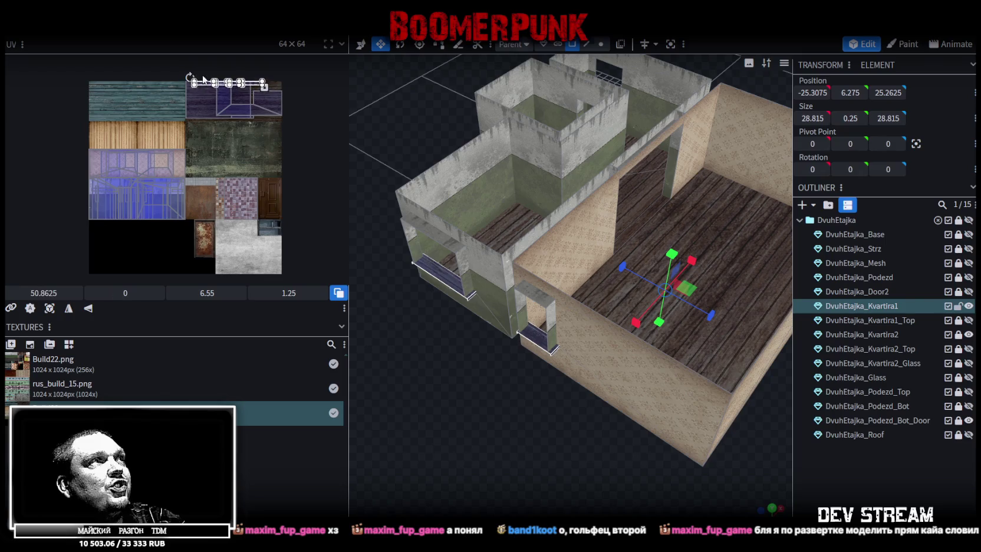
{"action": "scroll", "coordinate": [182, 112], "scroll_direction": "up", "scroll_amount": 2}
{"action": "scroll", "coordinate": [236, 79], "scroll_direction": "up", "scroll_amount": 2}
{"action": "scroll", "coordinate": [243, 191], "scroll_direction": "up", "scroll_amount": 1}
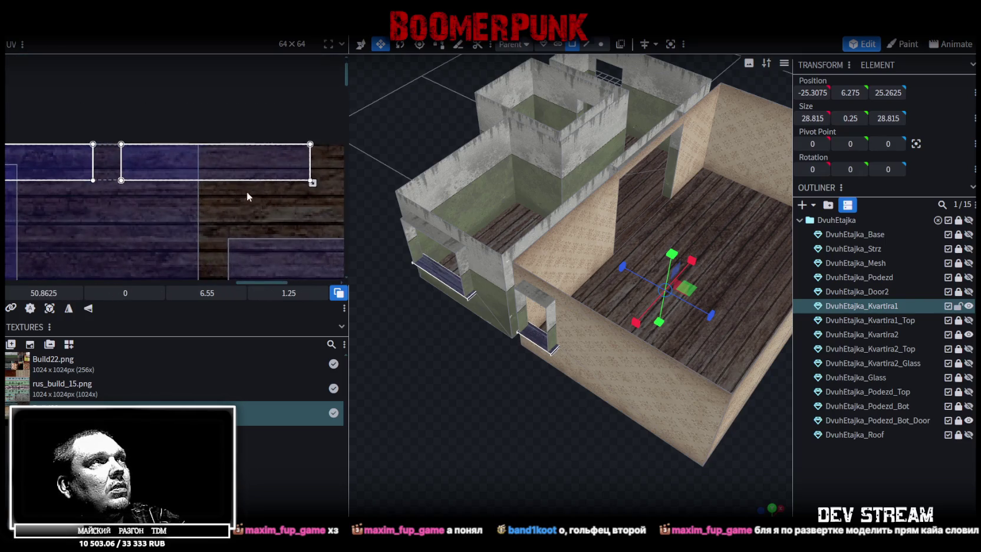
{"action": "scroll", "coordinate": [272, 178], "scroll_direction": "up", "scroll_amount": 2}
{"action": "mouse_move", "coordinate": [299, 198]}
{"action": "left_mouse_down"}
{"action": "mouse_move", "coordinate": [62, 161]}
{"action": "mouse_move", "coordinate": [307, 210]}
{"action": "mouse_move", "coordinate": [298, 218]}
{"action": "mouse_move", "coordinate": [64, 196]}
{"action": "mouse_move", "coordinate": [343, 213]}
{"action": "left_mouse_up"}
{"action": "scroll", "coordinate": [90, 197], "scroll_direction": "up", "scroll_amount": 2}
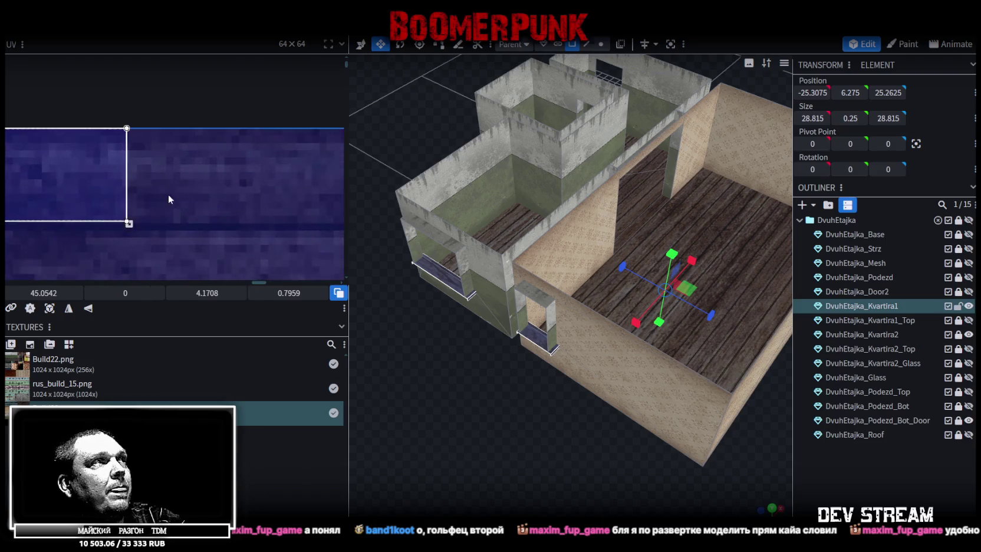
{"action": "scroll", "coordinate": [168, 194], "scroll_direction": "up", "scroll_amount": 2}
{"action": "scroll", "coordinate": [150, 221], "scroll_direction": "up", "scroll_amount": 2}
Save the model as Build28.bbmodel and close it to the start screen
{"action": "mouse_move", "coordinate": [125, 207]}
{"action": "left_mouse_down"}
{"action": "mouse_move", "coordinate": [233, 216]}
{"action": "mouse_move", "coordinate": [119, 209]}
{"action": "left_mouse_up"}
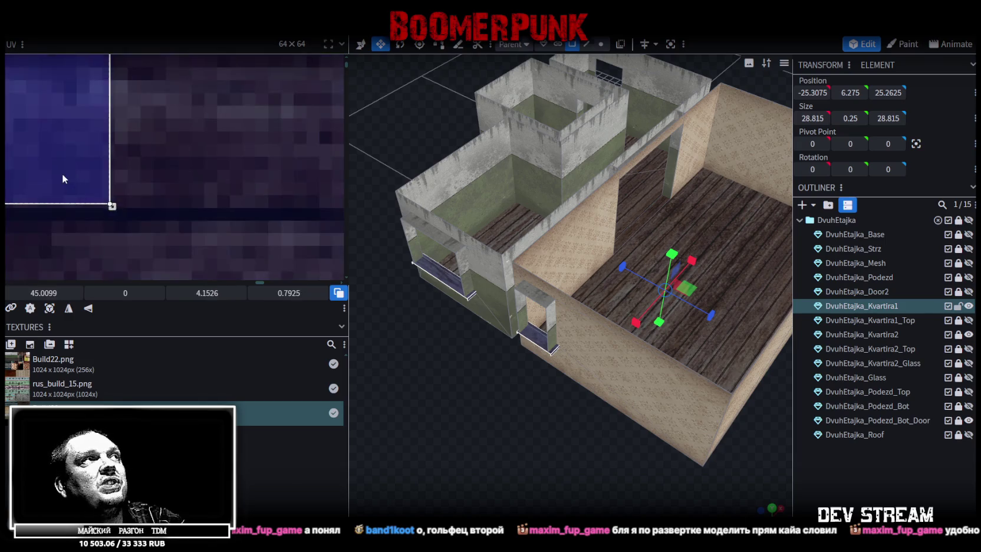
{"action": "scroll", "coordinate": [62, 173], "scroll_direction": "down", "scroll_amount": 5}
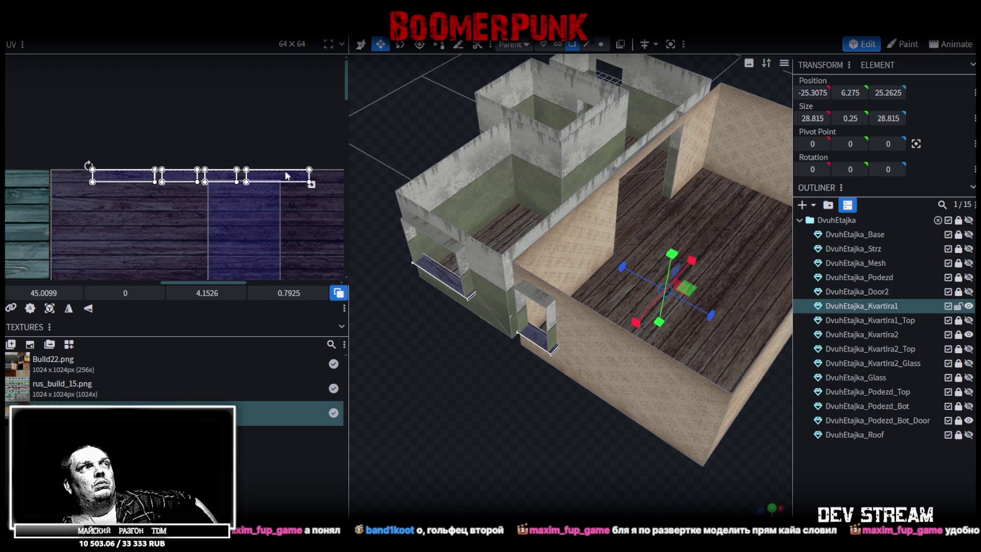
{"action": "key", "text": "ctrl+s"}
{"action": "key", "text": "ctrl+w"}
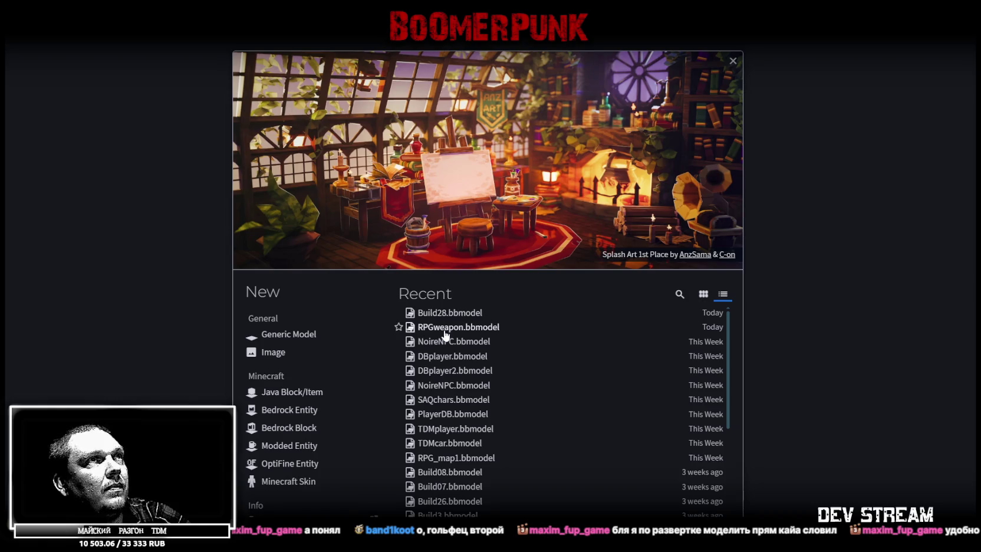
Open RPGweapon.bbmodel from Recent, expand ShieldsPlus, and hide the staff model
{"action": "left_click", "coordinate": [445, 331]}
{"action": "left_click", "coordinate": [808, 291]}
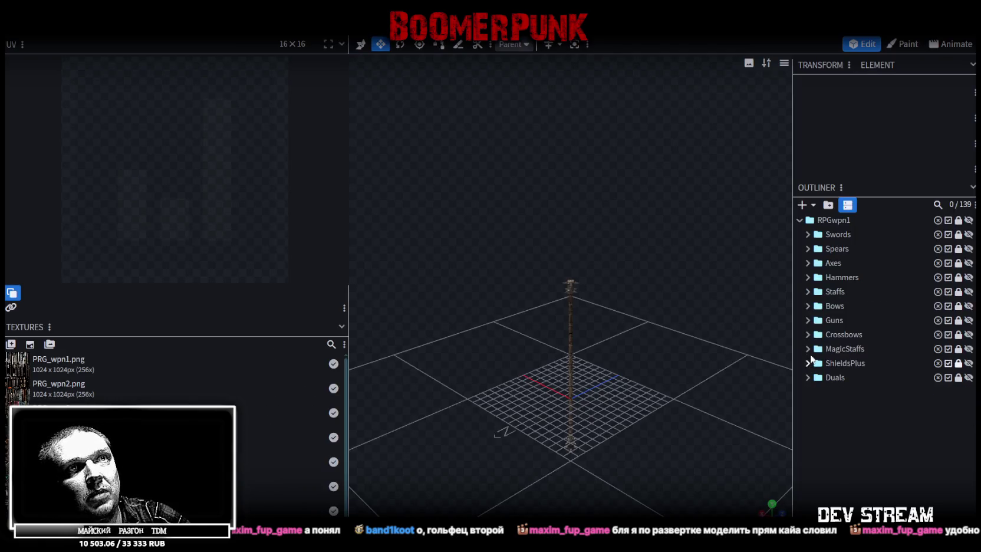
{"action": "left_click", "coordinate": [807, 363]}
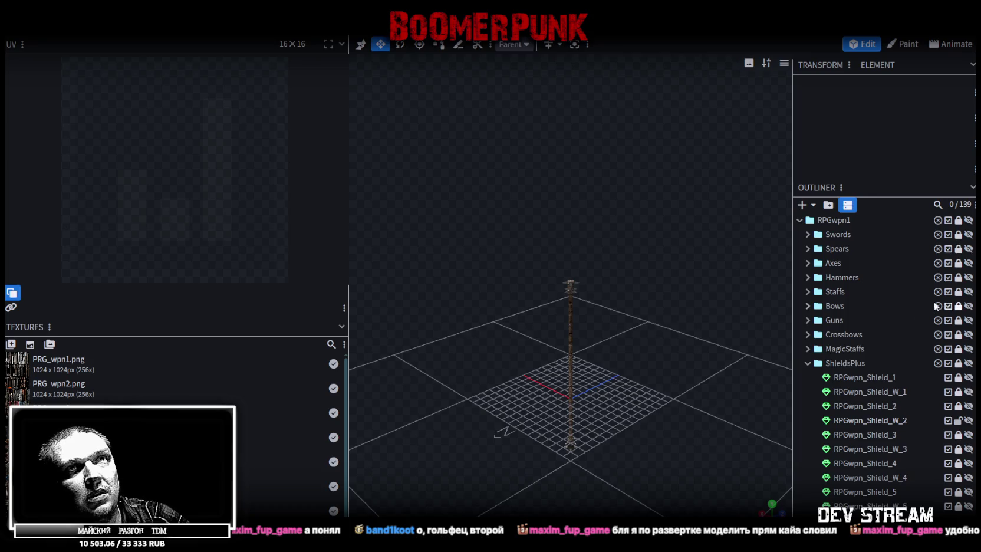
{"action": "left_click", "coordinate": [968, 221]}
{"action": "scroll", "coordinate": [908, 418], "scroll_direction": "down", "scroll_amount": 2}
{"action": "scroll", "coordinate": [940, 310], "scroll_direction": "down", "scroll_amount": 3}
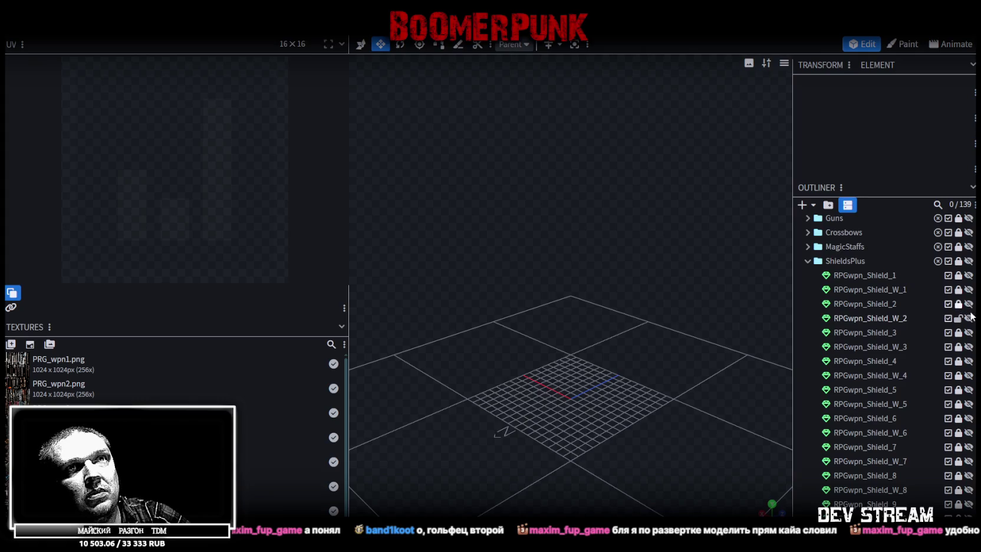
{"action": "scroll", "coordinate": [608, 457], "scroll_direction": "up", "scroll_amount": 3}
{"action": "scroll", "coordinate": [632, 346], "scroll_direction": "up", "scroll_amount": 3}
{"action": "scroll", "coordinate": [550, 381], "scroll_direction": "up", "scroll_amount": 3}
{"action": "scroll", "coordinate": [546, 380], "scroll_direction": "up", "scroll_amount": 3}
Inspect the curved-blade RPGwpn_Shield_W_2 sword, then lock and hide it
{"action": "mouse_move", "coordinate": [527, 314]}
{"action": "left_mouse_down"}
{"action": "mouse_move", "coordinate": [472, 370]}
{"action": "mouse_move", "coordinate": [537, 317]}
{"action": "left_mouse_up"}
{"action": "left_click", "coordinate": [441, 264]}
{"action": "mouse_move", "coordinate": [402, 395]}
{"action": "left_mouse_down"}
{"action": "mouse_move", "coordinate": [495, 426]}
{"action": "mouse_move", "coordinate": [560, 419]}
{"action": "mouse_move", "coordinate": [570, 483]}
{"action": "mouse_move", "coordinate": [561, 371]}
{"action": "mouse_move", "coordinate": [555, 413]}
{"action": "left_mouse_up"}
{"action": "scroll", "coordinate": [888, 382], "scroll_direction": "down", "scroll_amount": 2}
{"action": "scroll", "coordinate": [898, 379], "scroll_direction": "up", "scroll_amount": 2}
{"action": "left_click", "coordinate": [958, 318]}
{"action": "left_click", "coordinate": [969, 317]}
{"action": "scroll", "coordinate": [892, 398], "scroll_direction": "down", "scroll_amount": 3}
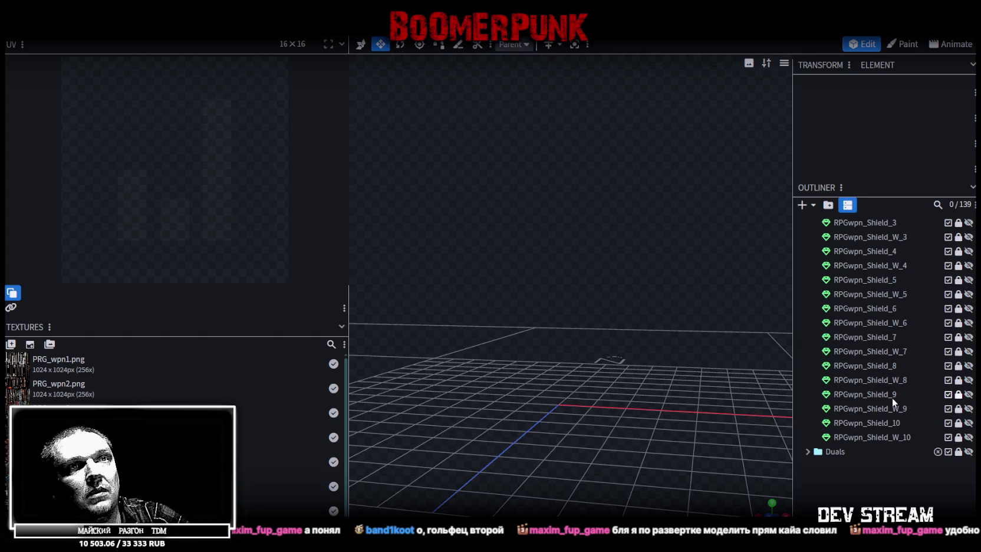
Expand the Duals folder and show only the RPGwpn_Dual_13 axe, orbiting around it
{"action": "left_click", "coordinate": [969, 394]}
{"action": "left_click", "coordinate": [968, 394]}
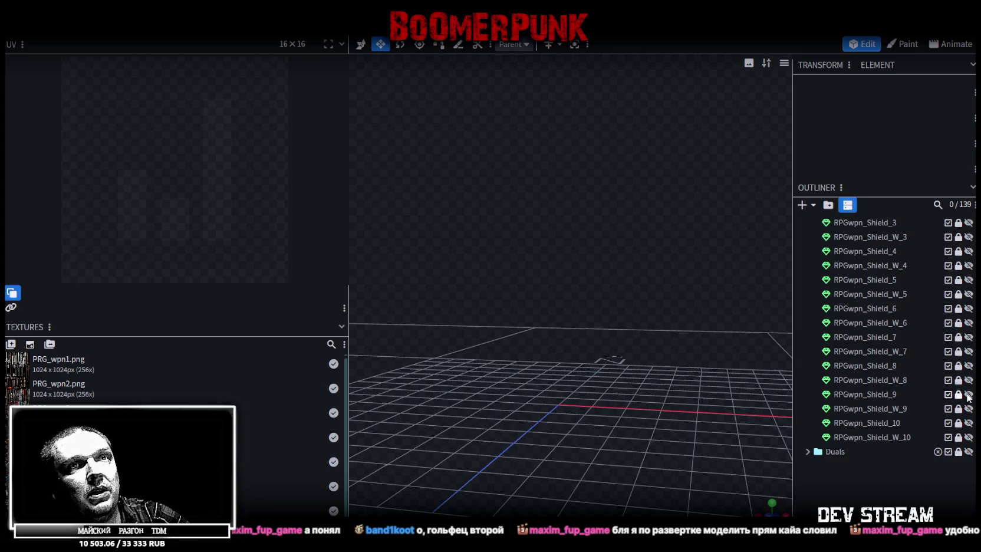
{"action": "left_click", "coordinate": [808, 452]}
{"action": "scroll", "coordinate": [845, 452], "scroll_direction": "down", "scroll_amount": 3}
{"action": "scroll", "coordinate": [845, 450], "scroll_direction": "down", "scroll_amount": 2}
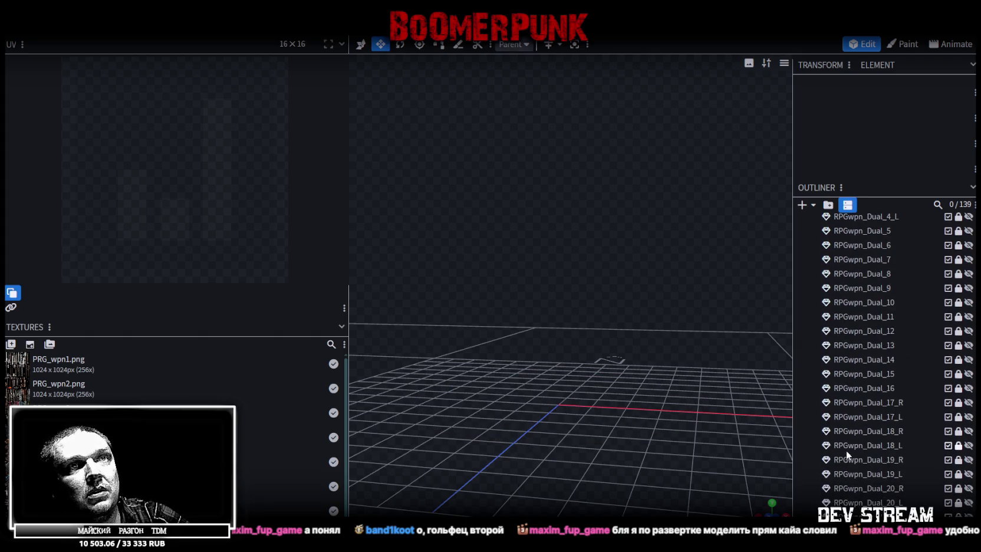
{"action": "left_click", "coordinate": [968, 345]}
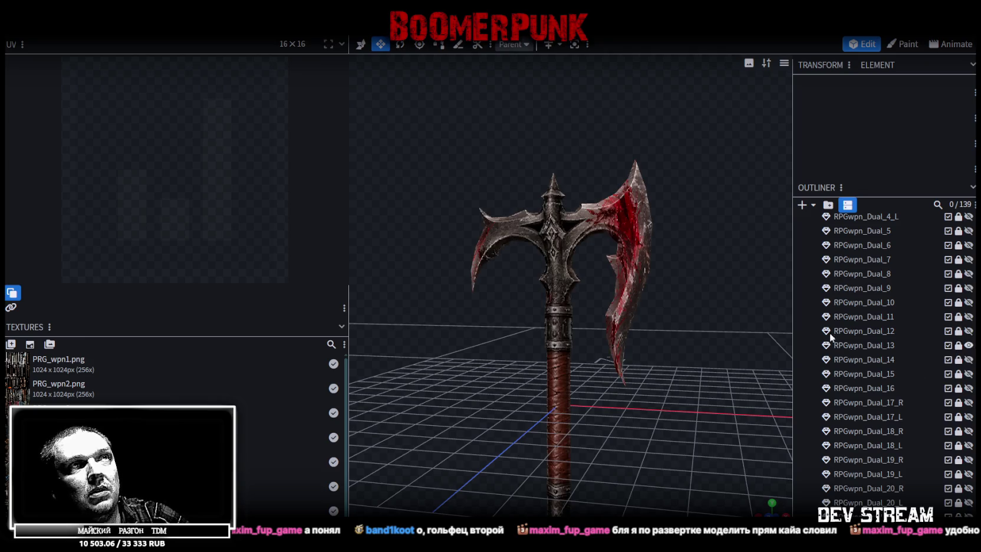
{"action": "scroll", "coordinate": [831, 338], "scroll_direction": "up", "scroll_amount": 3}
{"action": "scroll", "coordinate": [855, 354], "scroll_direction": "down", "scroll_amount": 2}
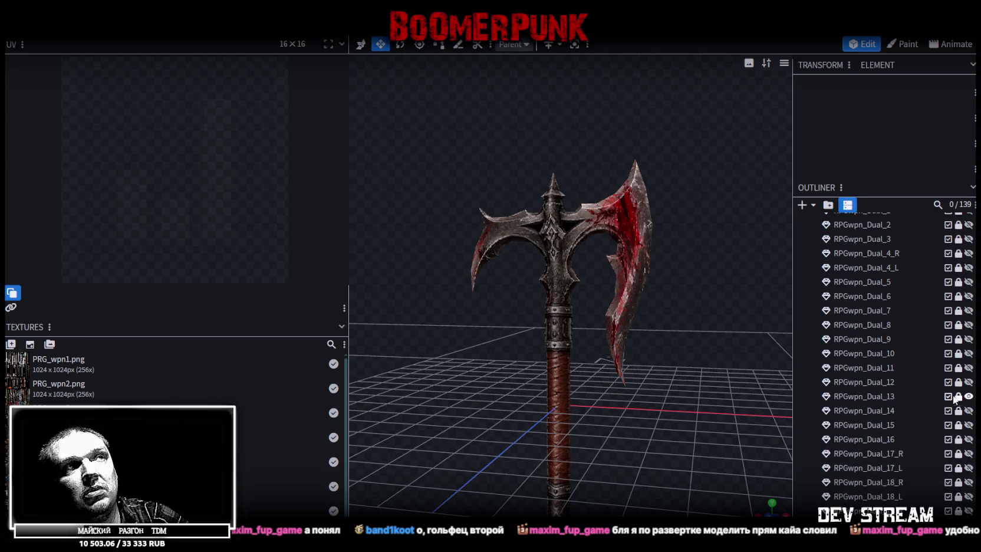
{"action": "mouse_move", "coordinate": [707, 400]}
{"action": "left_mouse_down"}
{"action": "mouse_move", "coordinate": [625, 399]}
{"action": "mouse_move", "coordinate": [687, 341]}
{"action": "mouse_move", "coordinate": [487, 326]}
{"action": "mouse_move", "coordinate": [478, 319]}
{"action": "mouse_move", "coordinate": [502, 278]}
{"action": "mouse_move", "coordinate": [538, 289]}
{"action": "mouse_move", "coordinate": [511, 357]}
{"action": "mouse_move", "coordinate": [714, 369]}
{"action": "mouse_move", "coordinate": [474, 366]}
{"action": "mouse_move", "coordinate": [525, 339]}
{"action": "mouse_move", "coordinate": [534, 309]}
{"action": "mouse_move", "coordinate": [652, 379]}
{"action": "mouse_move", "coordinate": [545, 325]}
{"action": "mouse_move", "coordinate": [484, 280]}
{"action": "mouse_move", "coordinate": [475, 242]}
{"action": "mouse_move", "coordinate": [647, 238]}
{"action": "mouse_move", "coordinate": [562, 278]}
{"action": "mouse_move", "coordinate": [443, 276]}
{"action": "mouse_move", "coordinate": [437, 252]}
{"action": "mouse_move", "coordinate": [488, 264]}
{"action": "mouse_move", "coordinate": [573, 313]}
{"action": "mouse_move", "coordinate": [577, 335]}
{"action": "mouse_move", "coordinate": [513, 225]}
{"action": "left_mouse_up"}
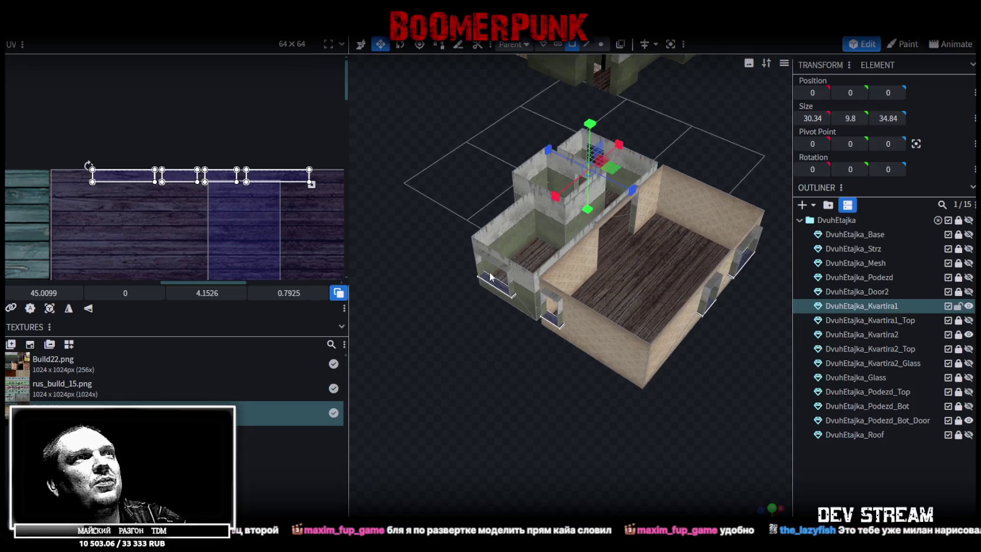
Orbit slightly around the building, then open the start screen in a new tab
{"action": "mouse_move", "coordinate": [583, 441]}
{"action": "left_mouse_down"}
{"action": "mouse_move", "coordinate": [527, 423]}
{"action": "mouse_move", "coordinate": [564, 431]}
{"action": "left_mouse_up"}
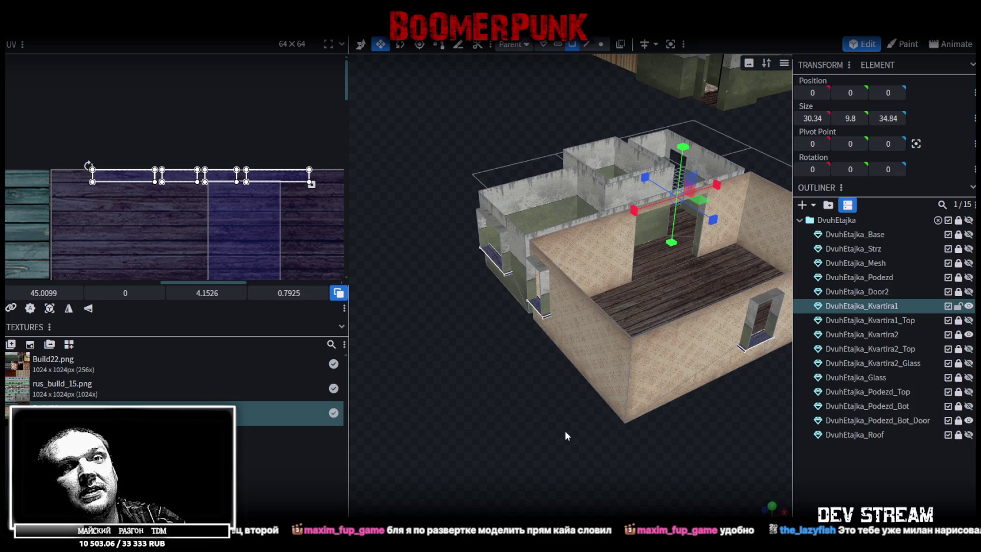
{"action": "left_click_drag", "start_coordinate": [565, 431], "coordinate": [563, 429]}
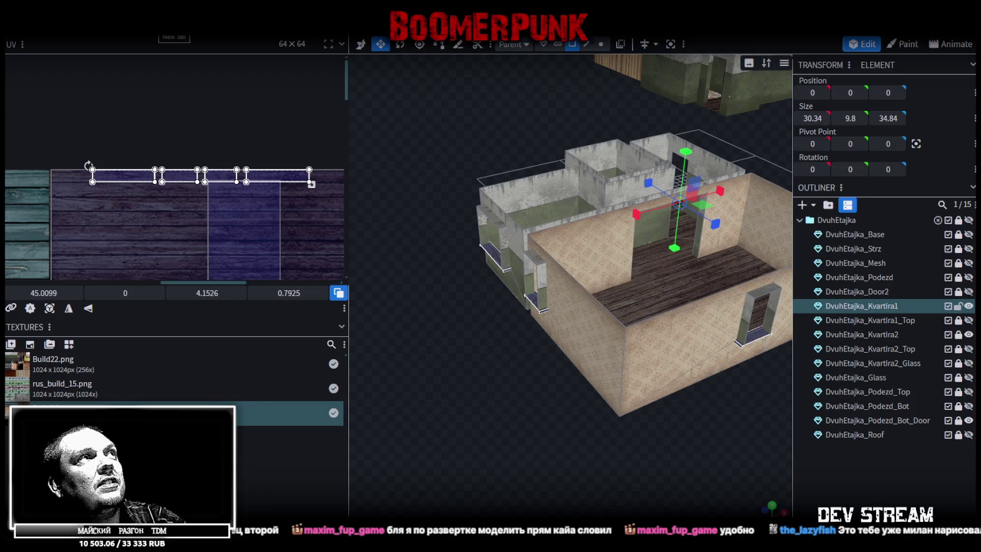
{"action": "left_click", "coordinate": [174, 37]}
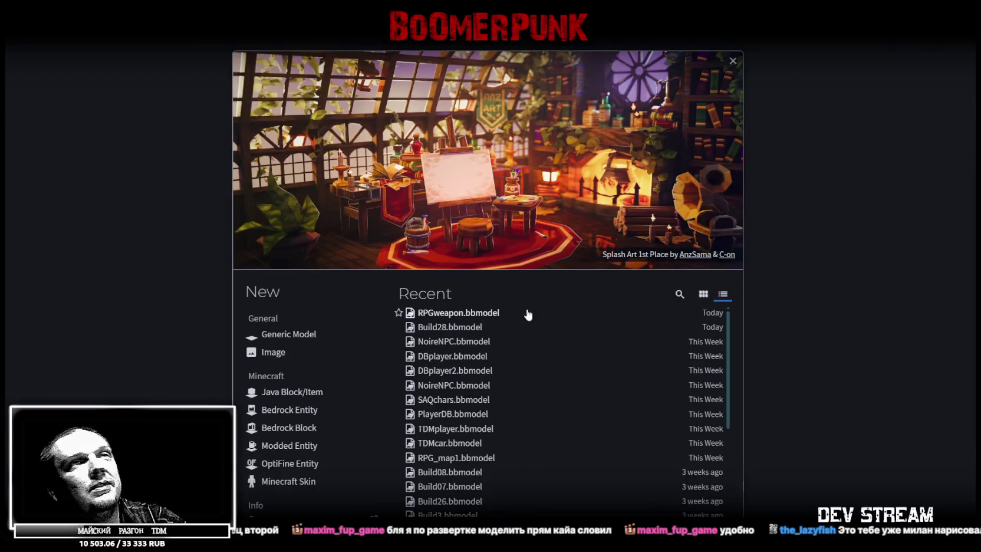
Reopen the RPGweapon project and frame the whole sword from the front
{"action": "left_click", "coordinate": [510, 313]}
{"action": "scroll", "coordinate": [875, 318], "scroll_direction": "down", "scroll_amount": 5}
{"action": "scroll", "coordinate": [889, 327], "scroll_direction": "up", "scroll_amount": 2}
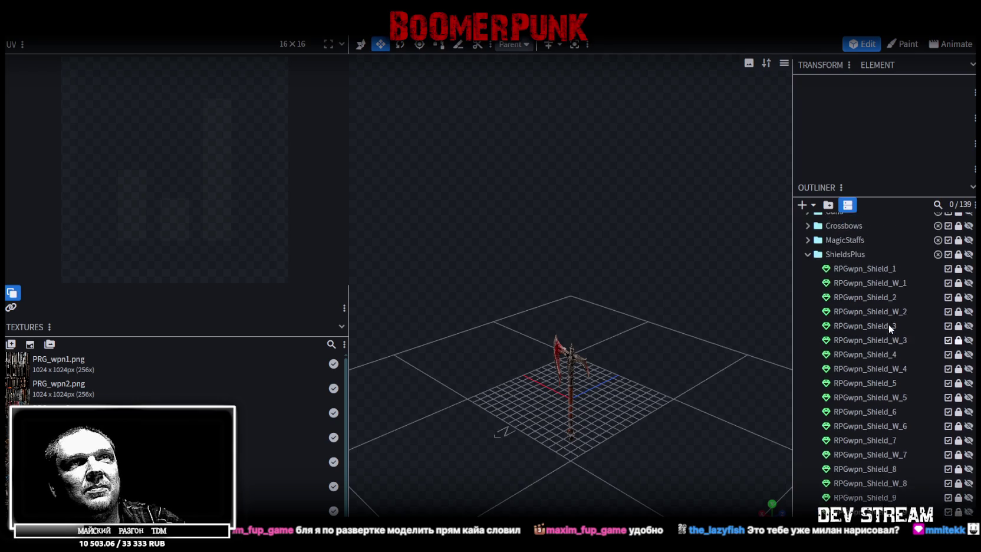
{"action": "scroll", "coordinate": [888, 327], "scroll_direction": "up", "scroll_amount": 4}
{"action": "scroll", "coordinate": [889, 358], "scroll_direction": "down", "scroll_amount": 1}
{"action": "scroll", "coordinate": [896, 377], "scroll_direction": "down", "scroll_amount": 3}
{"action": "scroll", "coordinate": [919, 407], "scroll_direction": "down", "scroll_amount": 4}
{"action": "scroll", "coordinate": [943, 411], "scroll_direction": "down", "scroll_amount": 5}
{"action": "scroll", "coordinate": [950, 410], "scroll_direction": "down", "scroll_amount": 2}
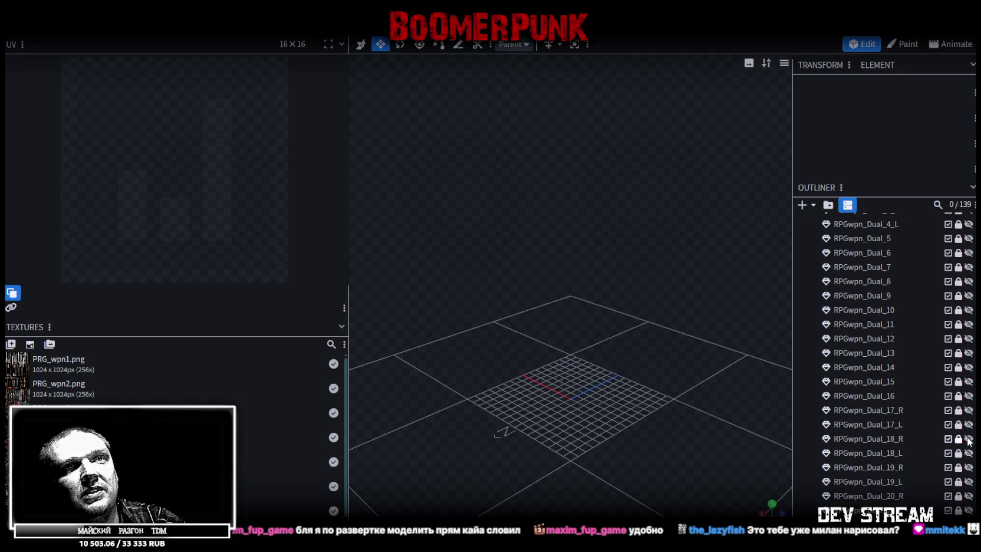
{"action": "scroll", "coordinate": [644, 339], "scroll_direction": "up", "scroll_amount": 2}
{"action": "scroll", "coordinate": [602, 364], "scroll_direction": "up", "scroll_amount": 2}
{"action": "scroll", "coordinate": [659, 341], "scroll_direction": "up", "scroll_amount": 3}
{"action": "scroll", "coordinate": [561, 342], "scroll_direction": "up", "scroll_amount": 3}
{"action": "scroll", "coordinate": [590, 359], "scroll_direction": "down", "scroll_amount": 3}
{"action": "mouse_move", "coordinate": [624, 387]}
{"action": "left_mouse_down"}
{"action": "mouse_move", "coordinate": [601, 372]}
{"action": "mouse_move", "coordinate": [776, 373]}
{"action": "left_mouse_up"}
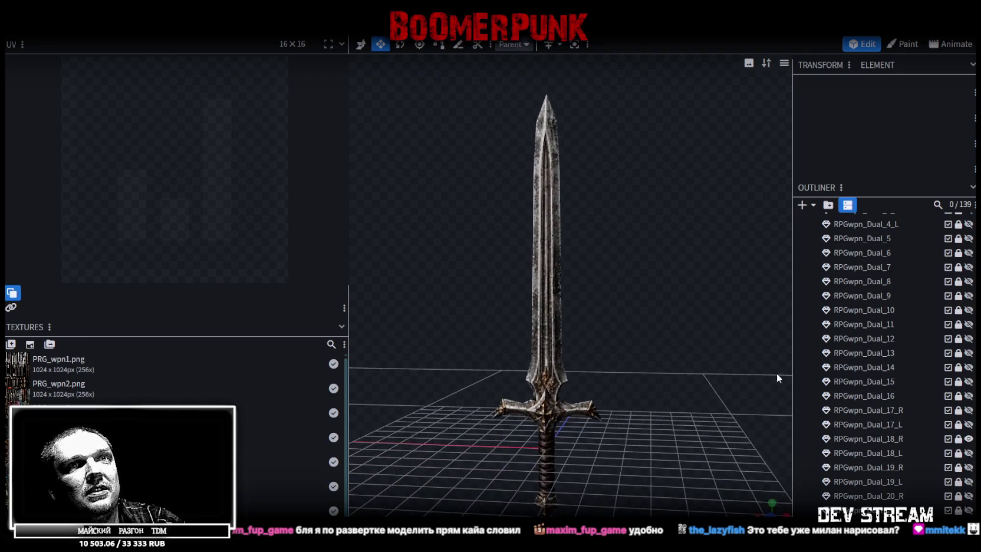
Preview the RPGwpn_Dual_23_R sword from above, then hide it again
{"action": "left_click", "coordinate": [971, 439]}
{"action": "scroll", "coordinate": [967, 466], "scroll_direction": "down", "scroll_amount": 5}
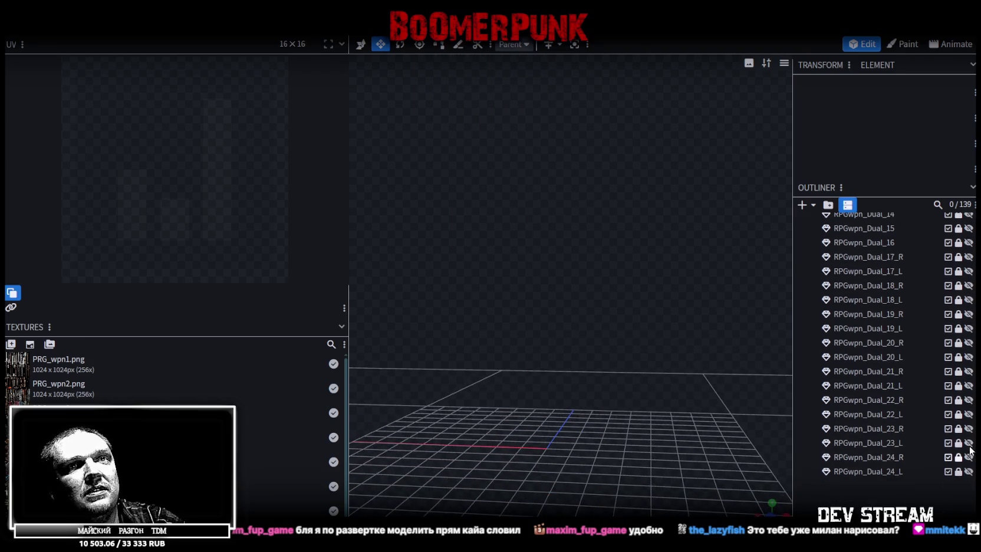
{"action": "left_click", "coordinate": [969, 429]}
{"action": "scroll", "coordinate": [627, 332], "scroll_direction": "up", "scroll_amount": 5}
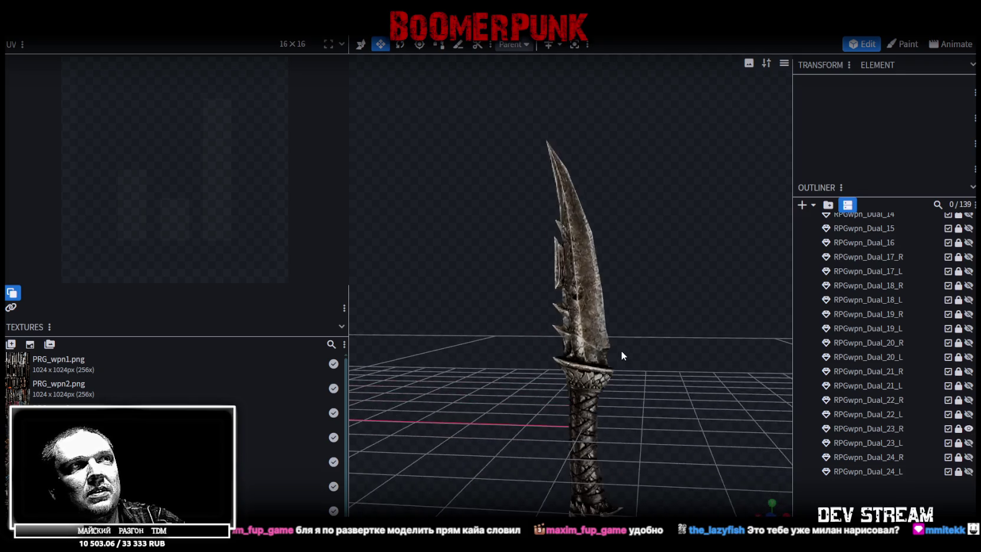
{"action": "mouse_move", "coordinate": [445, 369]}
{"action": "left_mouse_down"}
{"action": "mouse_move", "coordinate": [516, 411]}
{"action": "mouse_move", "coordinate": [631, 267]}
{"action": "mouse_move", "coordinate": [594, 298]}
{"action": "mouse_move", "coordinate": [597, 321]}
{"action": "left_mouse_up"}
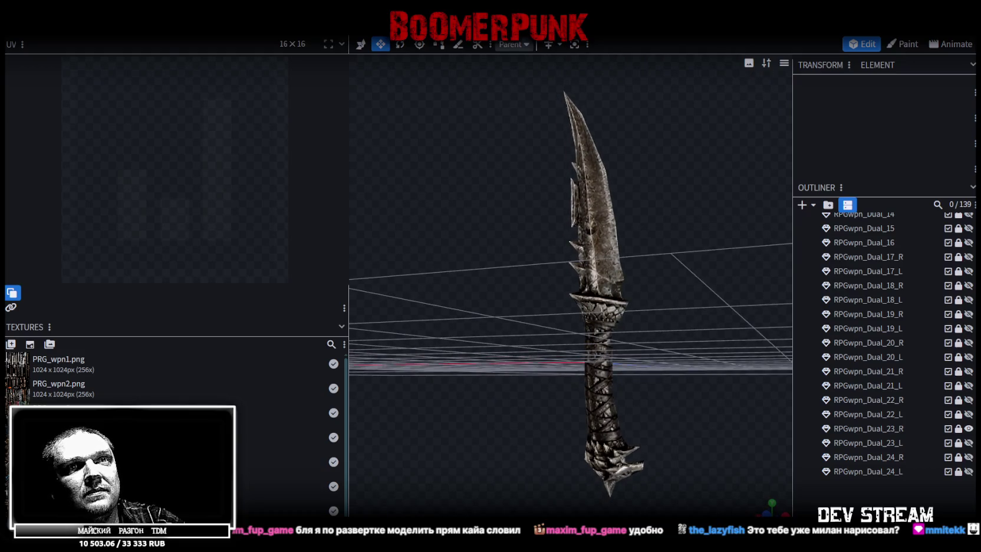
{"action": "left_click", "coordinate": [969, 430]}
Preview the RPGwpn_Shield_3 shield from a lowered angle, then hide it
{"action": "scroll", "coordinate": [881, 374], "scroll_direction": "up", "scroll_amount": 3}
{"action": "scroll", "coordinate": [846, 327], "scroll_direction": "up", "scroll_amount": 3}
{"action": "scroll", "coordinate": [884, 324], "scroll_direction": "up", "scroll_amount": 3}
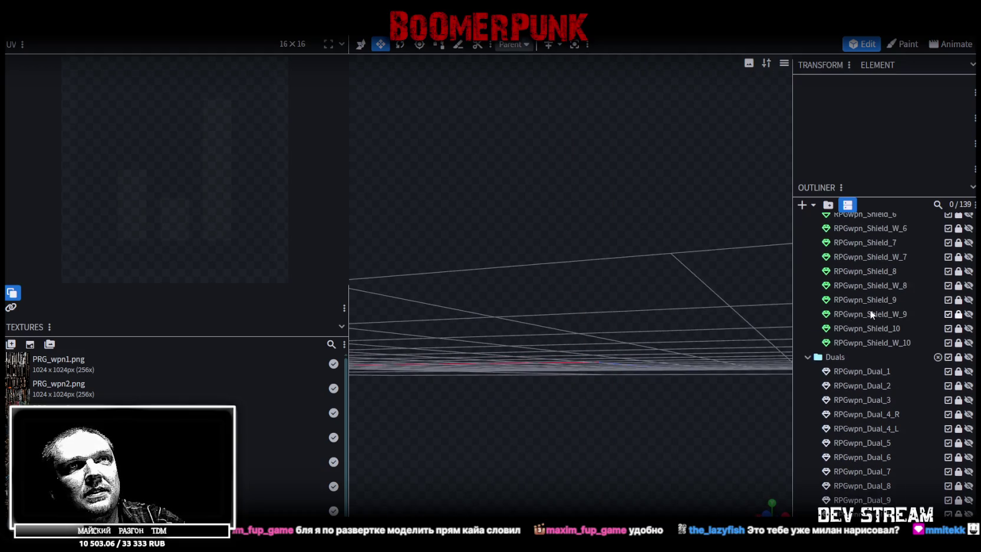
{"action": "scroll", "coordinate": [934, 323], "scroll_direction": "up", "scroll_amount": 1}
{"action": "left_click", "coordinate": [969, 282]}
{"action": "left_click_drag", "start_coordinate": [599, 212], "coordinate": [605, 287]}
{"action": "mouse_move", "coordinate": [355, 322]}
{"action": "left_mouse_down"}
{"action": "mouse_move", "coordinate": [377, 279]}
{"action": "mouse_move", "coordinate": [521, 286]}
{"action": "mouse_move", "coordinate": [494, 302]}
{"action": "mouse_move", "coordinate": [508, 269]}
{"action": "mouse_move", "coordinate": [393, 269]}
{"action": "mouse_move", "coordinate": [357, 337]}
{"action": "mouse_move", "coordinate": [583, 341]}
{"action": "mouse_move", "coordinate": [552, 314]}
{"action": "mouse_move", "coordinate": [630, 465]}
{"action": "left_mouse_up"}
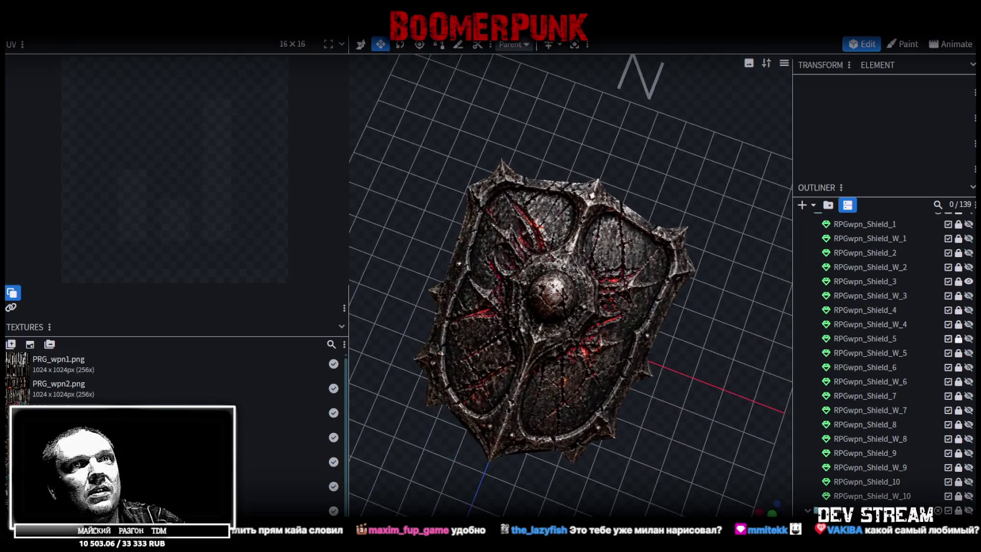
{"action": "left_click", "coordinate": [969, 282]}
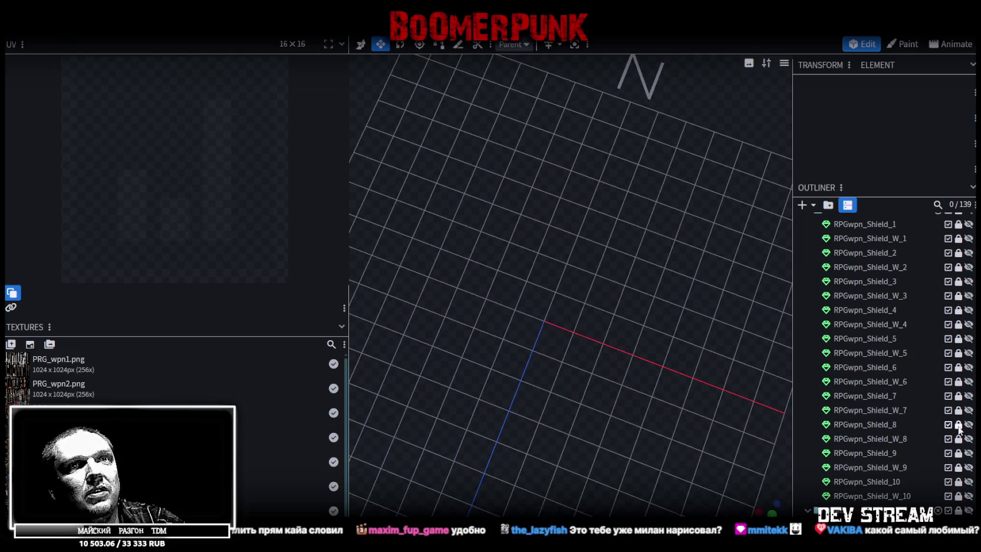
Show the spiked RPGwpn_Shield_8 shield and close the weapon project
{"action": "left_click", "coordinate": [968, 424]}
{"action": "mouse_move", "coordinate": [678, 354]}
{"action": "left_mouse_down"}
{"action": "mouse_move", "coordinate": [649, 376]}
{"action": "mouse_move", "coordinate": [671, 396]}
{"action": "mouse_move", "coordinate": [741, 335]}
{"action": "mouse_move", "coordinate": [710, 339]}
{"action": "mouse_move", "coordinate": [720, 422]}
{"action": "mouse_move", "coordinate": [724, 405]}
{"action": "left_mouse_up"}
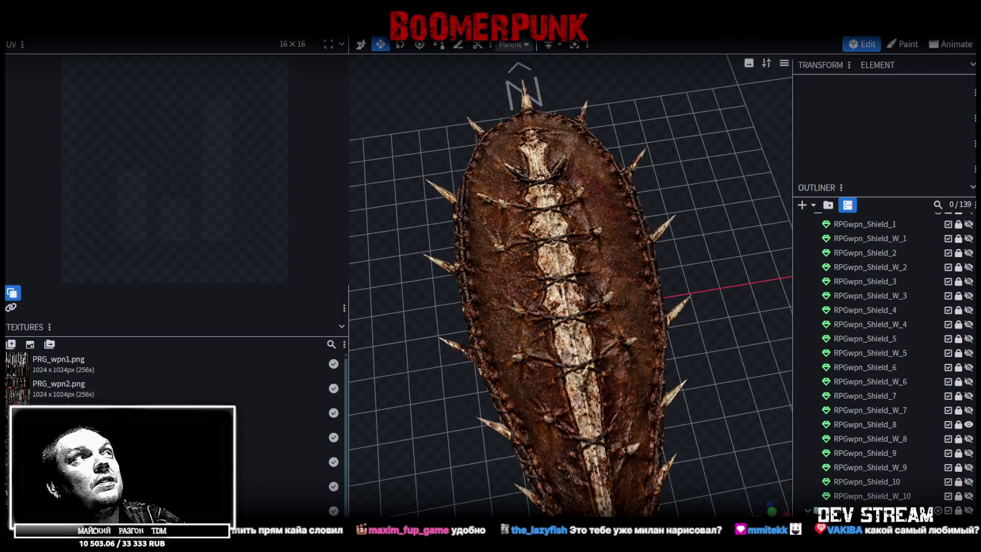
{"action": "key", "text": "ctrl+w"}
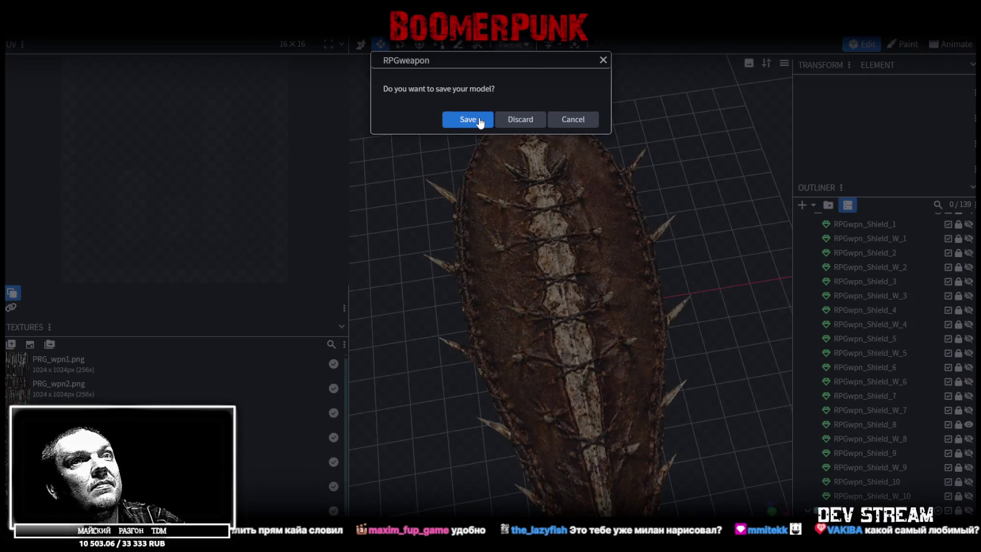
Save the weapon model as it closes and orbit closer around the house
{"action": "left_click", "coordinate": [479, 120]}
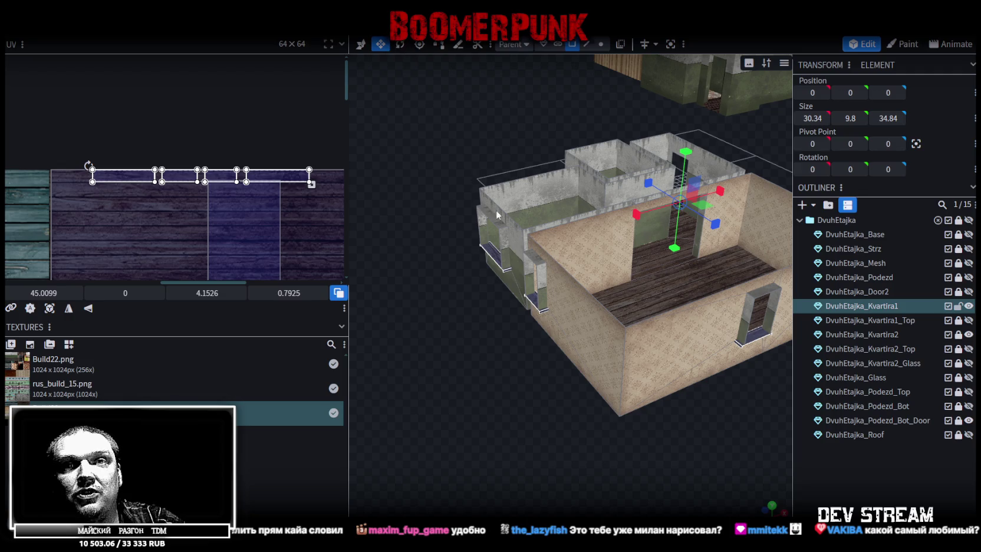
{"action": "left_click_drag", "start_coordinate": [517, 330], "coordinate": [507, 365]}
{"action": "scroll", "coordinate": [566, 386], "scroll_direction": "up", "scroll_amount": 3}
{"action": "mouse_move", "coordinate": [566, 385]}
{"action": "left_mouse_down"}
{"action": "mouse_move", "coordinate": [566, 353]}
{"action": "mouse_move", "coordinate": [527, 375]}
{"action": "left_mouse_up"}
{"action": "scroll", "coordinate": [527, 380], "scroll_direction": "down", "scroll_amount": 3}
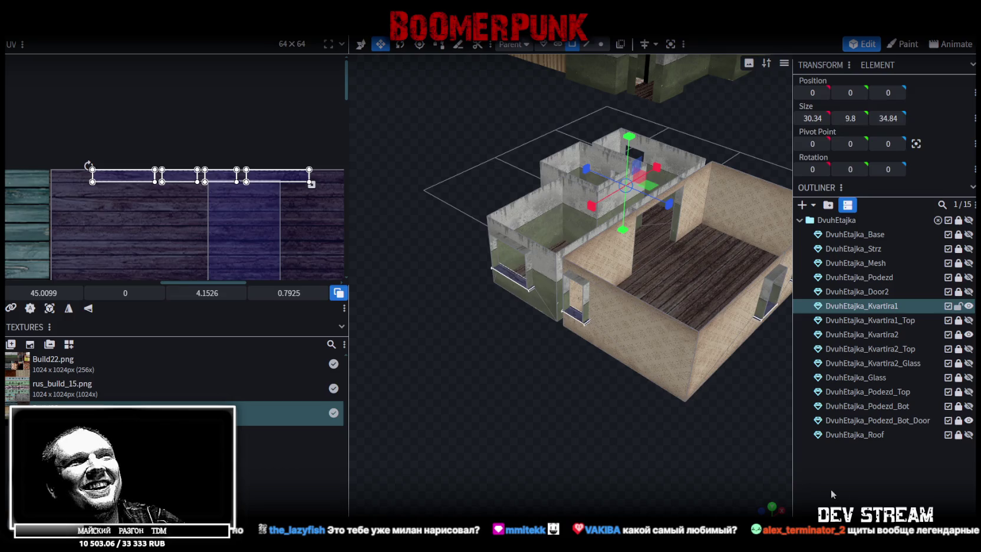
Clear the selection and reselect Kvartira1 from a top-down view of the room floor
{"action": "left_click", "coordinate": [833, 491]}
{"action": "mouse_move", "coordinate": [628, 398]}
{"action": "left_mouse_down"}
{"action": "mouse_move", "coordinate": [512, 417]}
{"action": "mouse_move", "coordinate": [500, 367]}
{"action": "mouse_move", "coordinate": [488, 371]}
{"action": "mouse_move", "coordinate": [526, 309]}
{"action": "left_mouse_up"}
{"action": "scroll", "coordinate": [512, 417], "scroll_direction": "up", "scroll_amount": 3}
{"action": "scroll", "coordinate": [500, 368], "scroll_direction": "down", "scroll_amount": 3}
{"action": "scroll", "coordinate": [508, 372], "scroll_direction": "up", "scroll_amount": 3}
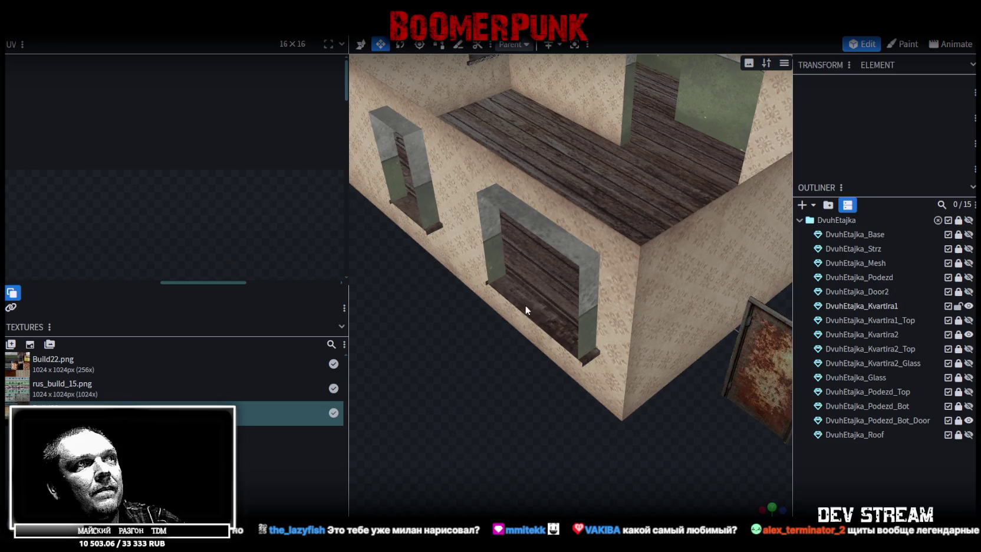
{"action": "left_click", "coordinate": [526, 309]}
{"action": "mouse_move", "coordinate": [489, 397]}
{"action": "left_mouse_down"}
{"action": "mouse_move", "coordinate": [571, 392]}
{"action": "mouse_move", "coordinate": [504, 423]}
{"action": "mouse_move", "coordinate": [557, 425]}
{"action": "mouse_move", "coordinate": [535, 418]}
{"action": "mouse_move", "coordinate": [589, 431]}
{"action": "left_mouse_up"}
{"action": "scroll", "coordinate": [503, 423], "scroll_direction": "up", "scroll_amount": 2}
Stretch the small corridor floor plane to 14.5 deep
{"action": "mouse_move", "coordinate": [523, 305]}
{"action": "left_mouse_down"}
{"action": "mouse_move", "coordinate": [690, 381]}
{"action": "mouse_move", "coordinate": [679, 483]}
{"action": "left_mouse_up"}
{"action": "scroll", "coordinate": [661, 471], "scroll_direction": "up", "scroll_amount": 2}
{"action": "left_click", "coordinate": [598, 334]}
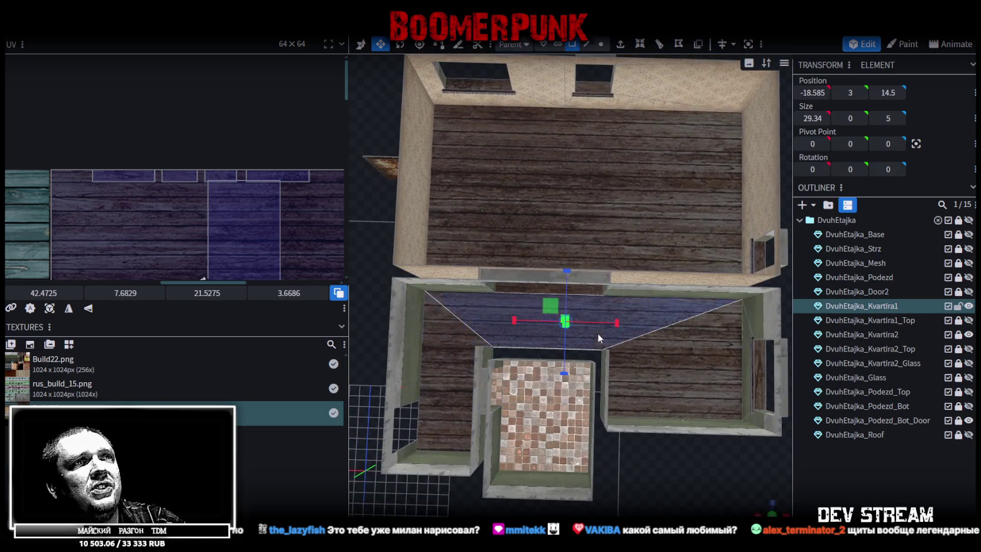
{"action": "left_click_drag", "start_coordinate": [693, 387], "coordinate": [451, 353]}
{"action": "scroll", "coordinate": [671, 448], "scroll_direction": "down", "scroll_amount": 3}
{"action": "mouse_move", "coordinate": [671, 448]}
{"action": "left_mouse_down"}
{"action": "mouse_move", "coordinate": [558, 428]}
{"action": "mouse_move", "coordinate": [623, 456]}
{"action": "mouse_move", "coordinate": [566, 295]}
{"action": "left_mouse_up"}
Extend the thin floor strip by the left wall to 32.34 long
{"action": "left_click", "coordinate": [562, 285]}
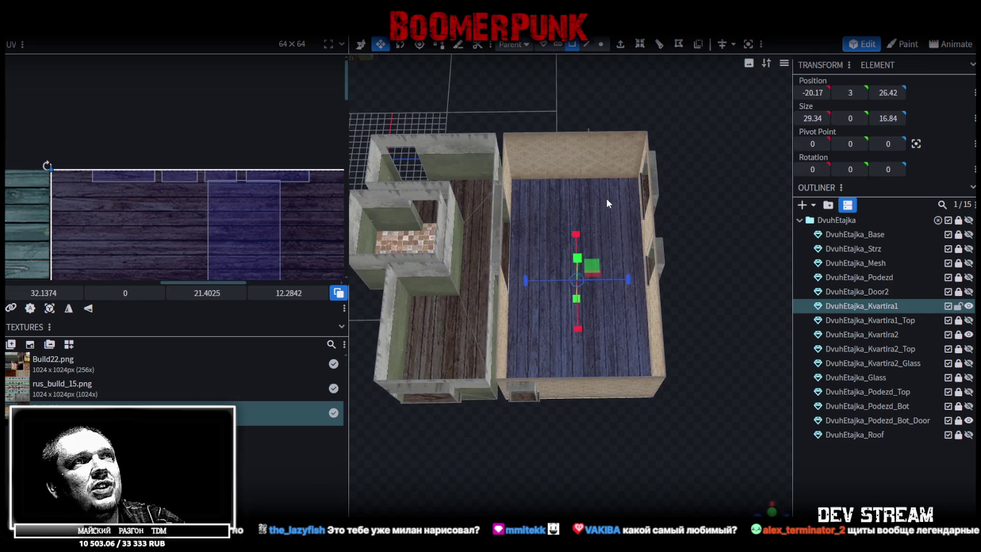
{"action": "left_click_drag", "start_coordinate": [606, 198], "coordinate": [695, 274]}
{"action": "scroll", "coordinate": [697, 275], "scroll_direction": "up", "scroll_amount": 2}
{"action": "left_click", "coordinate": [492, 232]}
{"action": "left_click", "coordinate": [458, 209]}
{"action": "scroll", "coordinate": [380, 333], "scroll_direction": "down", "scroll_amount": 3}
{"action": "mouse_move", "coordinate": [380, 334]}
{"action": "left_mouse_down"}
{"action": "mouse_move", "coordinate": [564, 377]}
{"action": "mouse_move", "coordinate": [643, 356]}
{"action": "mouse_move", "coordinate": [651, 315]}
{"action": "mouse_move", "coordinate": [546, 334]}
{"action": "mouse_move", "coordinate": [463, 331]}
{"action": "mouse_move", "coordinate": [634, 339]}
{"action": "mouse_move", "coordinate": [548, 371]}
{"action": "mouse_move", "coordinate": [447, 384]}
{"action": "mouse_move", "coordinate": [653, 378]}
{"action": "mouse_move", "coordinate": [648, 406]}
{"action": "mouse_move", "coordinate": [523, 465]}
{"action": "mouse_move", "coordinate": [630, 474]}
{"action": "mouse_move", "coordinate": [569, 464]}
{"action": "mouse_move", "coordinate": [586, 473]}
{"action": "left_mouse_up"}
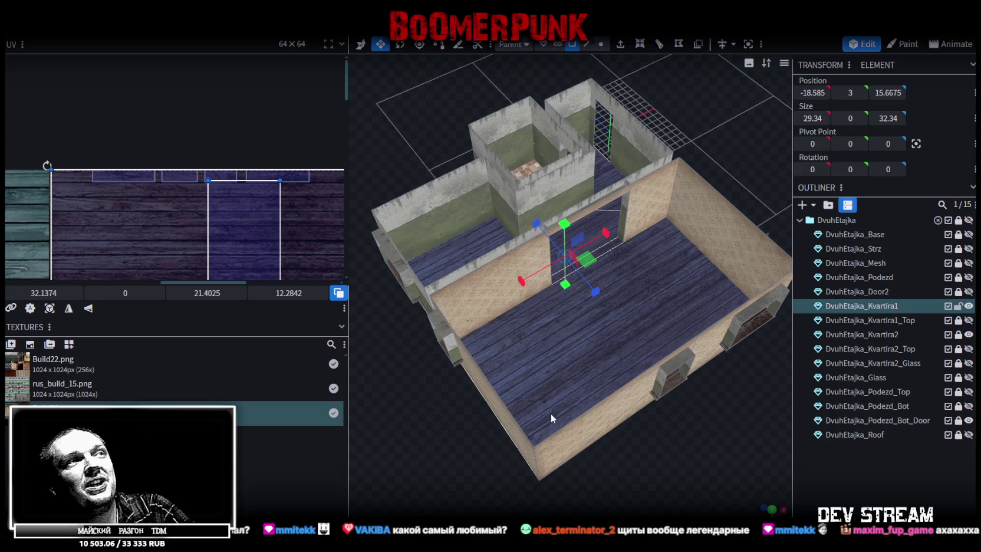
Orbit over the rooms and select the small room's floor plane
{"action": "mouse_move", "coordinate": [542, 410]}
{"action": "left_mouse_down"}
{"action": "mouse_move", "coordinate": [464, 451]}
{"action": "mouse_move", "coordinate": [592, 442]}
{"action": "left_mouse_up"}
{"action": "scroll", "coordinate": [598, 463], "scroll_direction": "up", "scroll_amount": 3}
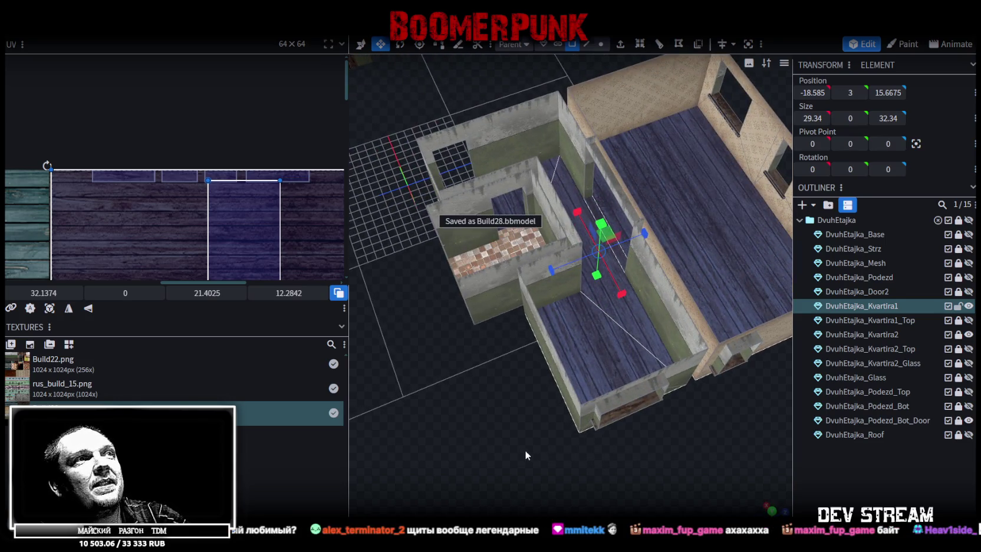
{"action": "scroll", "coordinate": [517, 449], "scroll_direction": "up", "scroll_amount": 3}
{"action": "mouse_move", "coordinate": [510, 449]}
{"action": "left_mouse_down"}
{"action": "mouse_move", "coordinate": [569, 429]}
{"action": "mouse_move", "coordinate": [681, 416]}
{"action": "left_mouse_up"}
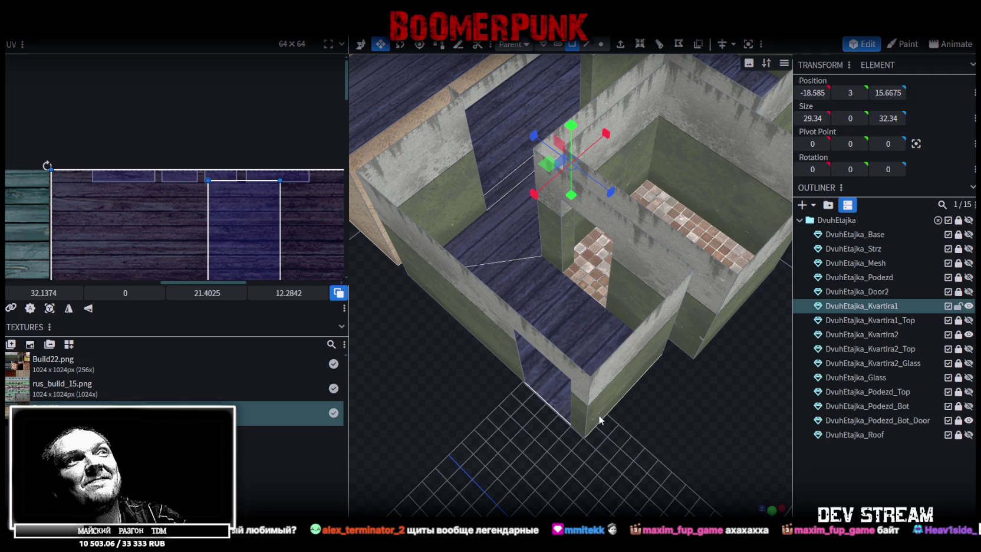
{"action": "left_click_drag", "start_coordinate": [591, 432], "coordinate": [586, 418]}
{"action": "left_click", "coordinate": [559, 322]}
{"action": "mouse_move", "coordinate": [571, 309]}
{"action": "left_mouse_down"}
{"action": "mouse_move", "coordinate": [659, 399]}
{"action": "mouse_move", "coordinate": [600, 420]}
{"action": "mouse_move", "coordinate": [605, 405]}
{"action": "left_mouse_up"}
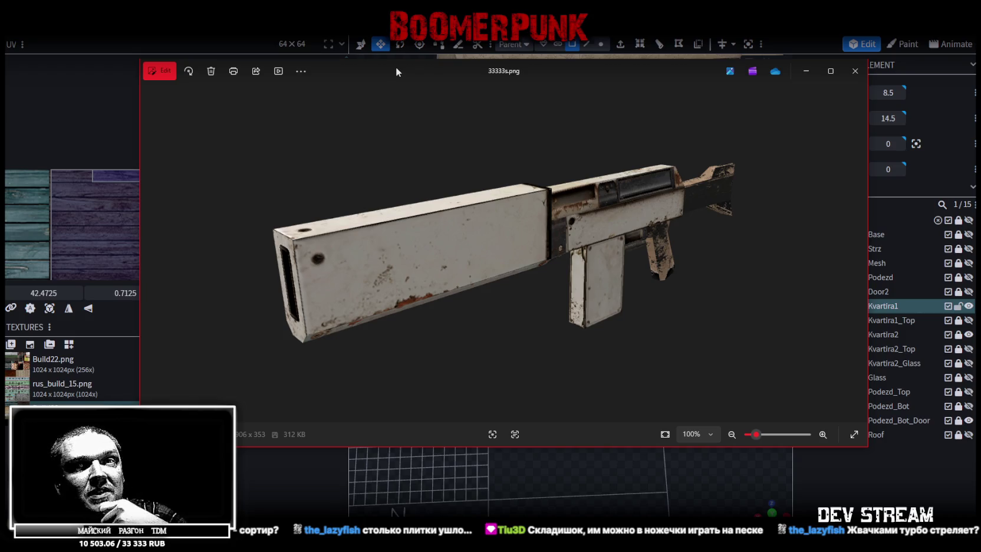
Move the rifle image window down so the Blockbench house model shows again
{"action": "mouse_move", "coordinate": [398, 66]}
{"action": "left_mouse_down"}
{"action": "mouse_move", "coordinate": [353, 333]}
{"action": "mouse_move", "coordinate": [375, 371]}
{"action": "mouse_move", "coordinate": [377, 551]}
{"action": "left_mouse_up"}
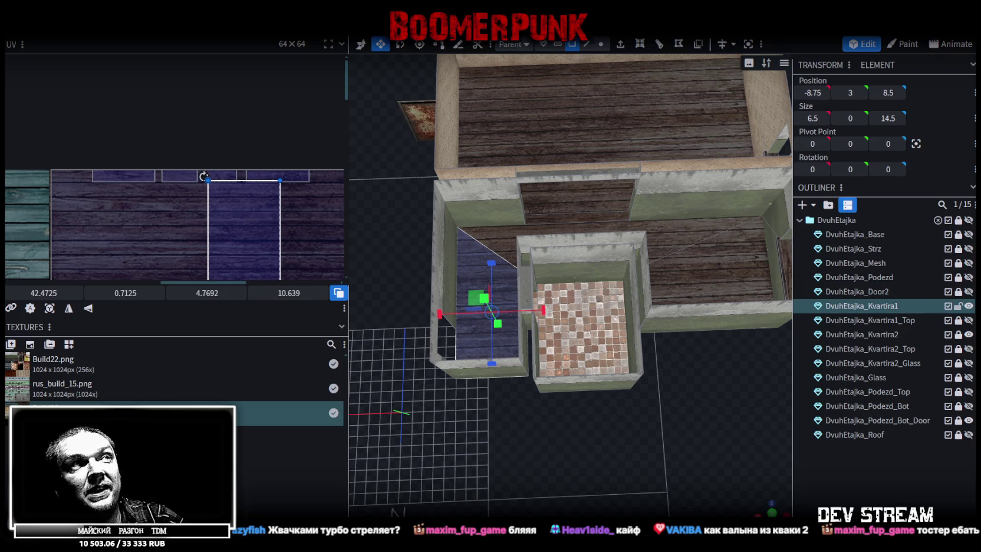
Orbit down onto Kvartira1 and select the whole room floor
{"action": "scroll", "coordinate": [522, 385], "scroll_direction": "down", "scroll_amount": 3}
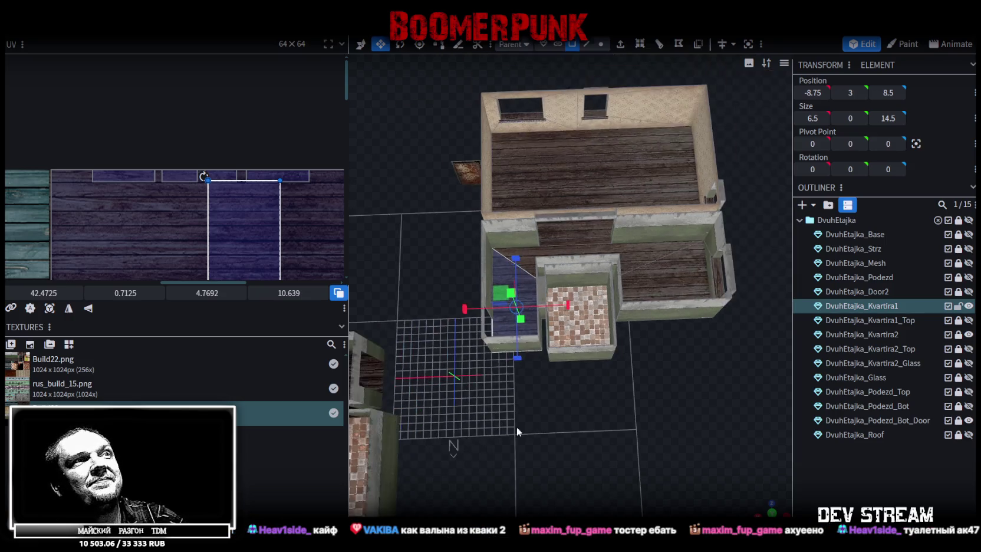
{"action": "left_click_drag", "start_coordinate": [517, 426], "coordinate": [587, 411]}
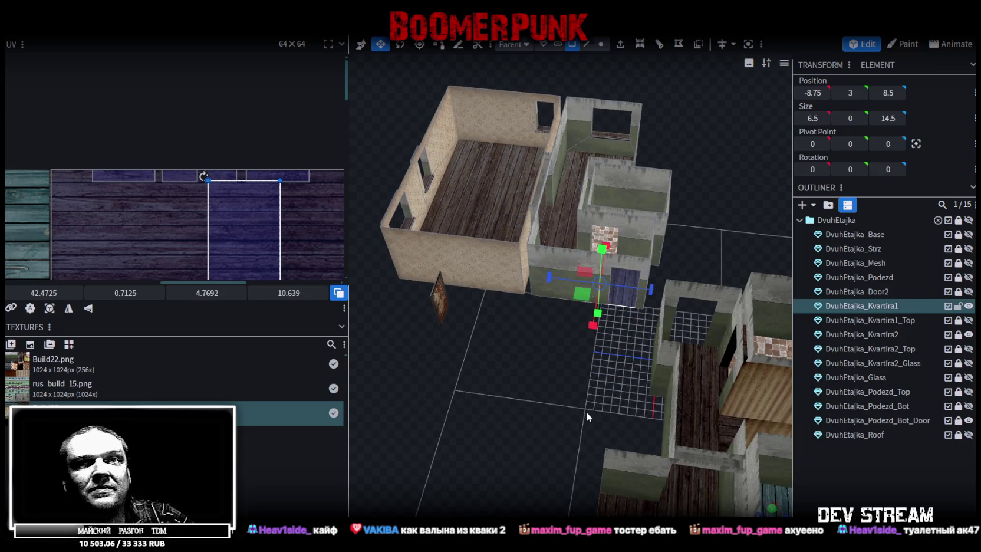
{"action": "mouse_move", "coordinate": [521, 334]}
{"action": "left_mouse_down"}
{"action": "mouse_move", "coordinate": [599, 359]}
{"action": "mouse_move", "coordinate": [570, 421]}
{"action": "mouse_move", "coordinate": [571, 402]}
{"action": "mouse_move", "coordinate": [435, 380]}
{"action": "mouse_move", "coordinate": [554, 347]}
{"action": "mouse_move", "coordinate": [603, 367]}
{"action": "mouse_move", "coordinate": [522, 347]}
{"action": "left_mouse_up"}
{"action": "scroll", "coordinate": [628, 347], "scroll_direction": "up", "scroll_amount": 3}
{"action": "left_click", "coordinate": [522, 346]}
{"action": "scroll", "coordinate": [535, 447], "scroll_direction": "down", "scroll_amount": 3}
{"action": "left_click_drag", "start_coordinate": [534, 447], "coordinate": [579, 454]}
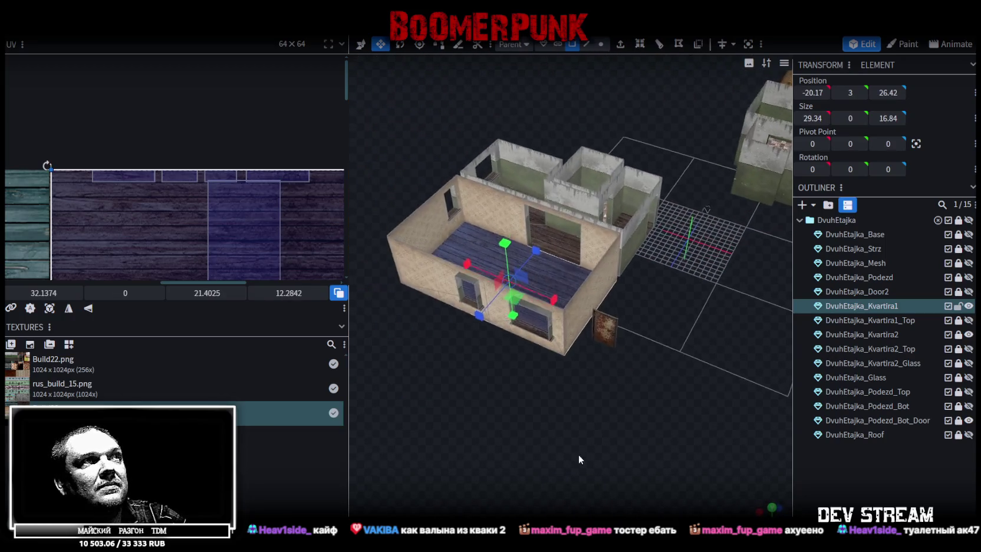
Toggle Kvartira1_Top on and off, then show the DvuhEtajka_Podezd stairwell walls
{"action": "left_click", "coordinate": [969, 320]}
{"action": "left_click", "coordinate": [969, 320]}
{"action": "mouse_move", "coordinate": [700, 380]}
{"action": "left_mouse_down"}
{"action": "mouse_move", "coordinate": [679, 340]}
{"action": "mouse_move", "coordinate": [594, 326]}
{"action": "mouse_move", "coordinate": [766, 317]}
{"action": "left_mouse_up"}
{"action": "right_click_drag", "start_coordinate": [767, 316], "coordinate": [649, 342]}
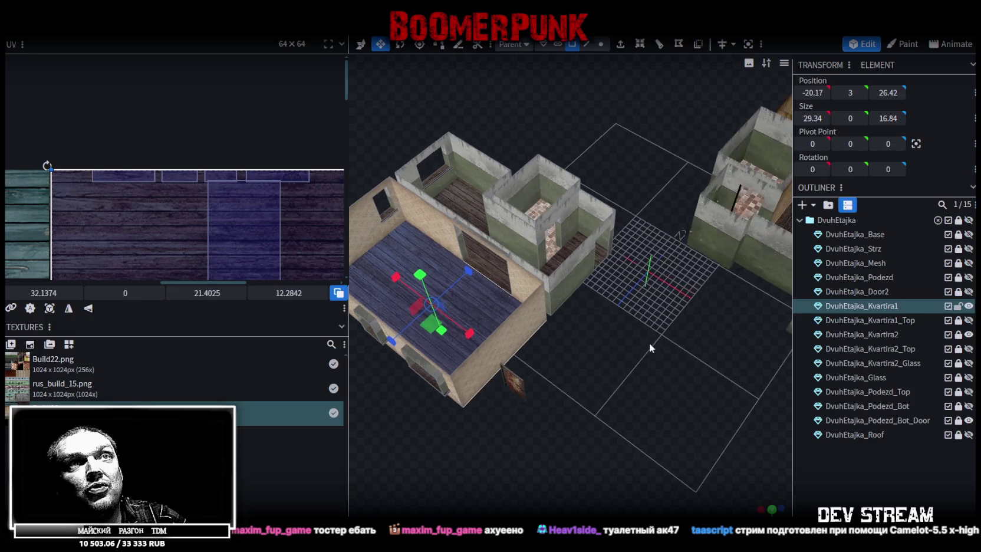
{"action": "left_click", "coordinate": [968, 277]}
{"action": "mouse_move", "coordinate": [639, 336]}
{"action": "left_mouse_down"}
{"action": "mouse_move", "coordinate": [568, 358]}
{"action": "mouse_move", "coordinate": [437, 364]}
{"action": "mouse_move", "coordinate": [470, 343]}
{"action": "mouse_move", "coordinate": [560, 350]}
{"action": "mouse_move", "coordinate": [762, 327]}
{"action": "mouse_move", "coordinate": [660, 318]}
{"action": "mouse_move", "coordinate": [605, 337]}
{"action": "mouse_move", "coordinate": [743, 355]}
{"action": "left_mouse_up"}
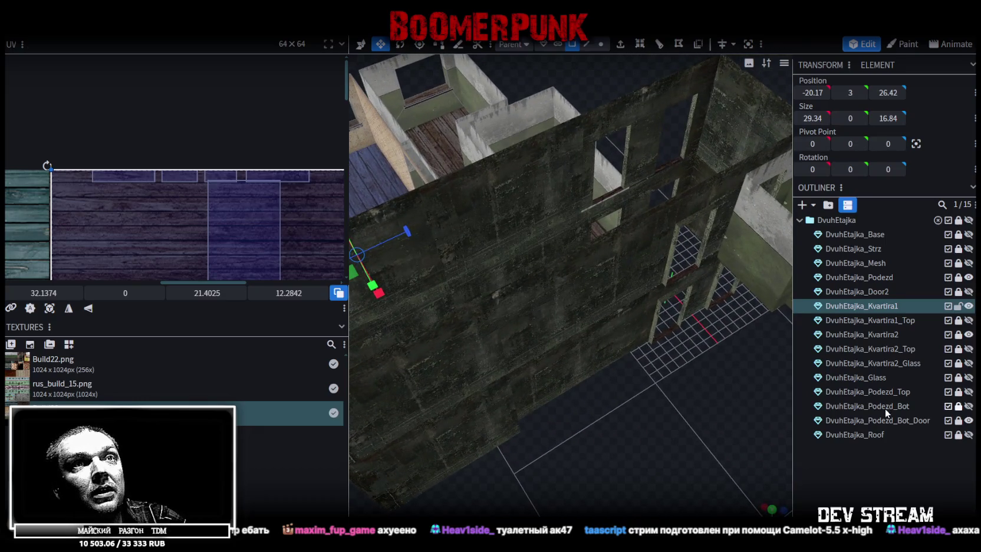
{"action": "mouse_move", "coordinate": [696, 377]}
{"action": "left_mouse_down"}
{"action": "mouse_move", "coordinate": [677, 412]}
{"action": "mouse_move", "coordinate": [737, 366]}
{"action": "left_mouse_up"}
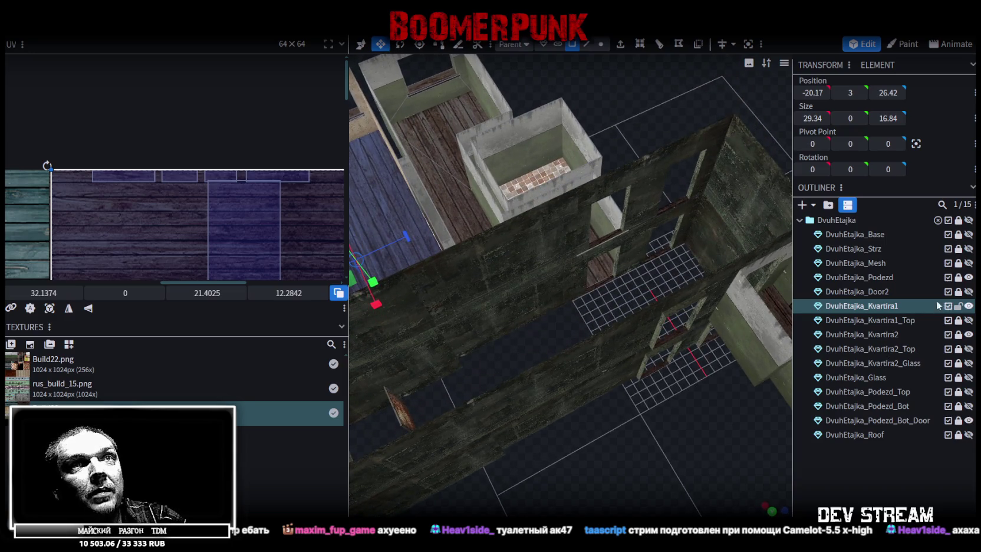
Show DvuhEtajka_Door2 in the walls, then select and unlock it for editing
{"action": "left_click", "coordinate": [968, 291]}
{"action": "left_click", "coordinate": [969, 291]}
{"action": "left_click", "coordinate": [969, 292]}
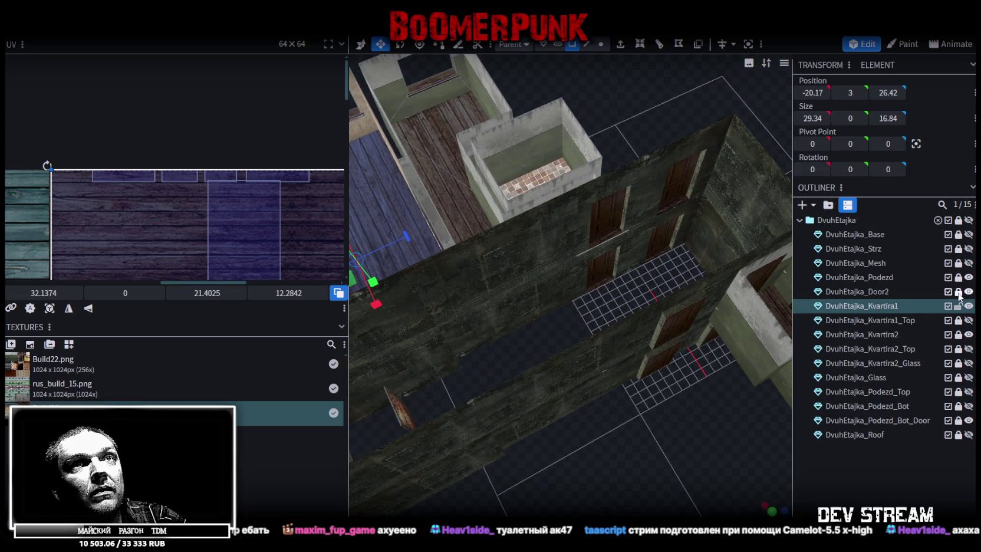
{"action": "left_click", "coordinate": [869, 293]}
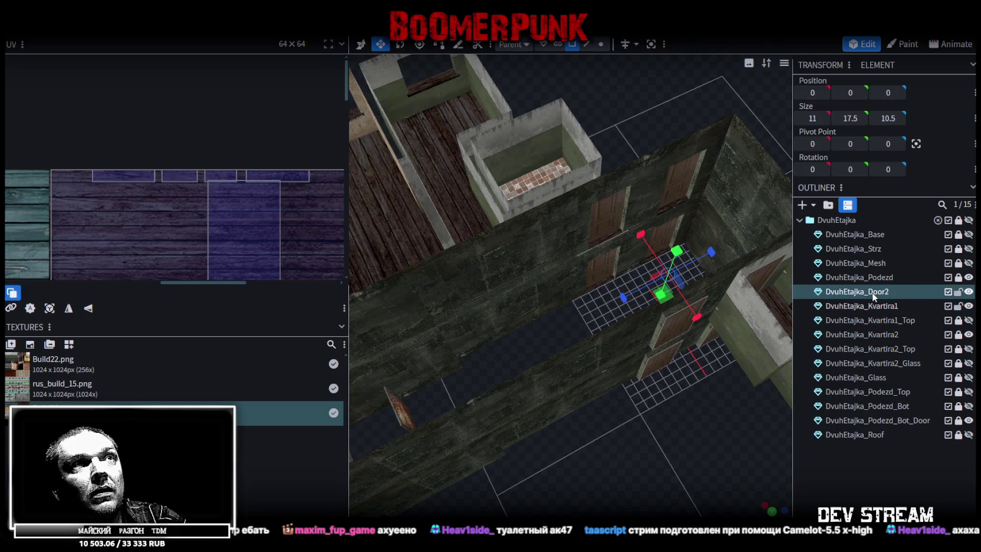
{"action": "left_click", "coordinate": [958, 292]}
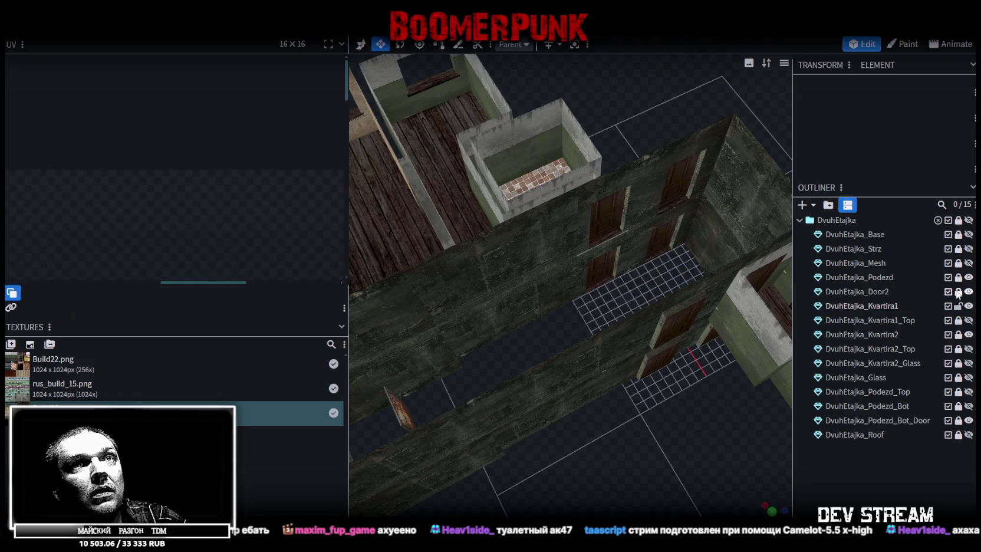
Select the door faces and split them off into a separate DvuhEtajka_Door2_selection mesh
{"action": "left_click_drag", "start_coordinate": [656, 439], "coordinate": [613, 438]}
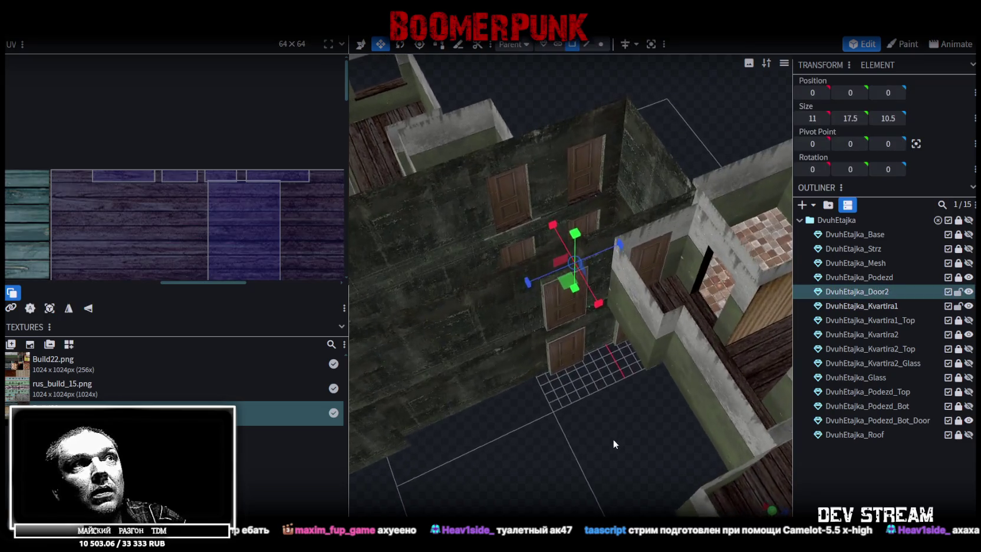
{"action": "scroll", "coordinate": [155, 215], "scroll_direction": "down", "scroll_amount": 2}
{"action": "scroll", "coordinate": [157, 218], "scroll_direction": "down", "scroll_amount": 3}
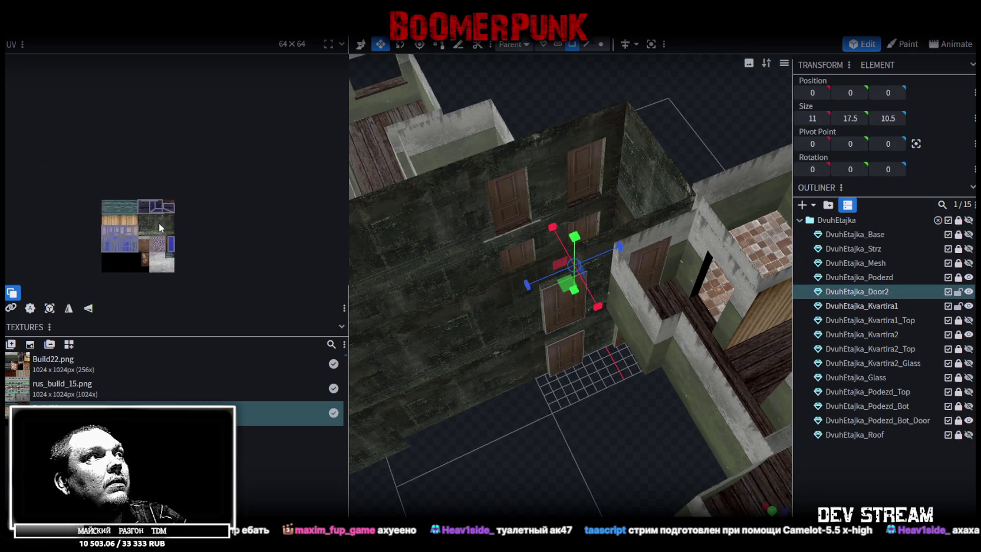
{"action": "scroll", "coordinate": [179, 201], "scroll_direction": "up", "scroll_amount": 3}
{"action": "scroll", "coordinate": [224, 153], "scroll_direction": "up", "scroll_amount": 2}
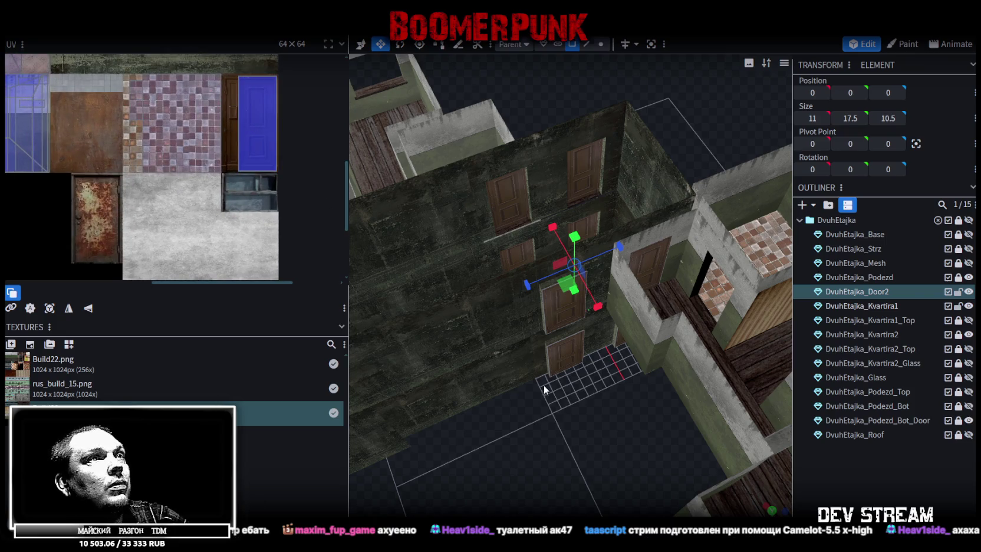
{"action": "left_click_drag", "start_coordinate": [550, 427], "coordinate": [549, 427]}
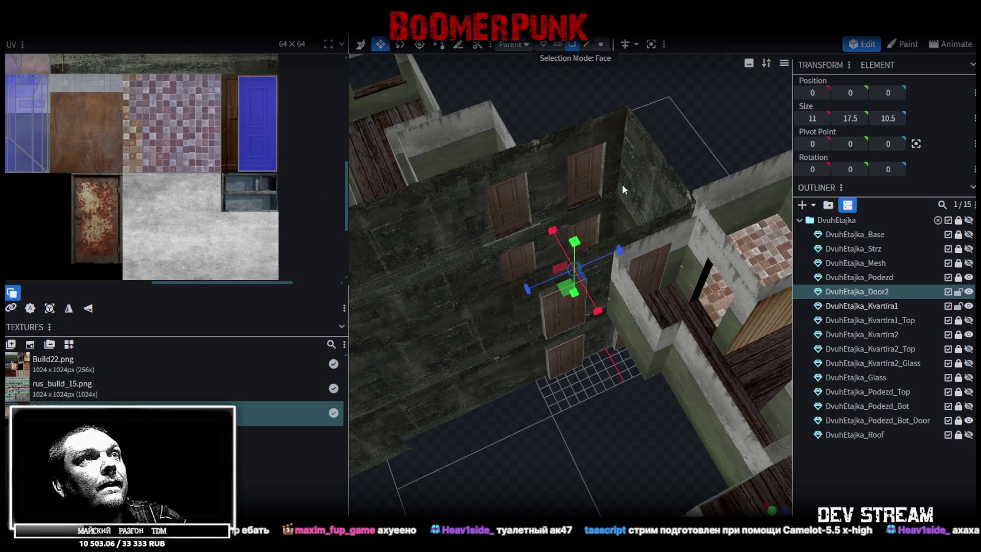
{"action": "left_click", "coordinate": [655, 273]}
{"action": "left_click", "coordinate": [515, 257]}
{"action": "mouse_move", "coordinate": [515, 257]}
{"action": "left_mouse_down"}
{"action": "mouse_move", "coordinate": [655, 424]}
{"action": "mouse_move", "coordinate": [528, 422]}
{"action": "mouse_move", "coordinate": [558, 365]}
{"action": "mouse_move", "coordinate": [544, 431]}
{"action": "mouse_move", "coordinate": [624, 316]}
{"action": "left_mouse_up"}
{"action": "right_click", "coordinate": [624, 316]}
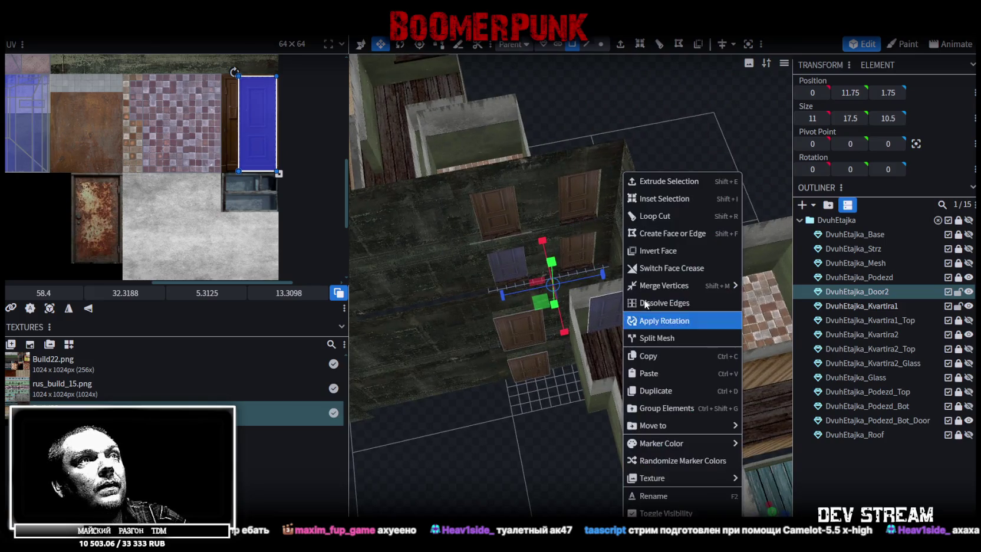
{"action": "left_click", "coordinate": [653, 337]}
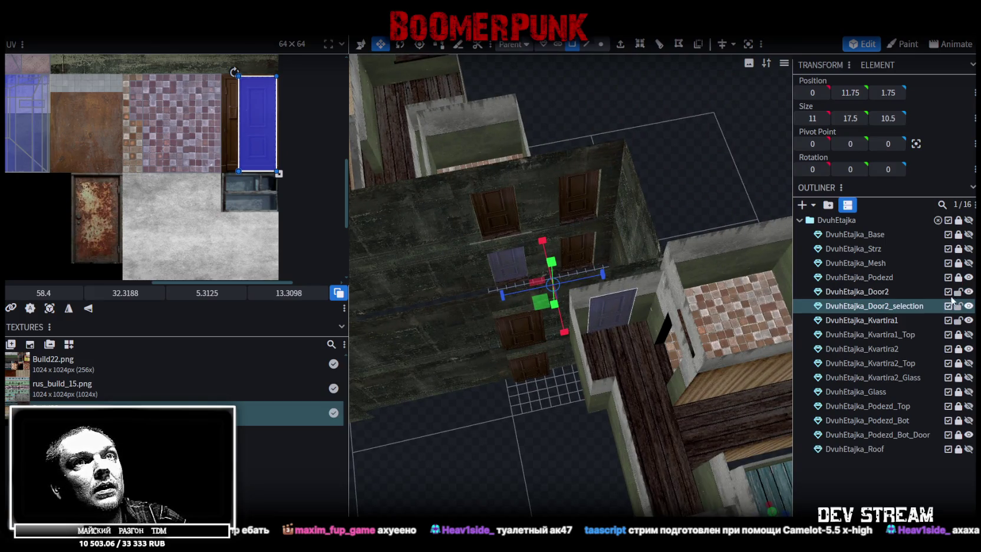
Hide the original DvuhEtajka_Door2 mesh and save the project as Build28.bbmodel
{"action": "left_click", "coordinate": [969, 291]}
{"action": "left_click_drag", "start_coordinate": [355, 485], "coordinate": [565, 458]}
{"action": "key", "text": "ctrl+s"}
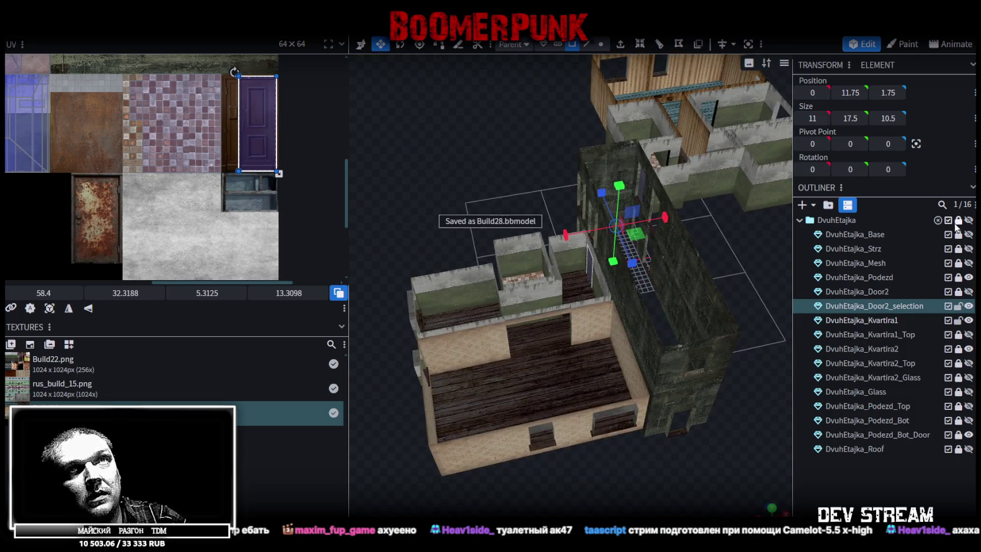
Clear the selection, then unlock and select the new DvuhEtajka_Door2_selection mesh
{"action": "left_click", "coordinate": [958, 220]}
{"action": "left_click", "coordinate": [959, 306]}
{"action": "left_click", "coordinate": [872, 305]}
{"action": "scroll", "coordinate": [789, 318], "scroll_direction": "down", "scroll_amount": 2}
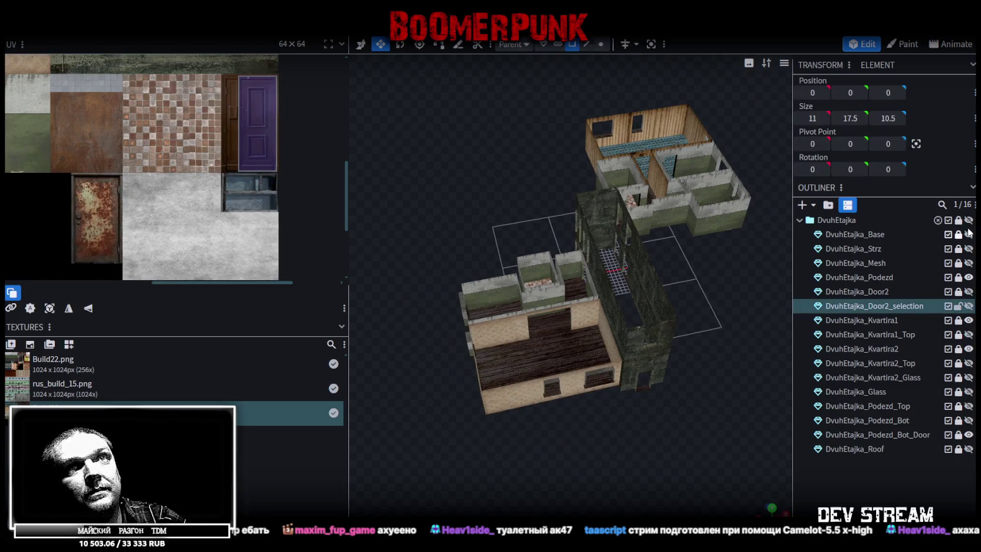
Hide the DvuhEtajka building folder and select the split-off door element
{"action": "left_click", "coordinate": [969, 220]}
{"action": "left_click", "coordinate": [969, 220]}
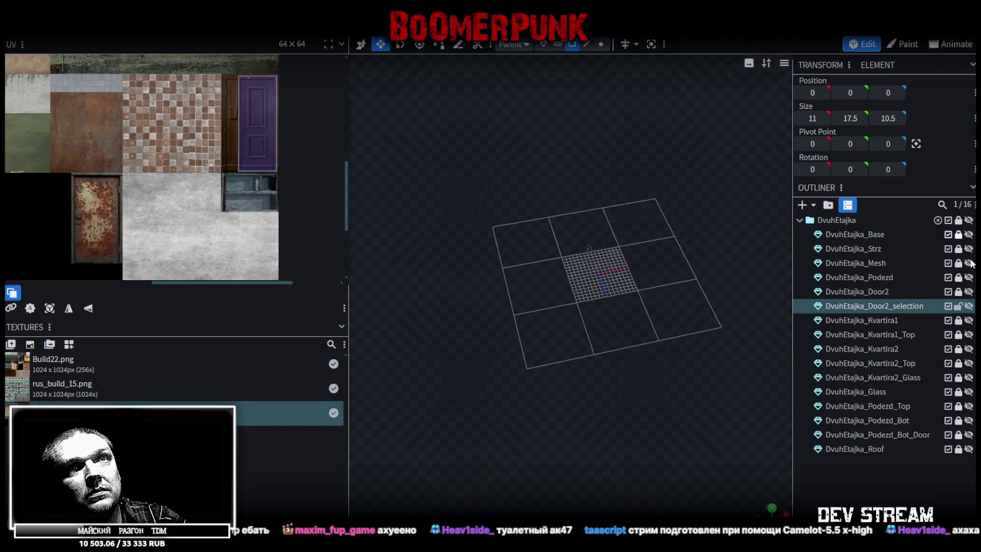
{"action": "scroll", "coordinate": [598, 365], "scroll_direction": "up", "scroll_amount": 2}
{"action": "scroll", "coordinate": [597, 364], "scroll_direction": "up", "scroll_amount": 2}
{"action": "scroll", "coordinate": [651, 356], "scroll_direction": "up", "scroll_amount": 3}
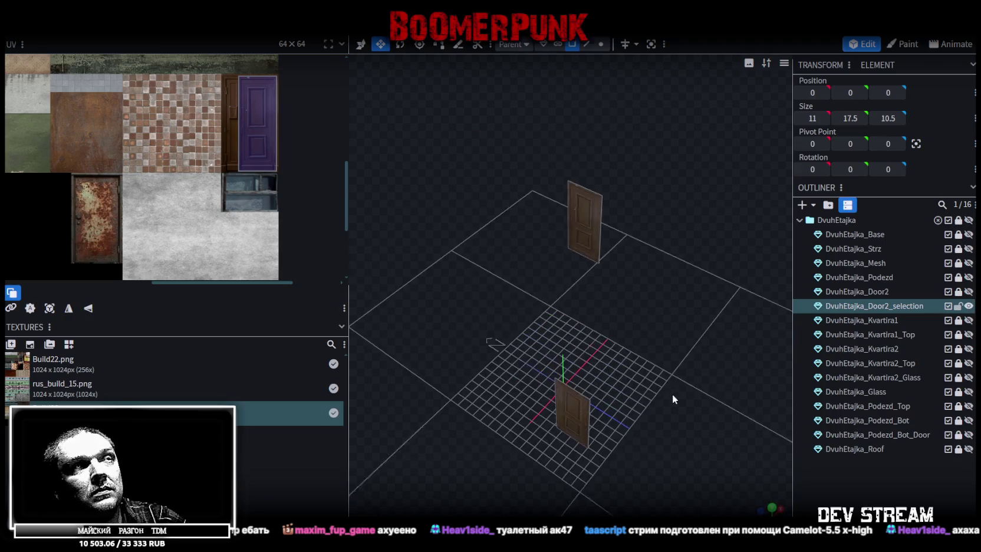
{"action": "left_click", "coordinate": [582, 230]}
{"action": "mouse_move", "coordinate": [582, 248]}
{"action": "left_mouse_down"}
{"action": "mouse_move", "coordinate": [635, 316]}
{"action": "mouse_move", "coordinate": [708, 322]}
{"action": "left_mouse_up"}
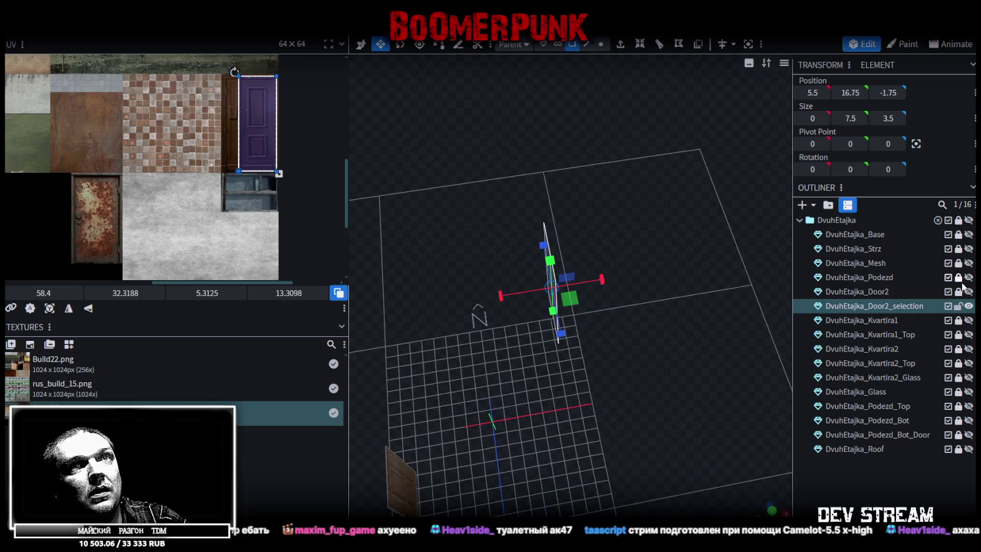
Show the DvuhEtajka_Podezd stairwell walls, switch to the Move tool, and save
{"action": "left_click", "coordinate": [968, 277]}
{"action": "mouse_move", "coordinate": [659, 301]}
{"action": "left_mouse_down"}
{"action": "mouse_move", "coordinate": [645, 349]}
{"action": "mouse_move", "coordinate": [701, 328]}
{"action": "mouse_move", "coordinate": [682, 328]}
{"action": "mouse_move", "coordinate": [702, 310]}
{"action": "mouse_move", "coordinate": [682, 327]}
{"action": "left_mouse_up"}
{"action": "key", "text": "v"}
{"action": "key", "text": "ctrl+s"}
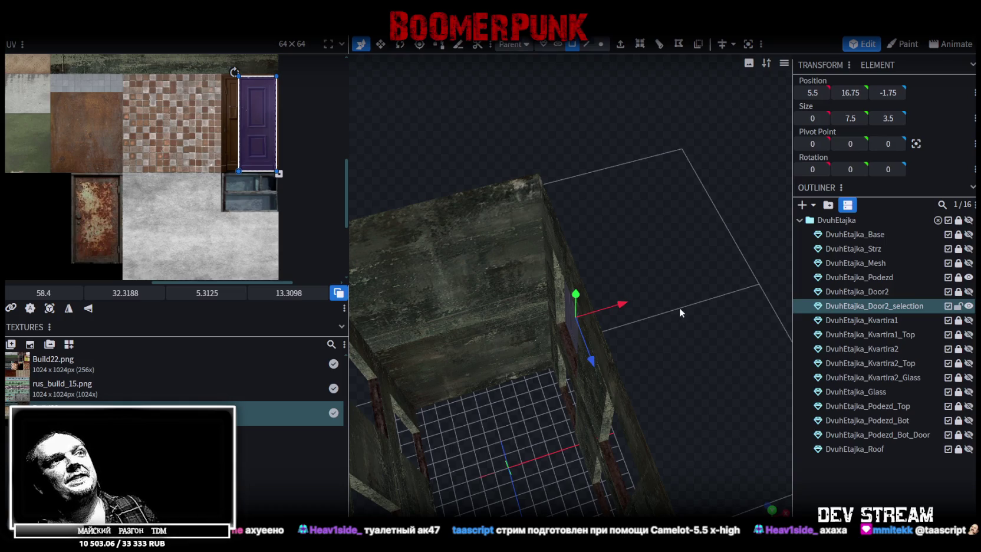
{"action": "mouse_move", "coordinate": [659, 316]}
{"action": "left_mouse_down"}
{"action": "mouse_move", "coordinate": [712, 280]}
{"action": "mouse_move", "coordinate": [686, 274]}
{"action": "mouse_move", "coordinate": [529, 341]}
{"action": "mouse_move", "coordinate": [605, 354]}
{"action": "mouse_move", "coordinate": [688, 342]}
{"action": "mouse_move", "coordinate": [684, 280]}
{"action": "left_mouse_up"}
{"action": "scroll", "coordinate": [686, 274], "scroll_direction": "up", "scroll_amount": 3}
{"action": "scroll", "coordinate": [702, 278], "scroll_direction": "up", "scroll_amount": 3}
{"action": "scroll", "coordinate": [711, 280], "scroll_direction": "down", "scroll_amount": 5}
{"action": "scroll", "coordinate": [688, 342], "scroll_direction": "up", "scroll_amount": 3}
{"action": "scroll", "coordinate": [684, 280], "scroll_direction": "up", "scroll_amount": 1}
{"action": "scroll", "coordinate": [687, 279], "scroll_direction": "up", "scroll_amount": 1}
{"action": "scroll", "coordinate": [687, 280], "scroll_direction": "up", "scroll_amount": 1}
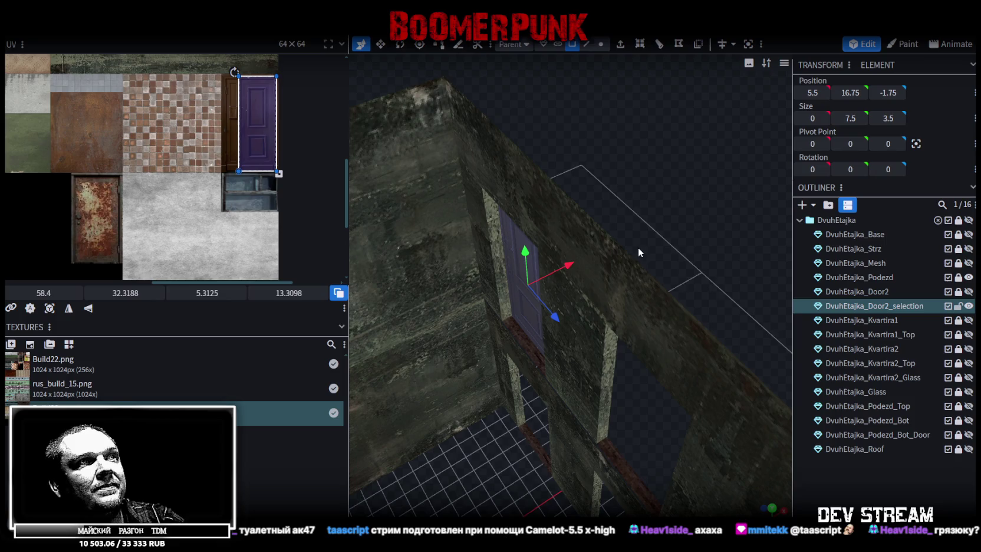
{"action": "mouse_move", "coordinate": [653, 232]}
{"action": "left_mouse_down"}
{"action": "mouse_move", "coordinate": [664, 240]}
{"action": "mouse_move", "coordinate": [639, 199]}
{"action": "mouse_move", "coordinate": [574, 260]}
{"action": "mouse_move", "coordinate": [609, 243]}
{"action": "mouse_move", "coordinate": [589, 260]}
{"action": "mouse_move", "coordinate": [622, 265]}
{"action": "mouse_move", "coordinate": [584, 283]}
{"action": "mouse_move", "coordinate": [639, 287]}
{"action": "mouse_move", "coordinate": [638, 273]}
{"action": "left_mouse_up"}
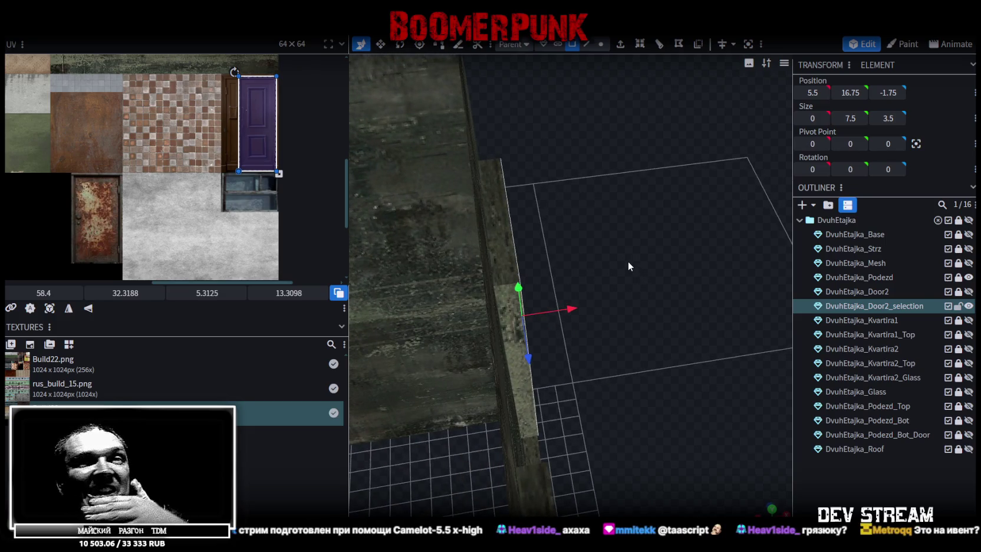
{"action": "mouse_move", "coordinate": [619, 253]}
{"action": "left_mouse_down"}
{"action": "mouse_move", "coordinate": [570, 257]}
{"action": "mouse_move", "coordinate": [599, 272]}
{"action": "mouse_move", "coordinate": [591, 257]}
{"action": "mouse_move", "coordinate": [605, 256]}
{"action": "mouse_move", "coordinate": [610, 133]}
{"action": "left_mouse_up"}
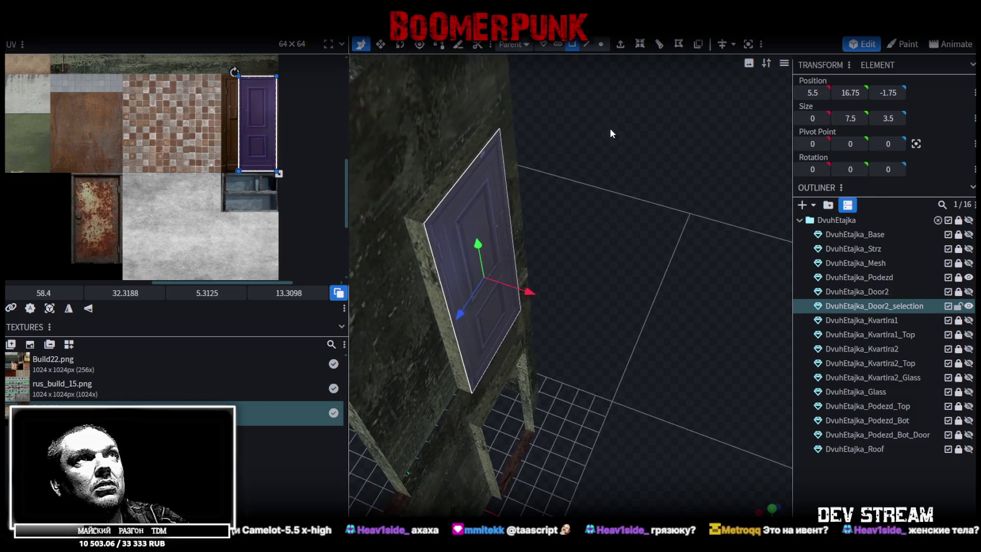
Extrude the door face toward X- with an extend depth of 0.15
{"action": "left_click", "coordinate": [621, 45]}
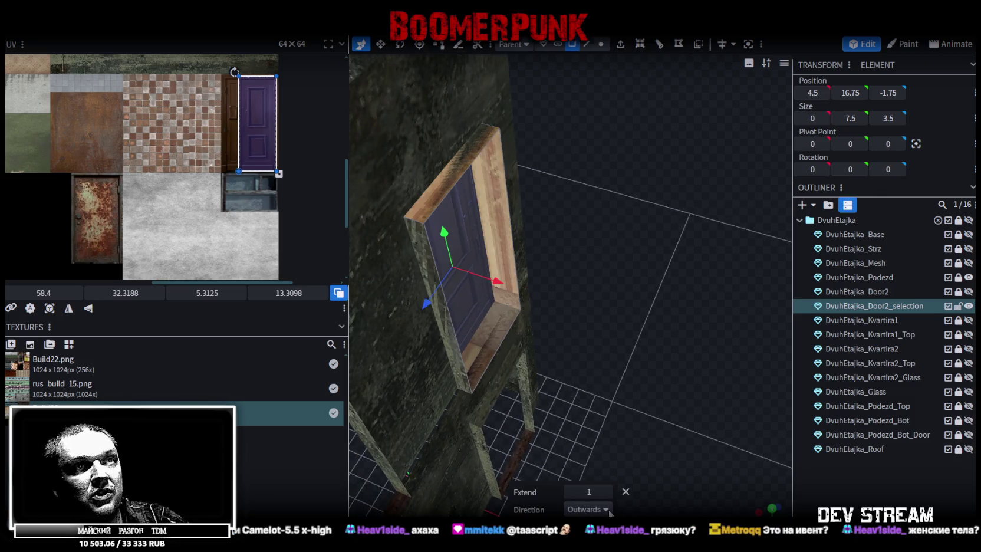
{"action": "left_click", "coordinate": [605, 510]}
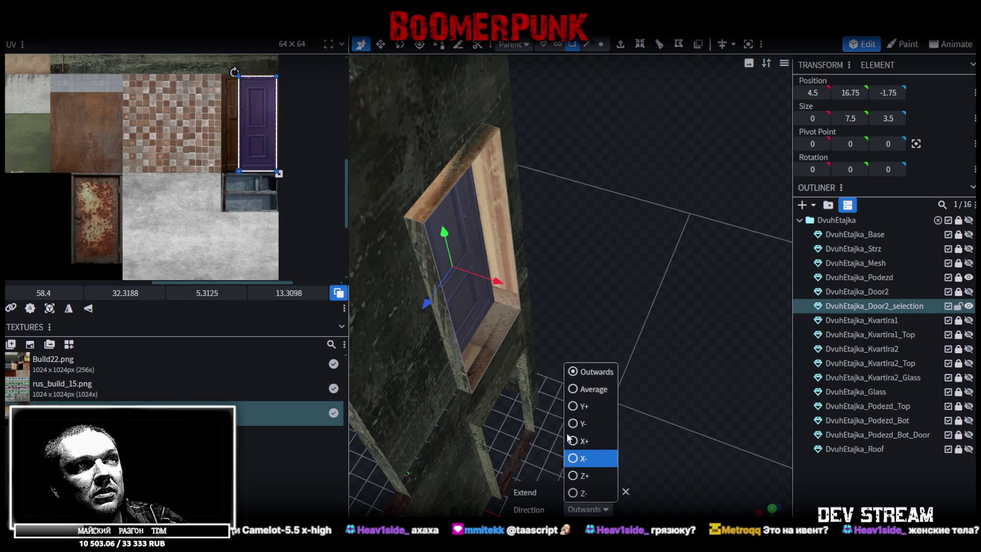
{"action": "left_click", "coordinate": [586, 460]}
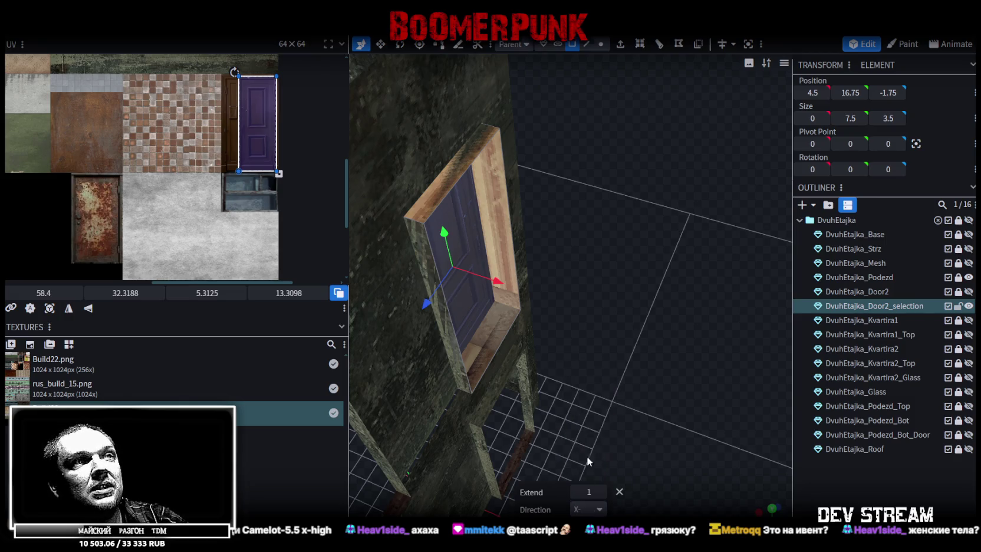
{"action": "left_click", "coordinate": [576, 494]}
{"action": "type", "text": "0.25"}
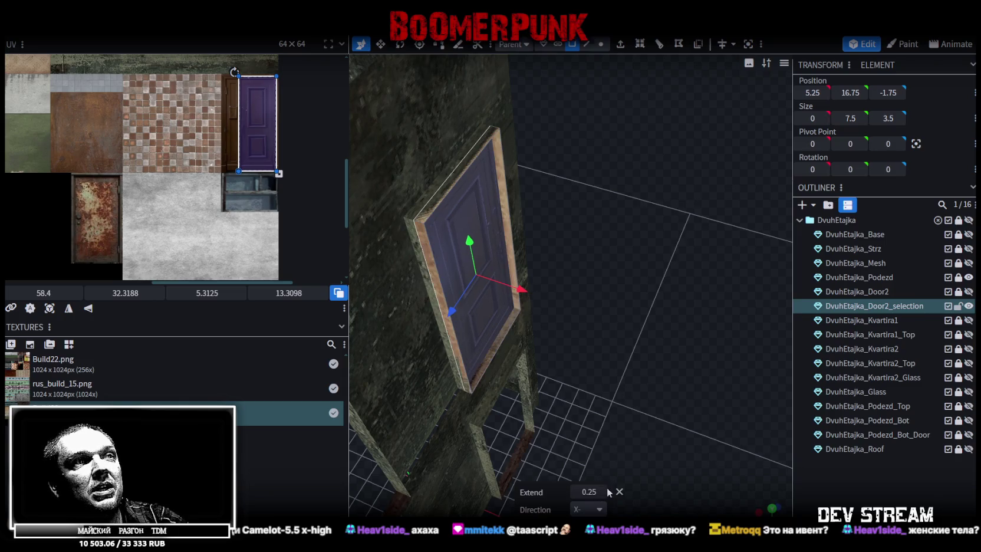
{"action": "left_click", "coordinate": [576, 494]}
{"action": "mouse_move", "coordinate": [588, 477]}
{"action": "left_mouse_down"}
{"action": "mouse_move", "coordinate": [631, 373]}
{"action": "mouse_move", "coordinate": [552, 385]}
{"action": "mouse_move", "coordinate": [522, 404]}
{"action": "mouse_move", "coordinate": [595, 399]}
{"action": "mouse_move", "coordinate": [615, 386]}
{"action": "mouse_move", "coordinate": [573, 396]}
{"action": "mouse_move", "coordinate": [582, 383]}
{"action": "mouse_move", "coordinate": [613, 378]}
{"action": "mouse_move", "coordinate": [490, 259]}
{"action": "left_mouse_up"}
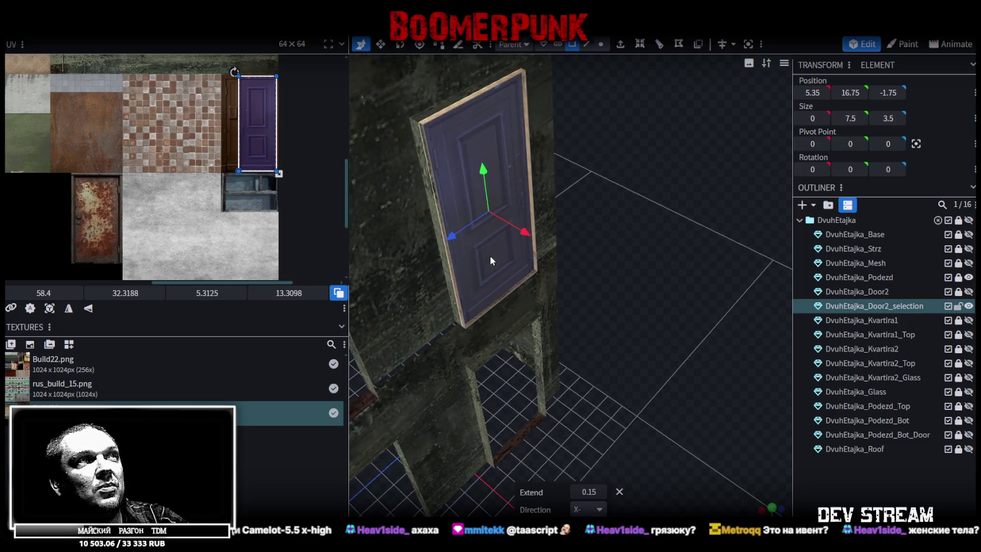
{"action": "right_click", "coordinate": [524, 269]}
{"action": "left_click", "coordinate": [567, 277]}
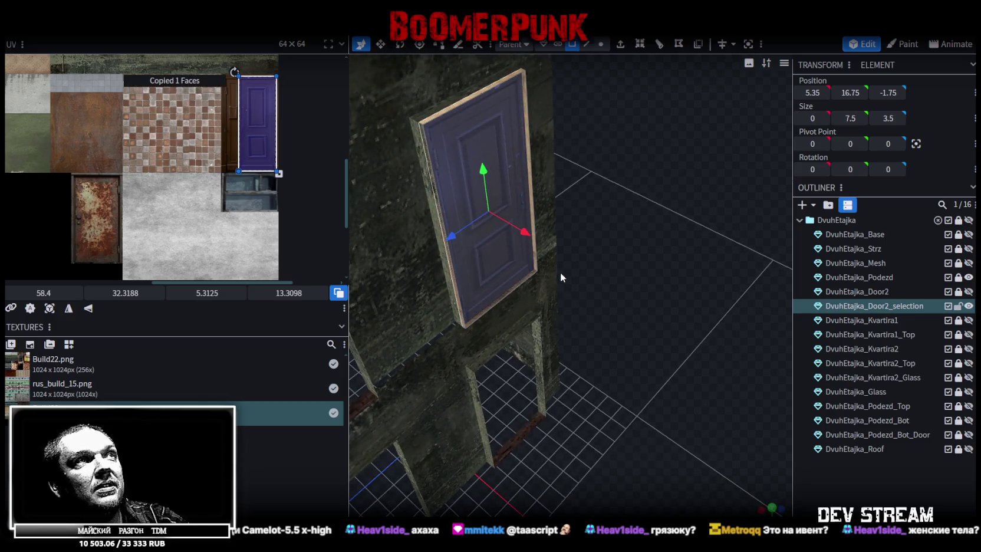
Slide the door along X to 5.6, Auto Fix duplicate vertices, and enable UV-check shading
{"action": "mouse_move", "coordinate": [529, 249]}
{"action": "left_mouse_down"}
{"action": "mouse_move", "coordinate": [640, 332]}
{"action": "mouse_move", "coordinate": [649, 340]}
{"action": "mouse_move", "coordinate": [604, 340]}
{"action": "mouse_move", "coordinate": [619, 346]}
{"action": "mouse_move", "coordinate": [620, 323]}
{"action": "mouse_move", "coordinate": [645, 360]}
{"action": "left_mouse_up"}
{"action": "left_click", "coordinate": [519, 125]}
{"action": "key", "text": "z"}
{"action": "key", "text": "z"}
{"action": "left_click_drag", "start_coordinate": [619, 117], "coordinate": [636, 151]}
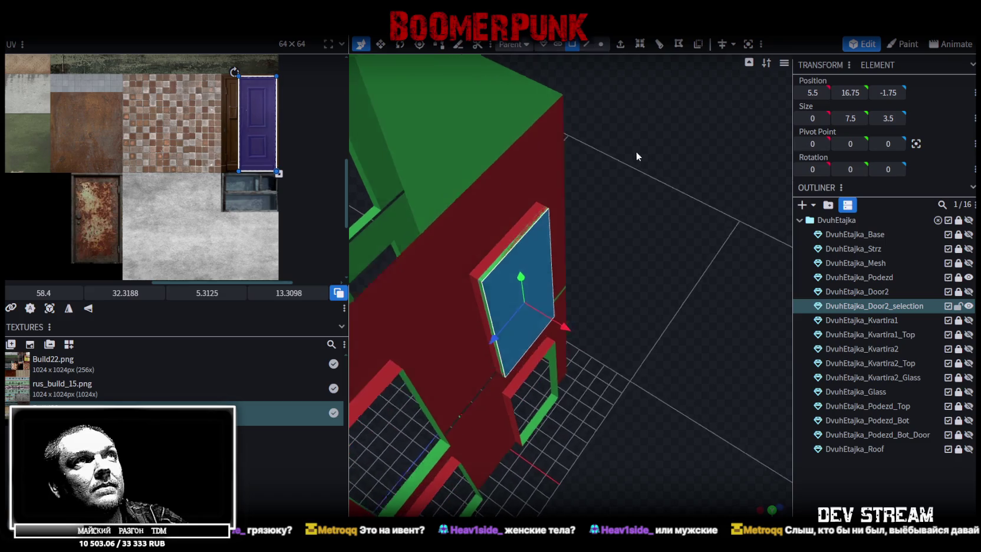
{"action": "left_click", "coordinate": [492, 279]}
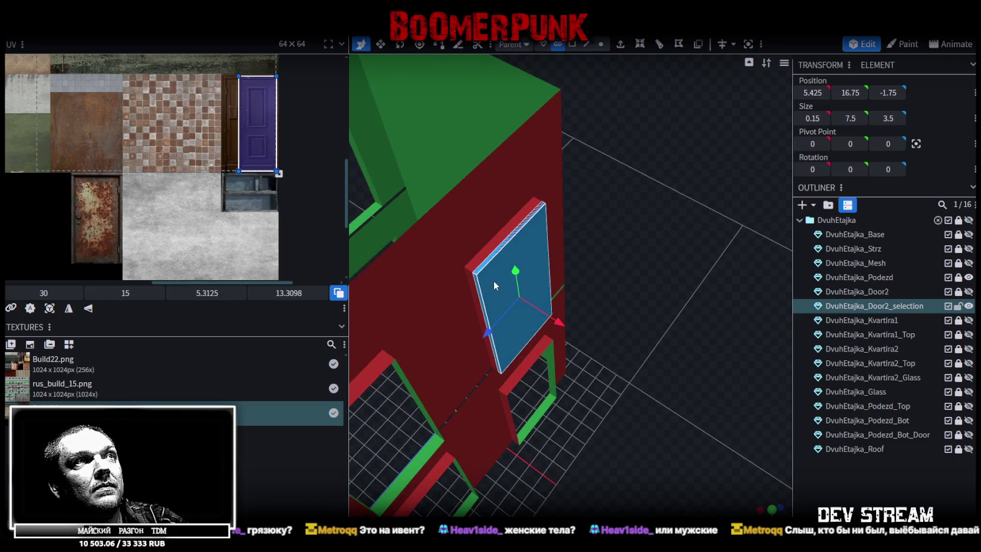
Split the door panel into its own mesh, rename it DvuhEtajka_Door3, and save
{"action": "right_click", "coordinate": [493, 280]}
{"action": "left_click", "coordinate": [543, 338]}
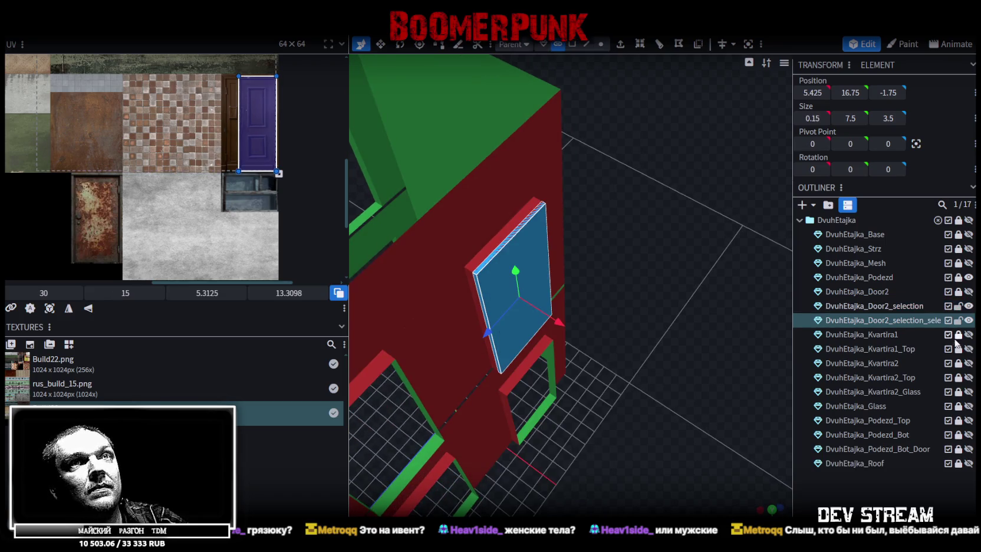
{"action": "double_click", "coordinate": [887, 322]}
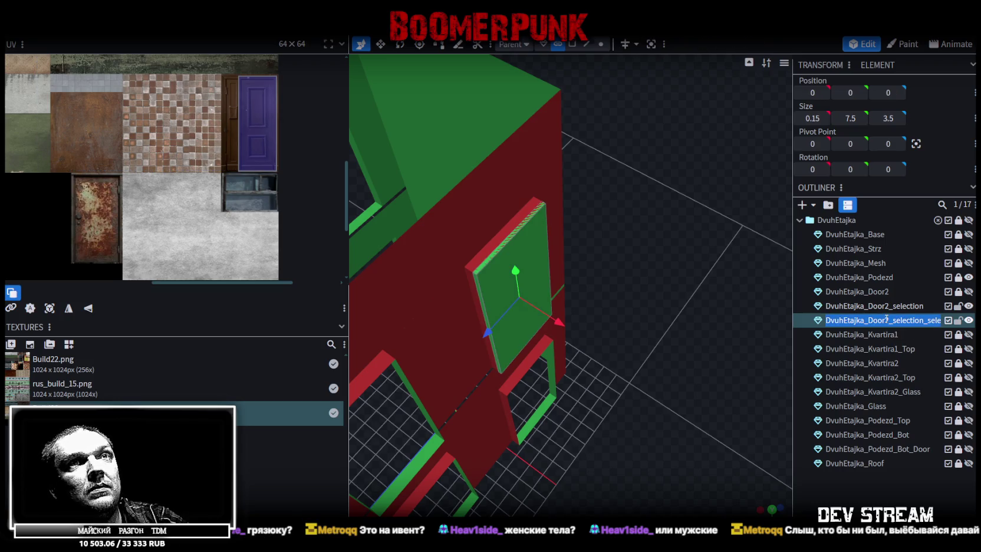
{"action": "type", "text": "3"}
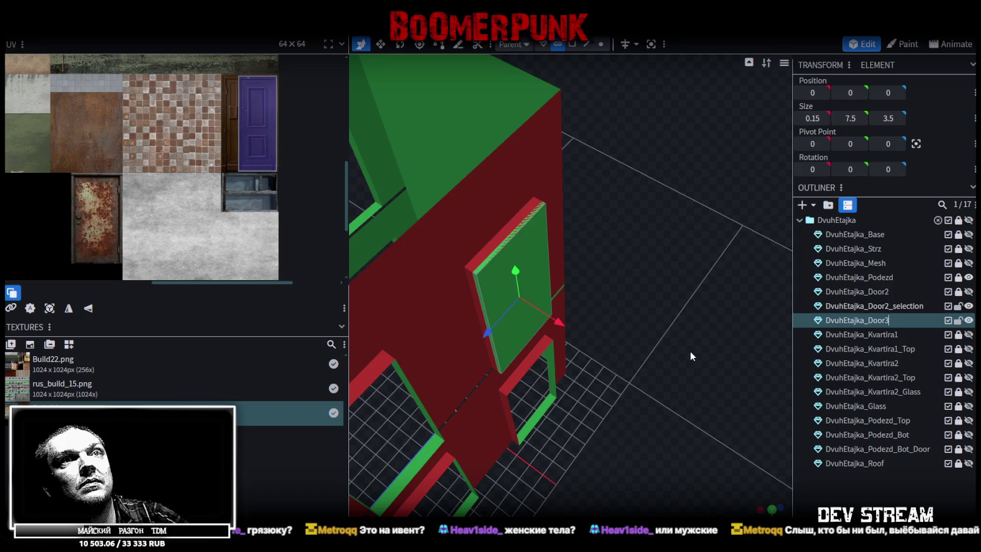
{"action": "mouse_move", "coordinate": [669, 327]}
{"action": "left_mouse_down"}
{"action": "mouse_move", "coordinate": [691, 329]}
{"action": "mouse_move", "coordinate": [671, 328]}
{"action": "left_mouse_up"}
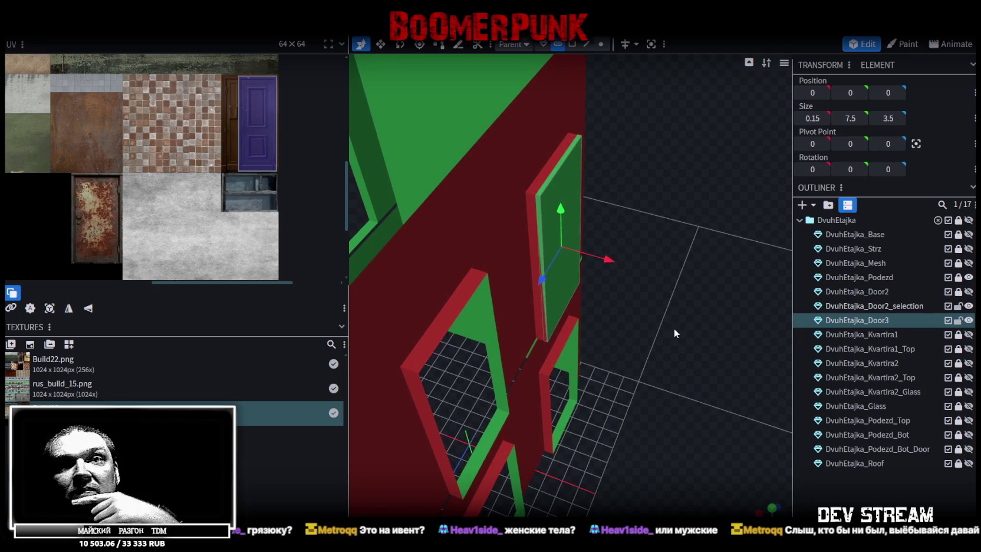
{"action": "left_click_drag", "start_coordinate": [674, 328], "coordinate": [644, 330]}
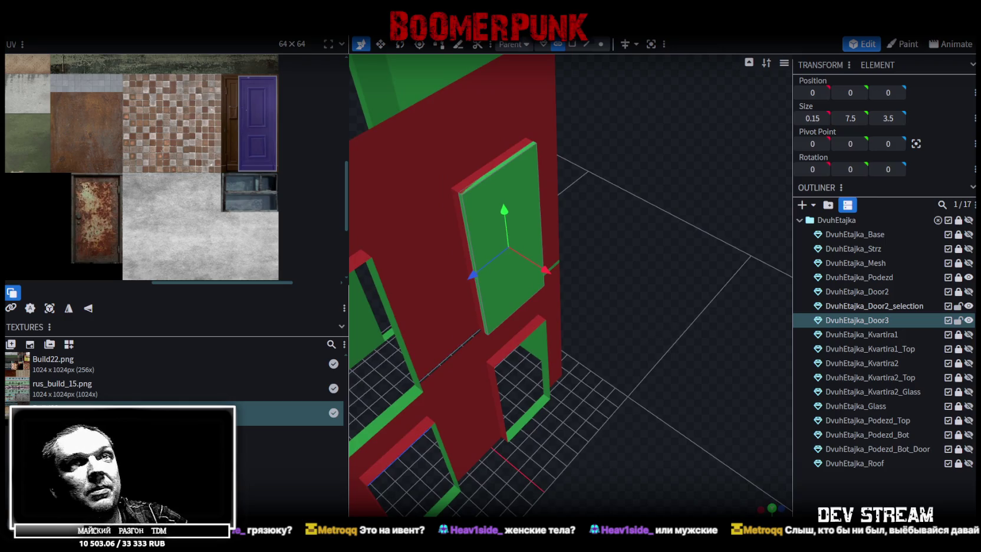
{"action": "mouse_move", "coordinate": [692, 324]}
{"action": "left_mouse_down"}
{"action": "mouse_move", "coordinate": [632, 355]}
{"action": "mouse_move", "coordinate": [692, 386]}
{"action": "mouse_move", "coordinate": [667, 388]}
{"action": "mouse_move", "coordinate": [678, 389]}
{"action": "left_mouse_up"}
{"action": "key", "text": "ctrl+s"}
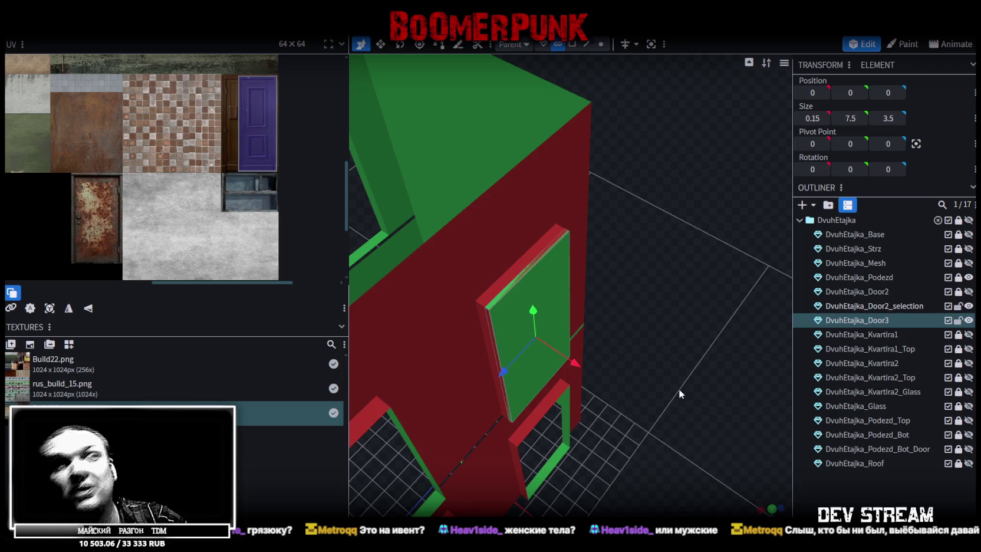
Inspect the building from a higher view and save the project again
{"action": "scroll", "coordinate": [682, 390], "scroll_direction": "down", "scroll_amount": 5}
{"action": "mouse_move", "coordinate": [660, 378]}
{"action": "left_mouse_down"}
{"action": "mouse_move", "coordinate": [533, 379]}
{"action": "mouse_move", "coordinate": [631, 356]}
{"action": "mouse_move", "coordinate": [507, 371]}
{"action": "mouse_move", "coordinate": [603, 394]}
{"action": "mouse_move", "coordinate": [631, 382]}
{"action": "mouse_move", "coordinate": [640, 396]}
{"action": "mouse_move", "coordinate": [582, 382]}
{"action": "mouse_move", "coordinate": [652, 391]}
{"action": "mouse_move", "coordinate": [682, 378]}
{"action": "mouse_move", "coordinate": [689, 393]}
{"action": "mouse_move", "coordinate": [573, 329]}
{"action": "mouse_move", "coordinate": [661, 338]}
{"action": "mouse_move", "coordinate": [634, 259]}
{"action": "mouse_move", "coordinate": [628, 287]}
{"action": "mouse_move", "coordinate": [554, 348]}
{"action": "mouse_move", "coordinate": [611, 373]}
{"action": "mouse_move", "coordinate": [636, 352]}
{"action": "mouse_move", "coordinate": [690, 349]}
{"action": "mouse_move", "coordinate": [719, 361]}
{"action": "mouse_move", "coordinate": [669, 345]}
{"action": "mouse_move", "coordinate": [686, 325]}
{"action": "mouse_move", "coordinate": [630, 325]}
{"action": "mouse_move", "coordinate": [698, 315]}
{"action": "left_mouse_up"}
{"action": "key", "text": "ctrl+s"}
{"action": "scroll", "coordinate": [583, 391], "scroll_direction": "up", "scroll_amount": 3}
{"action": "scroll", "coordinate": [654, 341], "scroll_direction": "up", "scroll_amount": 2}
{"action": "scroll", "coordinate": [666, 337], "scroll_direction": "up", "scroll_amount": 4}
{"action": "scroll", "coordinate": [678, 332], "scroll_direction": "up", "scroll_amount": 1}
Toggle Door3's visibility to compare, then switch to edge selection mode
{"action": "left_click", "coordinate": [969, 320]}
{"action": "left_click", "coordinate": [969, 320]}
{"action": "left_click_drag", "start_coordinate": [646, 223], "coordinate": [534, 317]}
{"action": "scroll", "coordinate": [515, 373], "scroll_direction": "up", "scroll_amount": 3}
{"action": "mouse_move", "coordinate": [515, 373]}
{"action": "left_mouse_down"}
{"action": "mouse_move", "coordinate": [510, 395]}
{"action": "mouse_move", "coordinate": [531, 399]}
{"action": "left_mouse_up"}
{"action": "scroll", "coordinate": [531, 399], "scroll_direction": "up", "scroll_amount": 2}
{"action": "left_click", "coordinate": [588, 46]}
{"action": "mouse_move", "coordinate": [632, 187]}
{"action": "left_mouse_down"}
{"action": "mouse_move", "coordinate": [505, 307]}
{"action": "mouse_move", "coordinate": [611, 356]}
{"action": "mouse_move", "coordinate": [684, 357]}
{"action": "left_mouse_up"}
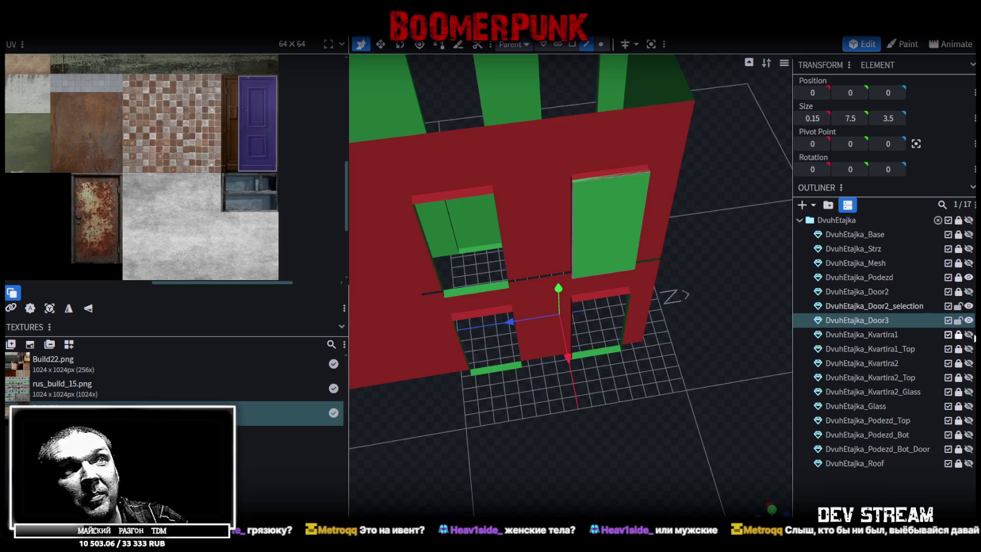
Deselect Door3 and briefly toggle Kvartira1_Top and Kvartira1 visibility to check them
{"action": "key", "text": "Escape"}
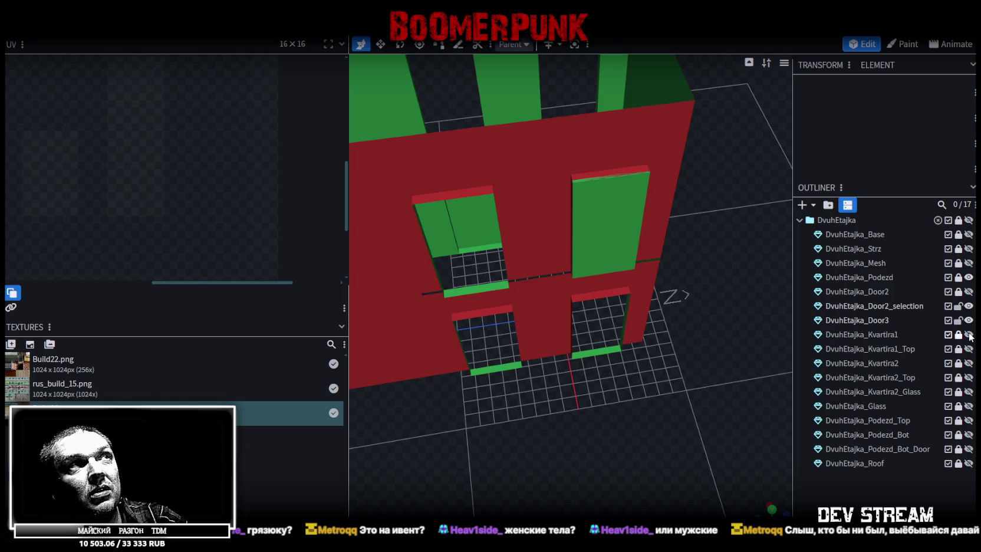
{"action": "left_click", "coordinate": [968, 349]}
{"action": "left_click", "coordinate": [969, 349]}
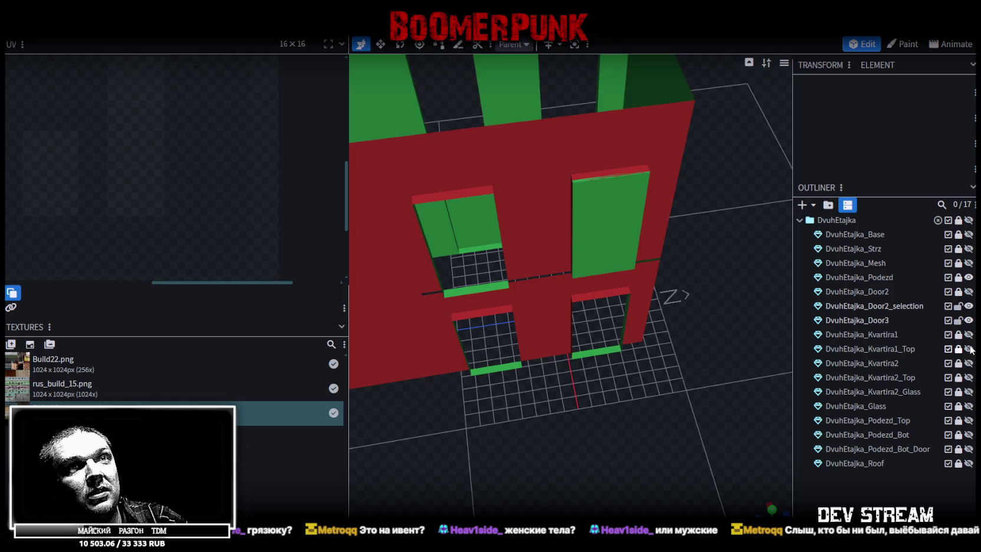
{"action": "left_click", "coordinate": [969, 336]}
{"action": "left_click", "coordinate": [970, 336]}
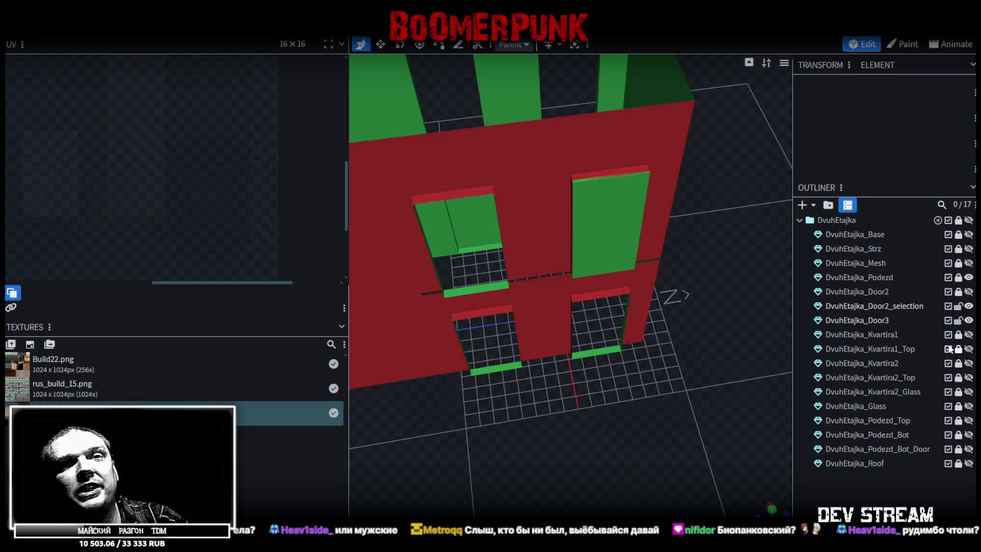
{"action": "mouse_move", "coordinate": [775, 288]}
{"action": "left_mouse_down"}
{"action": "mouse_move", "coordinate": [648, 331]}
{"action": "mouse_move", "coordinate": [610, 326]}
{"action": "left_mouse_up"}
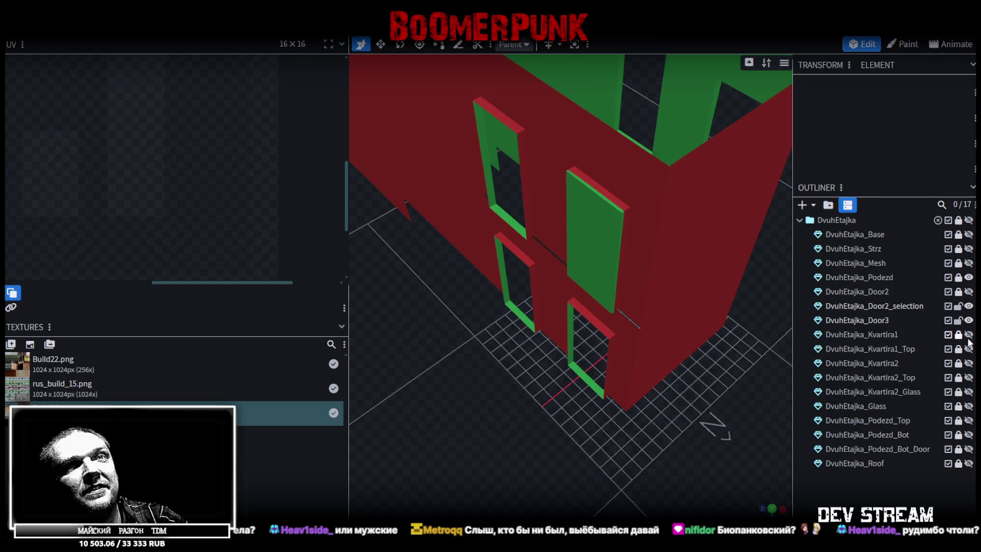
Unlock Door3, hide the Kvartira2 apartment interior, and select the Door3 mesh
{"action": "left_click", "coordinate": [969, 363]}
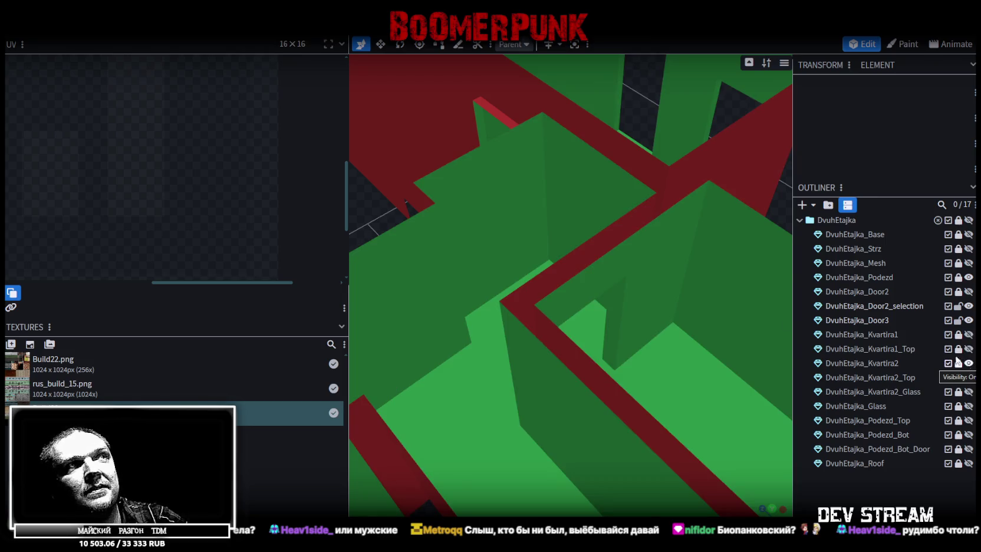
{"action": "scroll", "coordinate": [484, 298], "scroll_direction": "down", "scroll_amount": 3}
{"action": "scroll", "coordinate": [439, 257], "scroll_direction": "up", "scroll_amount": 3}
{"action": "mouse_move", "coordinate": [438, 257]}
{"action": "left_mouse_down"}
{"action": "mouse_move", "coordinate": [442, 269]}
{"action": "mouse_move", "coordinate": [417, 270]}
{"action": "mouse_move", "coordinate": [479, 270]}
{"action": "mouse_move", "coordinate": [378, 264]}
{"action": "mouse_move", "coordinate": [470, 262]}
{"action": "mouse_move", "coordinate": [456, 251]}
{"action": "mouse_move", "coordinate": [781, 263]}
{"action": "mouse_move", "coordinate": [738, 252]}
{"action": "mouse_move", "coordinate": [769, 247]}
{"action": "mouse_move", "coordinate": [717, 268]}
{"action": "mouse_move", "coordinate": [464, 270]}
{"action": "mouse_move", "coordinate": [517, 134]}
{"action": "left_mouse_up"}
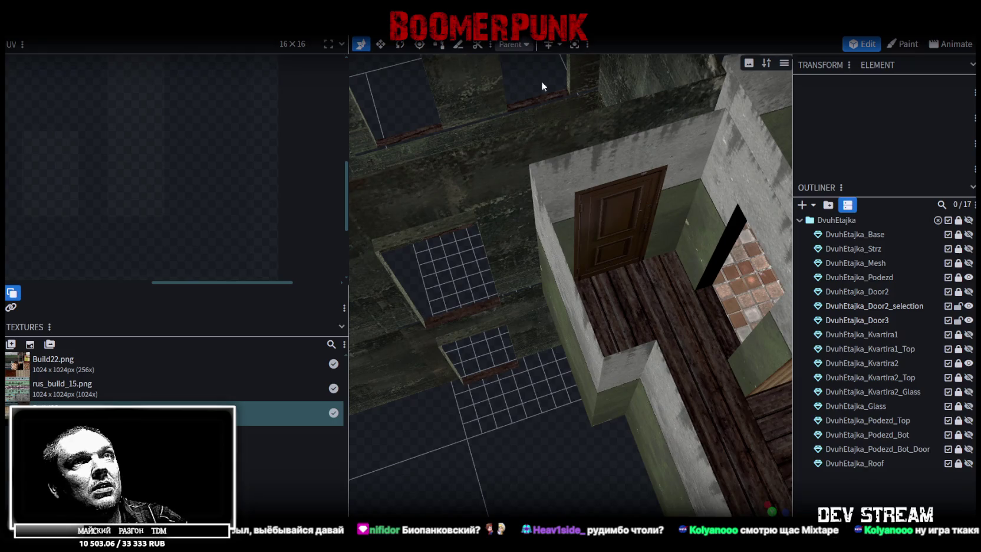
{"action": "left_click", "coordinate": [958, 320]}
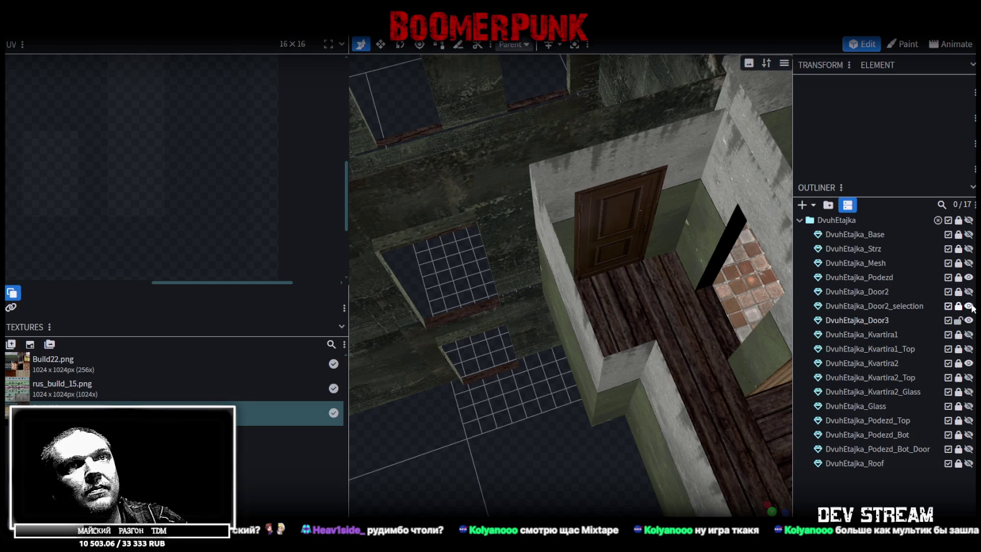
{"action": "left_click", "coordinate": [968, 362]}
{"action": "mouse_move", "coordinate": [626, 395]}
{"action": "left_mouse_down"}
{"action": "mouse_move", "coordinate": [671, 373]}
{"action": "mouse_move", "coordinate": [651, 267]}
{"action": "left_mouse_up"}
{"action": "right_click", "coordinate": [647, 269]}
{"action": "left_click", "coordinate": [584, 199]}
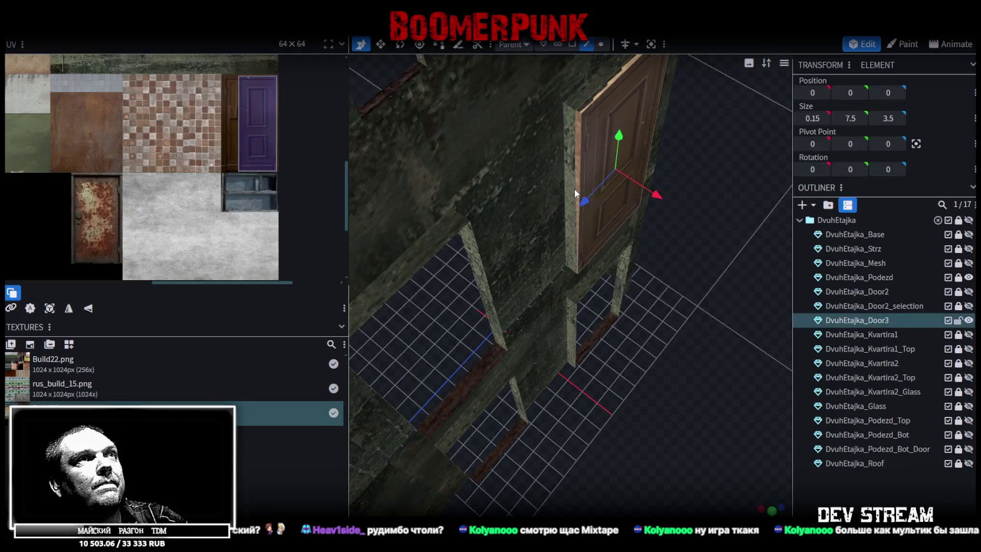
Switch to edge selection, pick a vertical door edge, and centre the door's pivot
{"action": "left_click_drag", "start_coordinate": [573, 187], "coordinate": [584, 95]}
{"action": "left_click", "coordinate": [586, 46]}
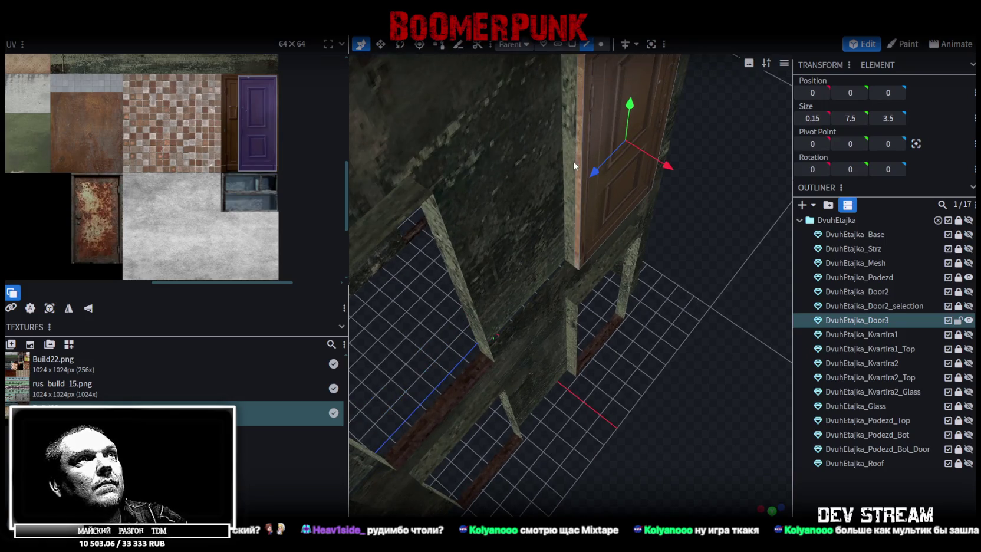
{"action": "left_click", "coordinate": [581, 160]}
{"action": "left_click", "coordinate": [915, 145]}
Hide the surrounding stairwell walls and zoom in on the isolated Door3 panel
{"action": "mouse_move", "coordinate": [665, 311]}
{"action": "left_mouse_down"}
{"action": "mouse_move", "coordinate": [569, 248]}
{"action": "mouse_move", "coordinate": [555, 322]}
{"action": "left_mouse_up"}
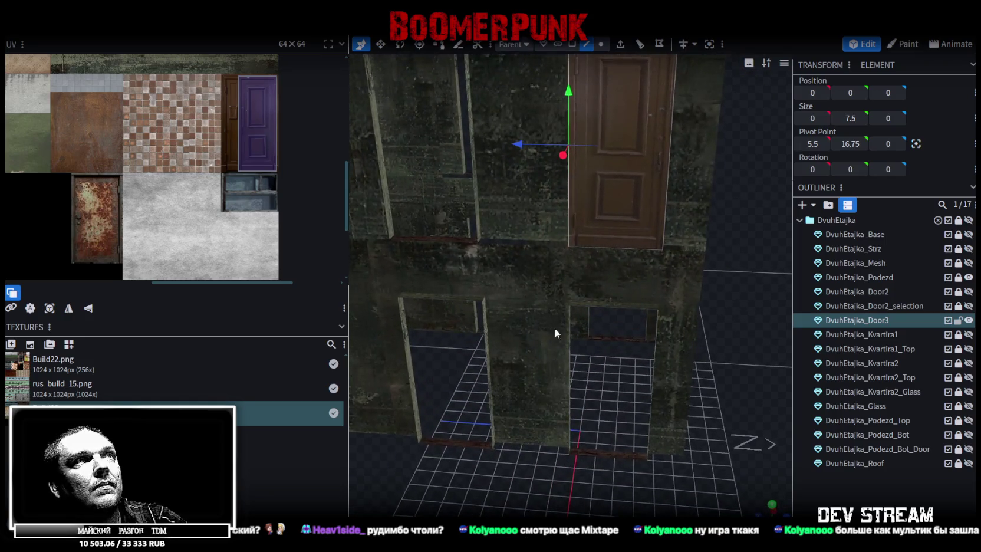
{"action": "scroll", "coordinate": [555, 323], "scroll_direction": "down", "scroll_amount": 3}
{"action": "mouse_move", "coordinate": [661, 335]}
{"action": "left_mouse_down"}
{"action": "mouse_move", "coordinate": [430, 357]}
{"action": "mouse_move", "coordinate": [459, 218]}
{"action": "mouse_move", "coordinate": [412, 197]}
{"action": "mouse_move", "coordinate": [414, 184]}
{"action": "mouse_move", "coordinate": [588, 311]}
{"action": "mouse_move", "coordinate": [548, 351]}
{"action": "mouse_move", "coordinate": [551, 325]}
{"action": "mouse_move", "coordinate": [424, 334]}
{"action": "mouse_move", "coordinate": [375, 324]}
{"action": "left_mouse_up"}
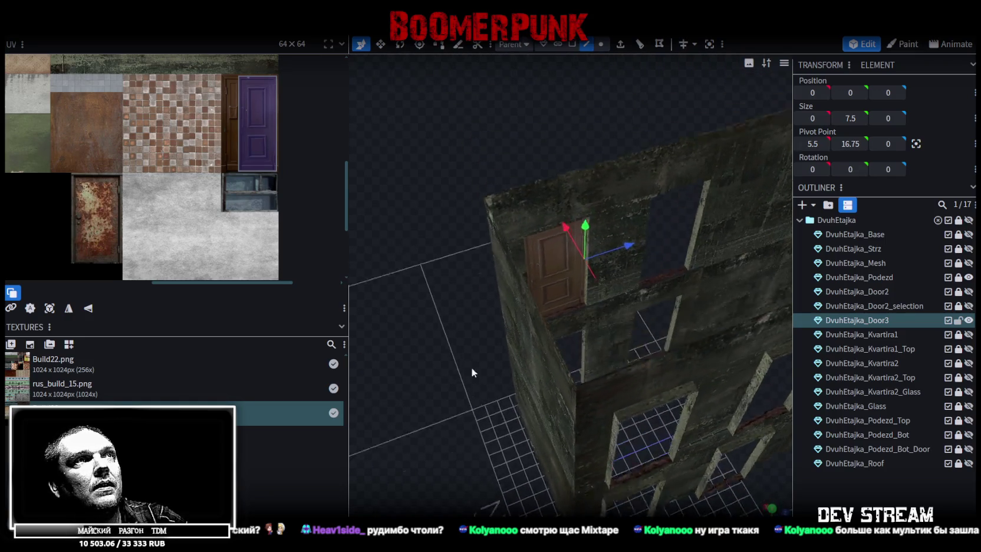
{"action": "scroll", "coordinate": [438, 209], "scroll_direction": "up", "scroll_amount": 5}
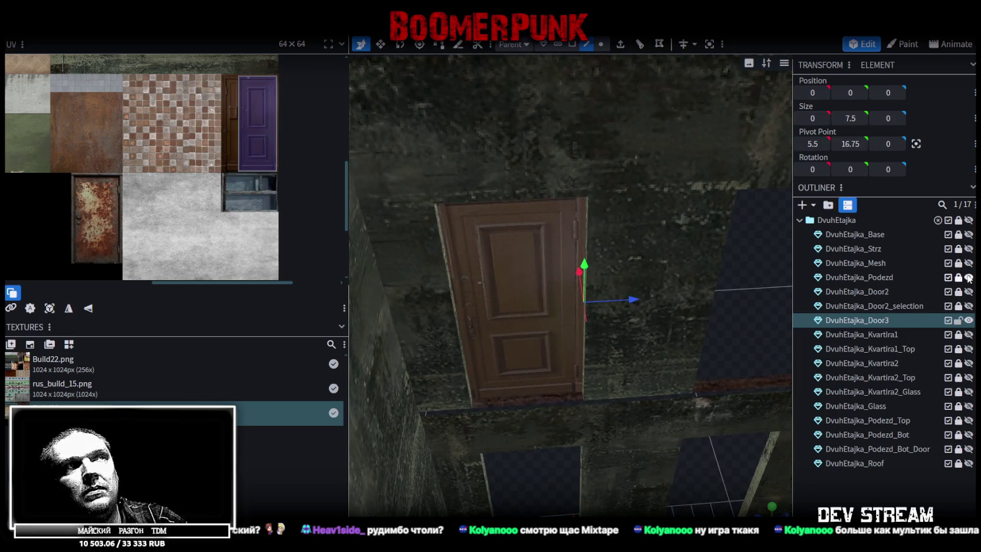
{"action": "left_click", "coordinate": [968, 277]}
{"action": "scroll", "coordinate": [660, 310], "scroll_direction": "up", "scroll_amount": 2}
{"action": "scroll", "coordinate": [653, 270], "scroll_direction": "up", "scroll_amount": 3}
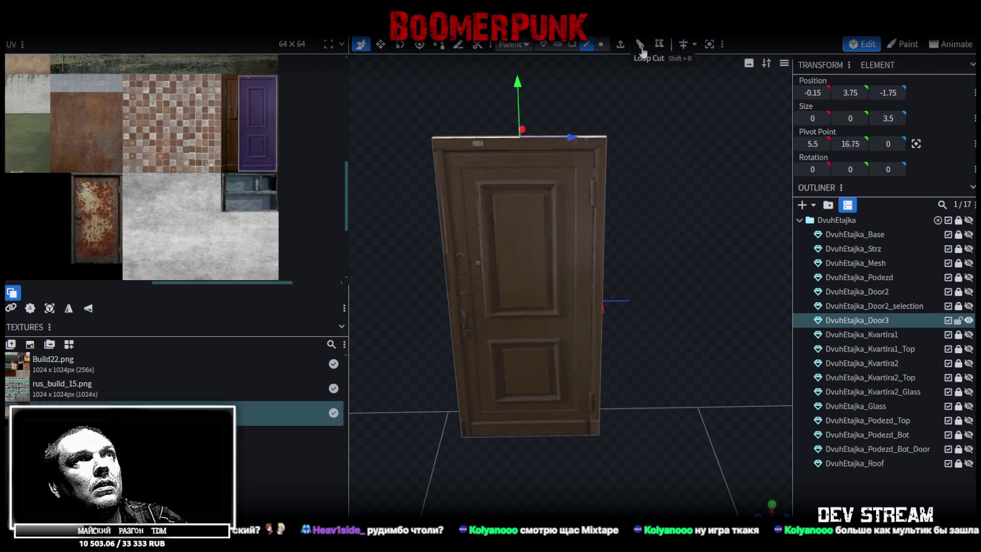
Add a Ctrl+R loop cut across the door and shift it to the right
{"action": "key", "text": "ctrl+r"}
{"action": "left_click", "coordinate": [620, 509]}
{"action": "left_click", "coordinate": [621, 510]}
{"action": "left_click", "coordinate": [621, 509]}
{"action": "left_click", "coordinate": [620, 509]}
{"action": "left_click", "coordinate": [620, 510]}
{"action": "left_click", "coordinate": [620, 509]}
{"action": "middle_click_drag", "start_coordinate": [634, 417], "coordinate": [692, 378]}
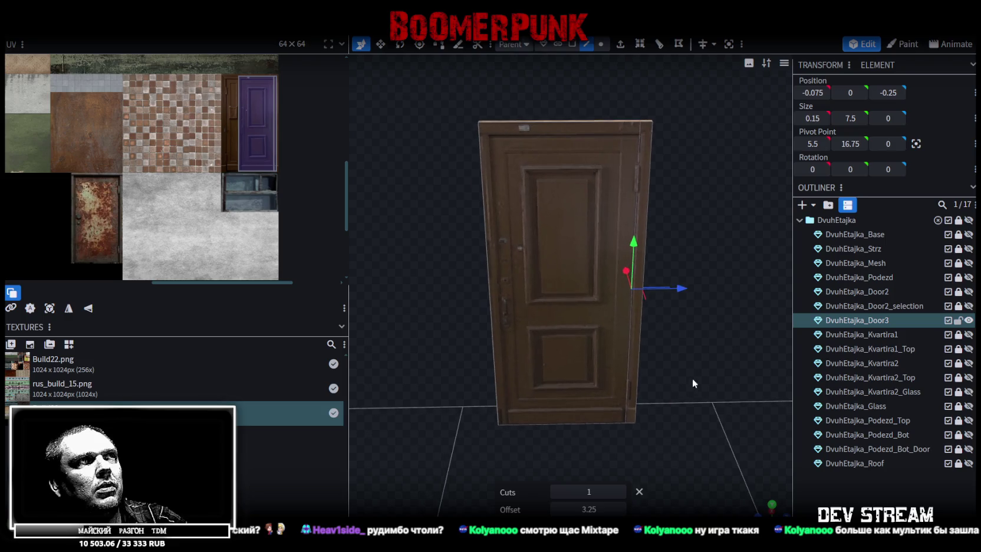
Loop-cut from the top edge, sliding the vertical cut close to the door's left edge
{"action": "left_click", "coordinate": [538, 128]}
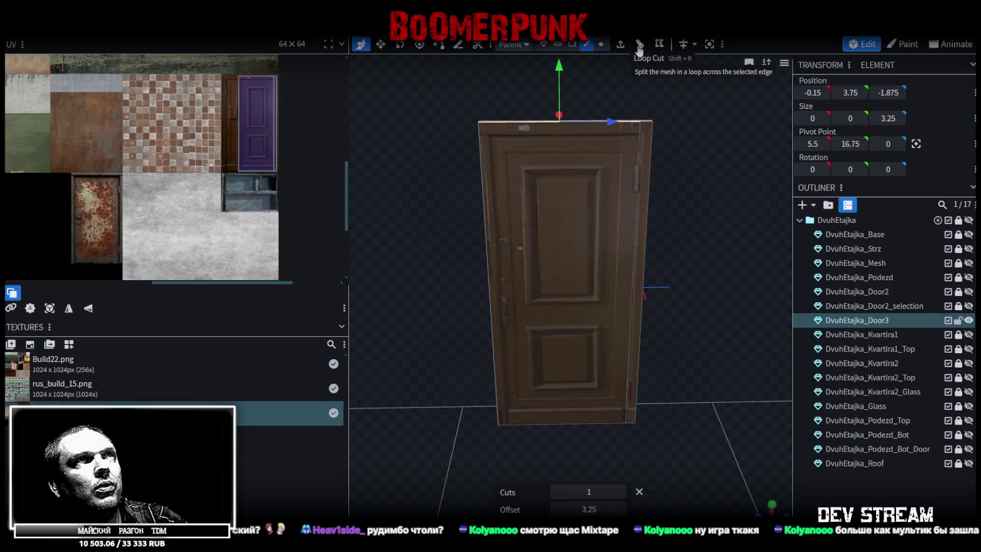
{"action": "left_click", "coordinate": [639, 46]}
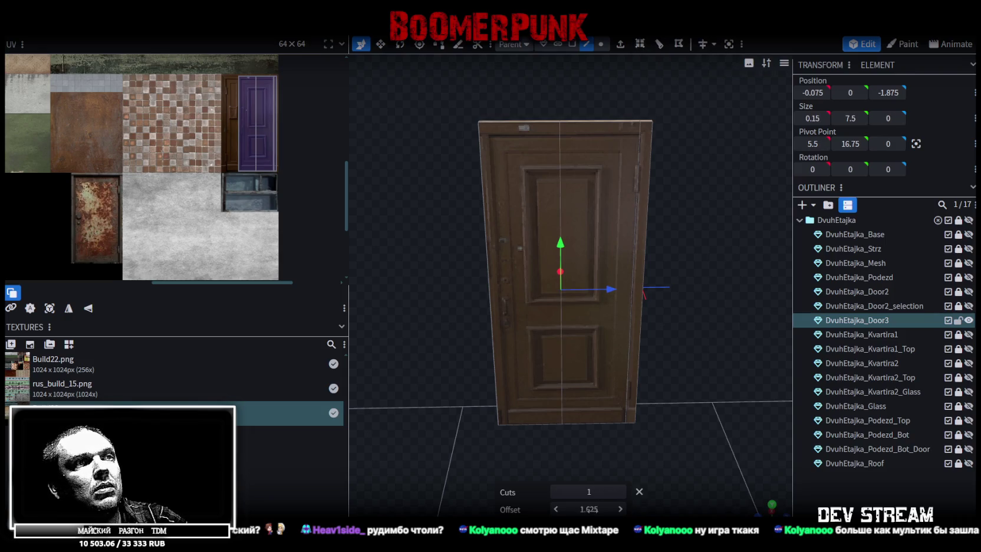
{"action": "left_click", "coordinate": [556, 510]}
{"action": "left_click", "coordinate": [587, 490]}
{"action": "left_click_drag", "start_coordinate": [560, 510], "coordinate": [555, 511]}
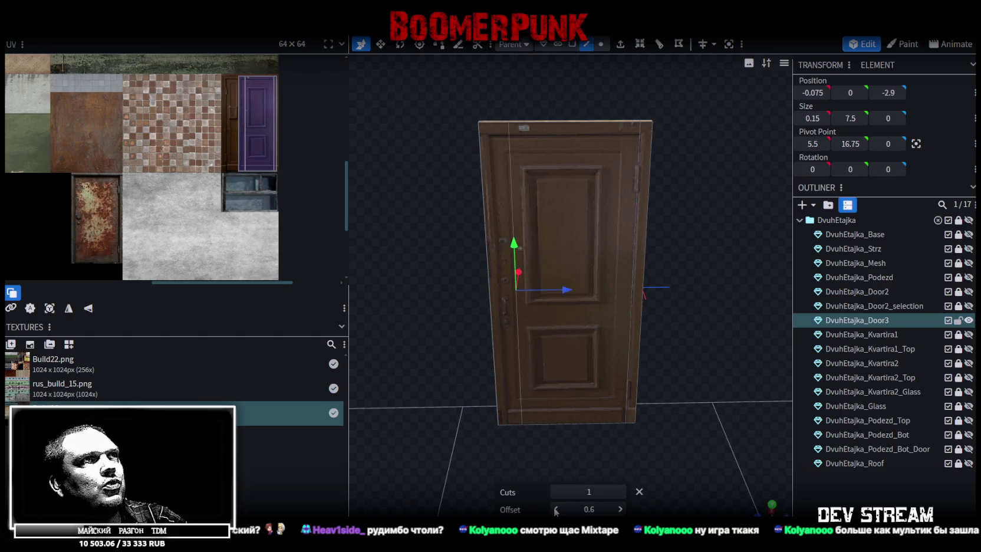
{"action": "scroll", "coordinate": [672, 312], "scroll_direction": "up", "scroll_amount": 3}
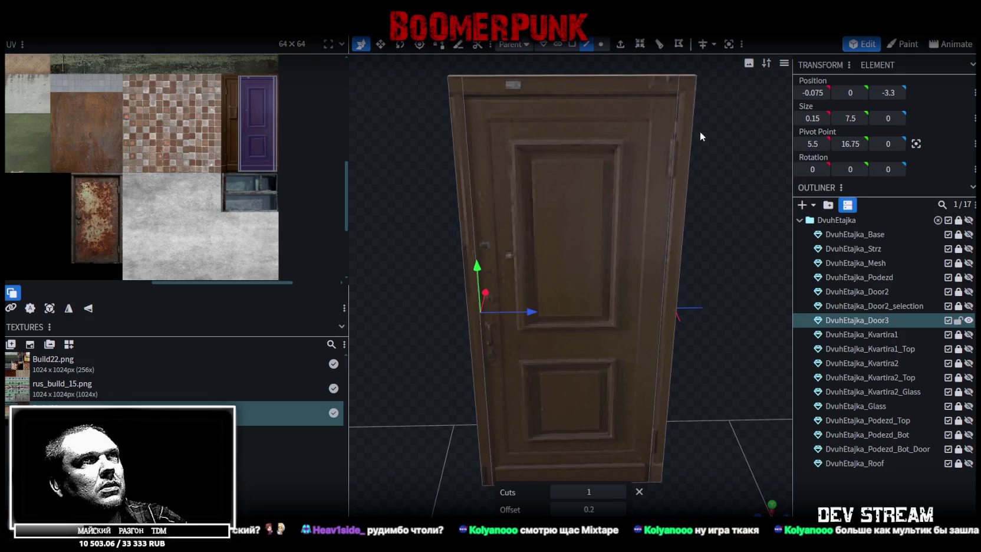
Loop-cut from the right edge, placing the horizontal cut at offset 7.25 below the top
{"action": "left_click", "coordinate": [676, 114]}
{"action": "scroll", "coordinate": [678, 121], "scroll_direction": "down", "scroll_amount": 3}
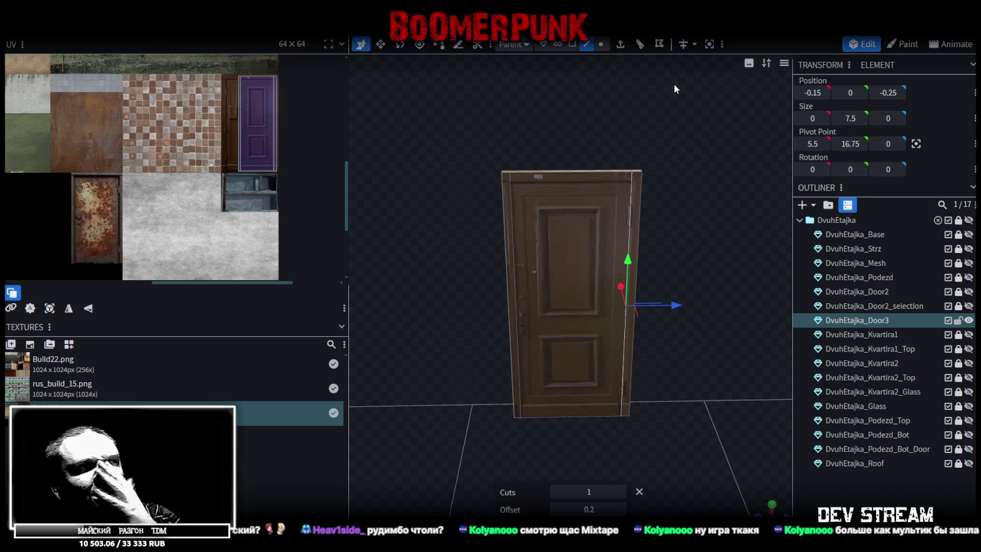
{"action": "left_click", "coordinate": [639, 45]}
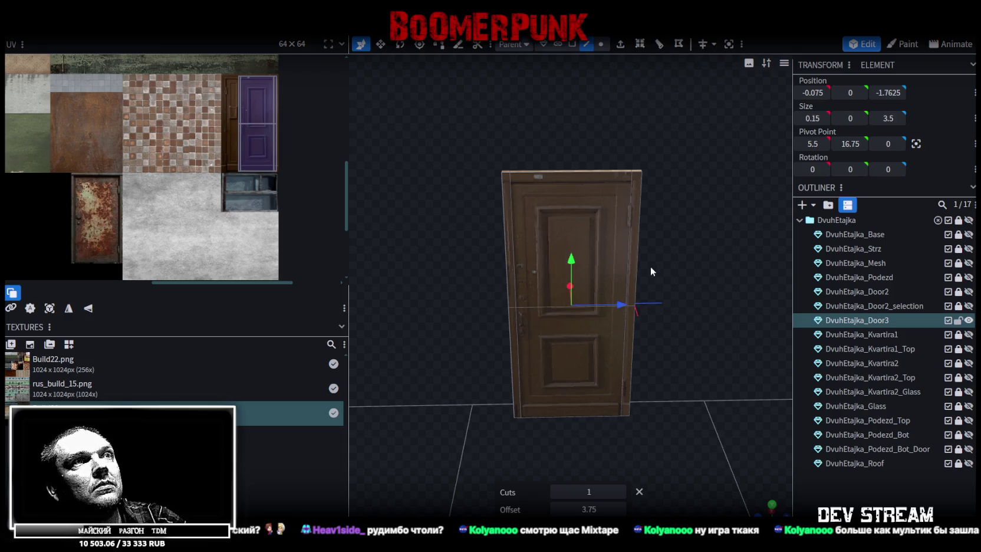
{"action": "left_click", "coordinate": [620, 508]}
{"action": "left_click", "coordinate": [620, 508]}
{"action": "left_click", "coordinate": [620, 509]}
{"action": "left_click", "coordinate": [620, 509]}
{"action": "left_click", "coordinate": [620, 508]}
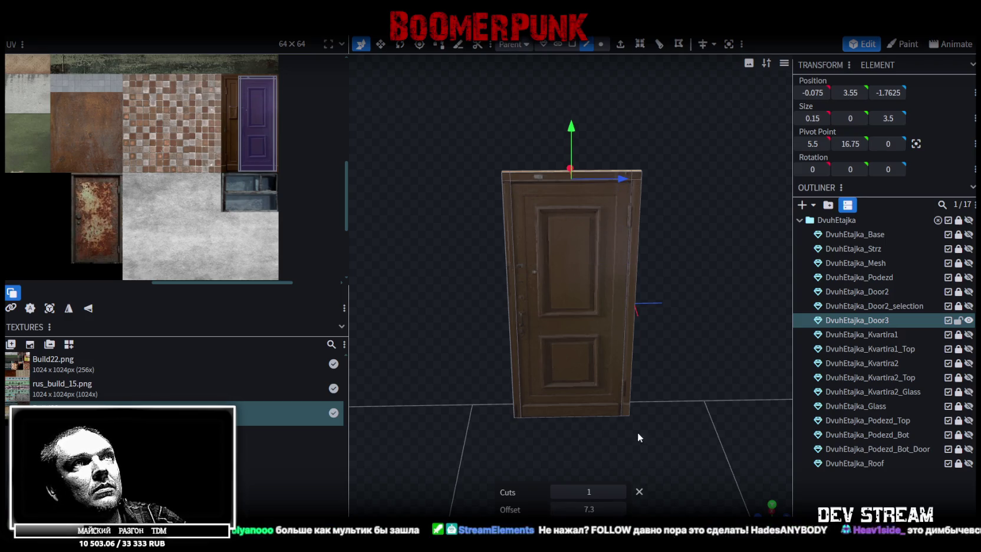
{"action": "scroll", "coordinate": [633, 413], "scroll_direction": "up", "scroll_amount": 3}
{"action": "left_click", "coordinate": [557, 509]}
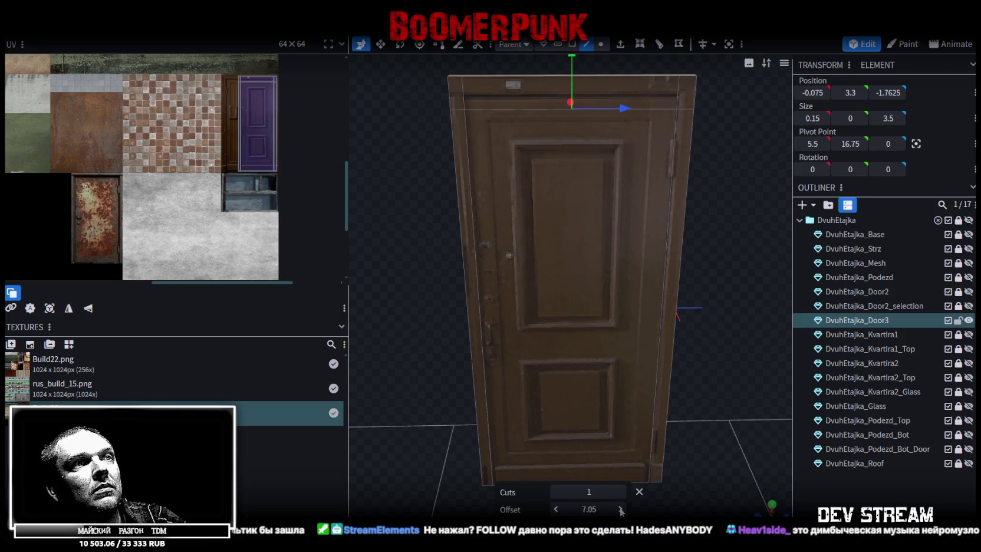
{"action": "left_click", "coordinate": [620, 509]}
{"action": "left_click", "coordinate": [620, 509]}
{"action": "scroll", "coordinate": [678, 377], "scroll_direction": "down", "scroll_amount": 3}
{"action": "mouse_move", "coordinate": [678, 378]}
{"action": "left_mouse_down"}
{"action": "mouse_move", "coordinate": [519, 368]}
{"action": "mouse_move", "coordinate": [606, 404]}
{"action": "mouse_move", "coordinate": [557, 379]}
{"action": "mouse_move", "coordinate": [754, 375]}
{"action": "mouse_move", "coordinate": [658, 390]}
{"action": "mouse_move", "coordinate": [708, 354]}
{"action": "left_mouse_up"}
{"action": "scroll", "coordinate": [607, 372], "scroll_direction": "up", "scroll_amount": 3}
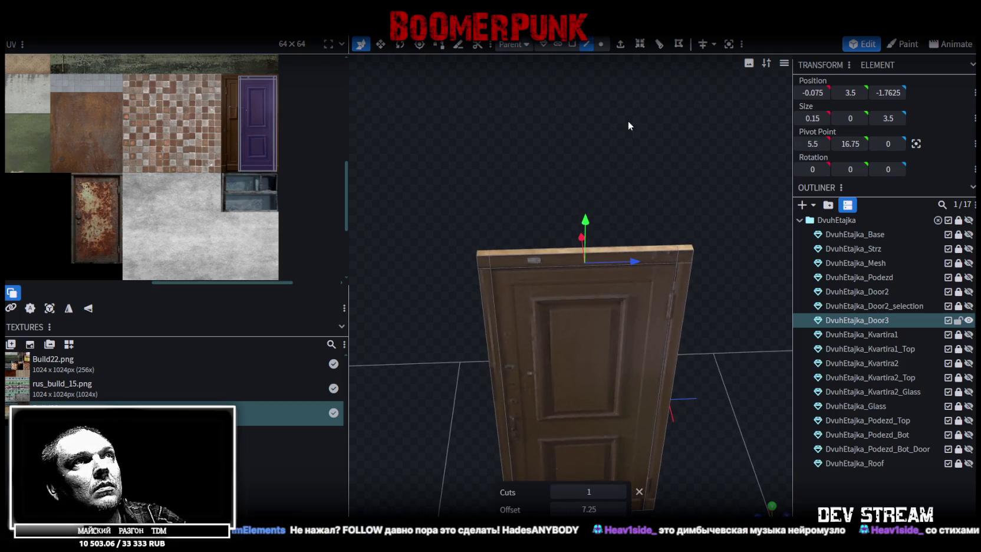
{"action": "left_click", "coordinate": [601, 45]}
{"action": "mouse_move", "coordinate": [695, 182]}
{"action": "left_mouse_down"}
{"action": "mouse_move", "coordinate": [644, 196]}
{"action": "mouse_move", "coordinate": [655, 211]}
{"action": "left_mouse_up"}
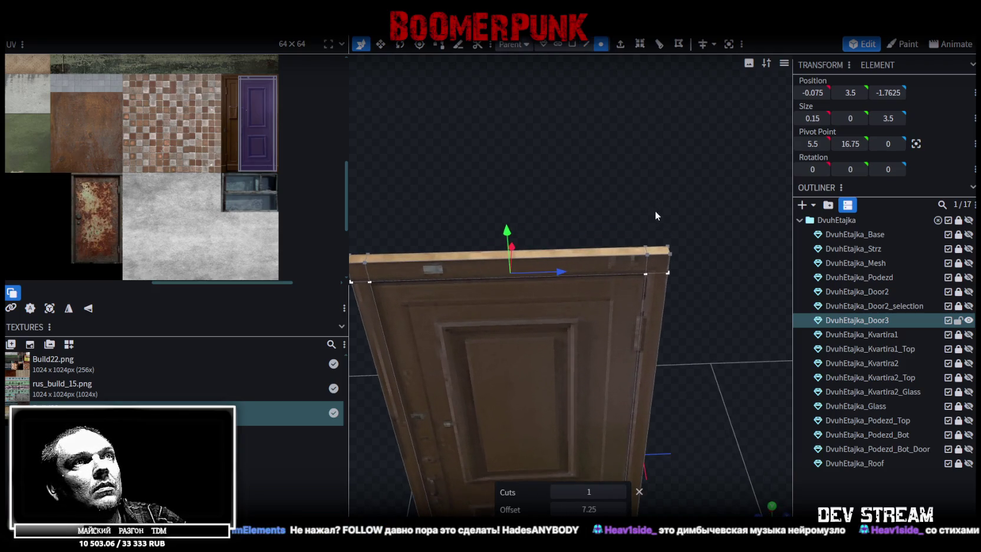
Slide Door3's top-right corner vertex onto its neighbour and merge the overlapping vertices
{"action": "left_click", "coordinate": [667, 248]}
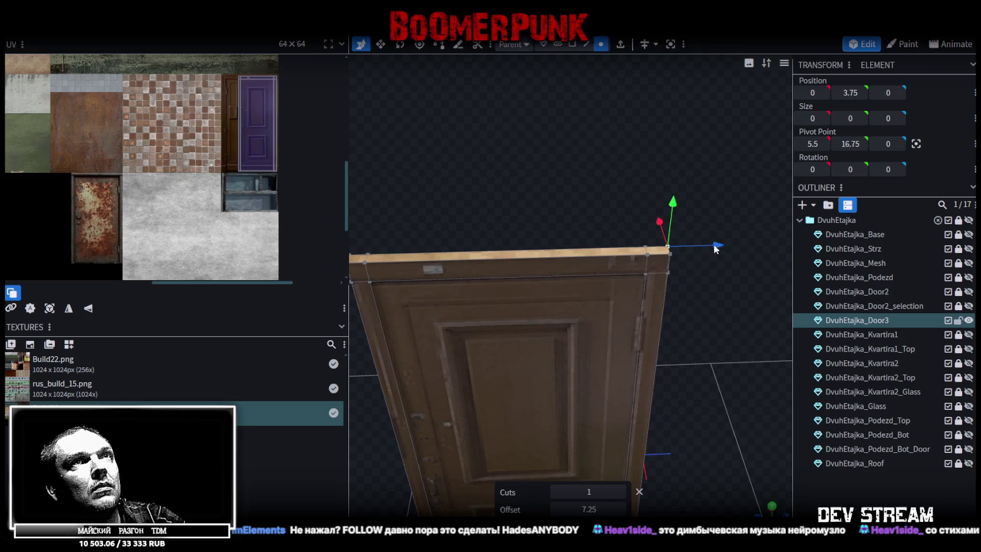
{"action": "left_click", "coordinate": [648, 261]}
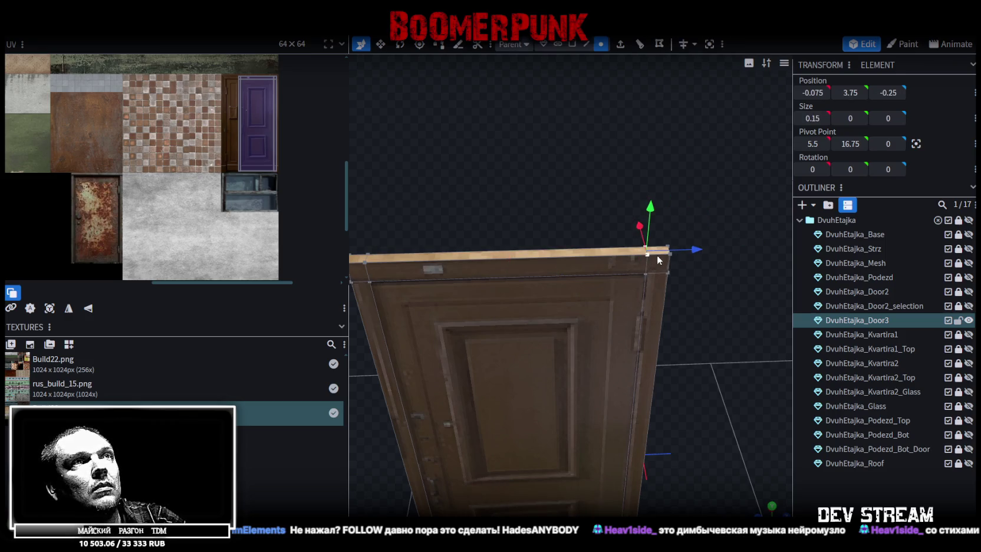
{"action": "left_click_drag", "start_coordinate": [887, 92], "coordinate": [899, 93]}
{"action": "left_click", "coordinate": [496, 131]}
Move the opposite top corner vertex onto its neighbouring vertex and merge them
{"action": "left_click_drag", "start_coordinate": [489, 138], "coordinate": [678, 200]}
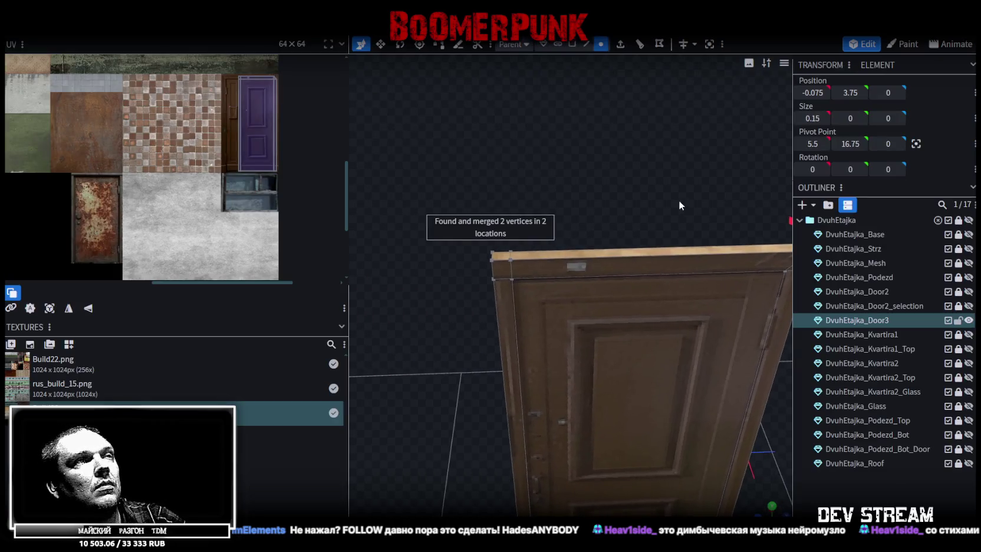
{"action": "left_click", "coordinate": [508, 259], "text": "shift"}
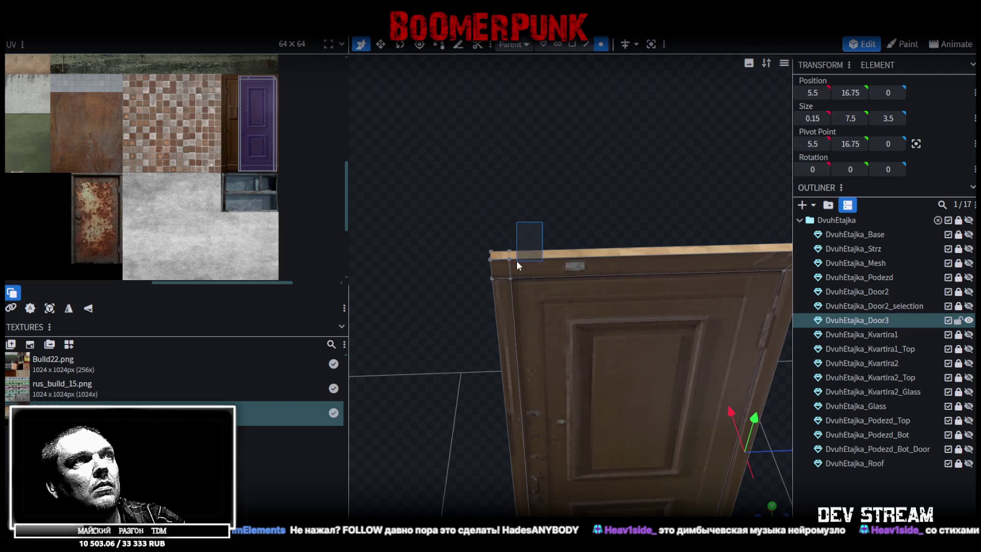
{"action": "left_click_drag", "start_coordinate": [887, 92], "coordinate": [879, 93]}
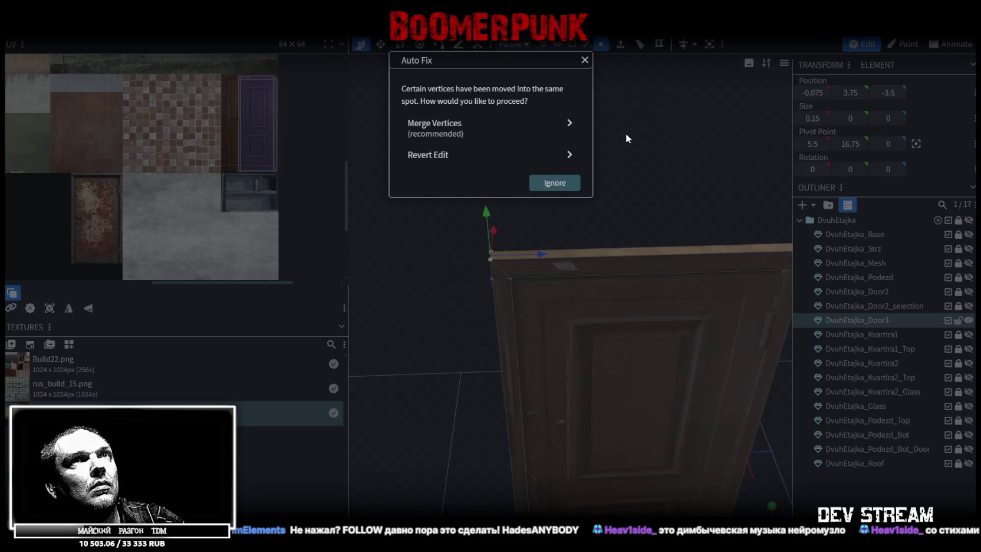
{"action": "left_click", "coordinate": [475, 127]}
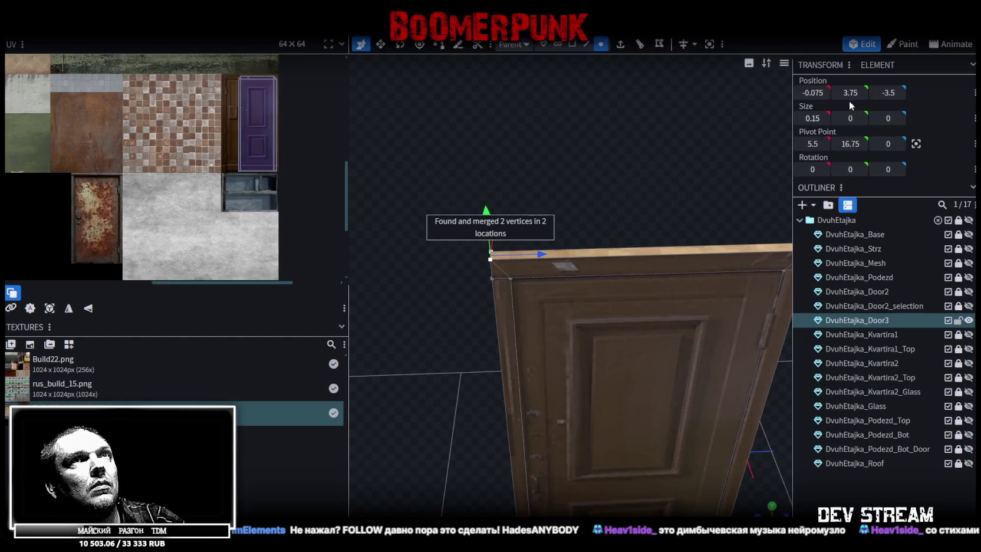
Reposition the top-left corner vertex back to the top edge and merge the duplicates
{"action": "scroll", "coordinate": [625, 273], "scroll_direction": "down", "scroll_amount": 2}
{"action": "left_click_drag", "start_coordinate": [625, 272], "coordinate": [674, 193]}
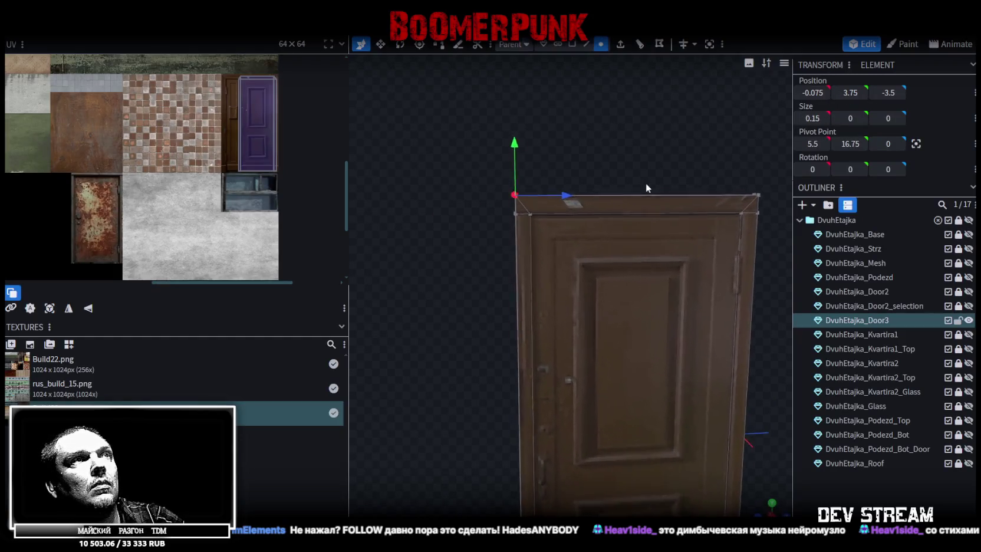
{"action": "left_click_drag", "start_coordinate": [551, 168], "coordinate": [551, 183]}
{"action": "left_click_drag", "start_coordinate": [510, 254], "coordinate": [542, 227]}
{"action": "left_click_drag", "start_coordinate": [846, 93], "coordinate": [853, 92]}
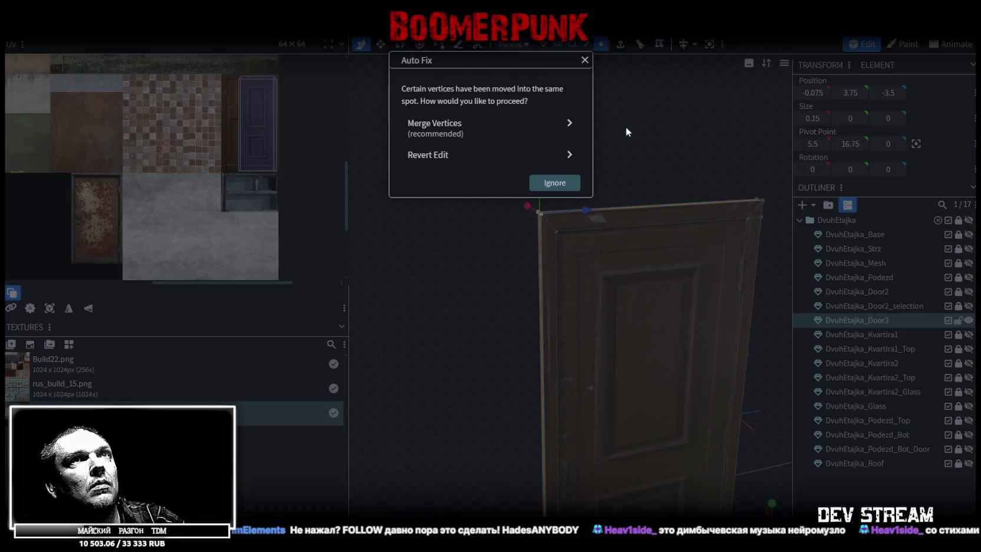
{"action": "left_click", "coordinate": [493, 132]}
Select the remaining top-right corner vertex and confirm merging its overlapping vertices
{"action": "left_click_drag", "start_coordinate": [594, 126], "coordinate": [690, 202]}
{"action": "left_click", "coordinate": [694, 227]}
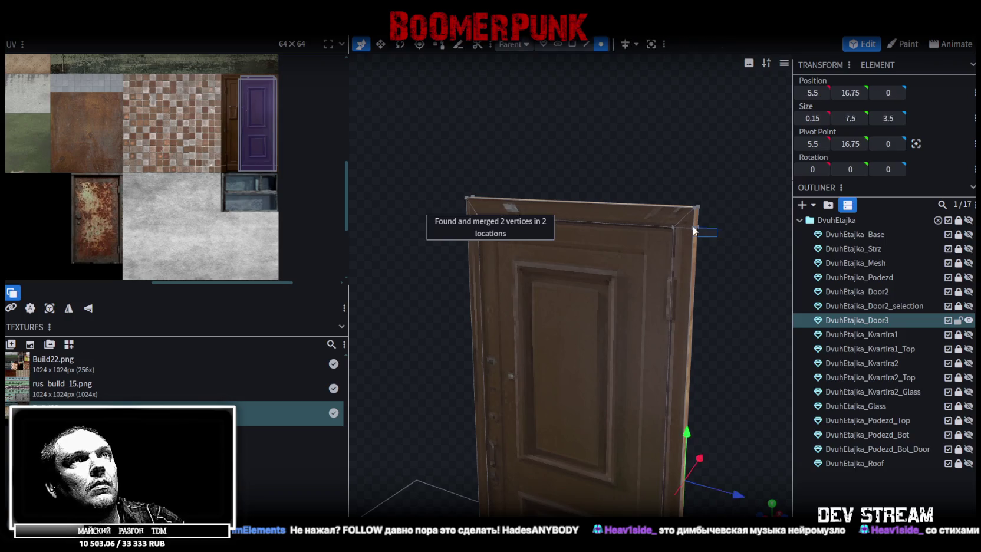
{"action": "key", "text": "Return"}
{"action": "left_click", "coordinate": [561, 125]}
{"action": "mouse_move", "coordinate": [636, 286]}
{"action": "left_mouse_down"}
{"action": "mouse_move", "coordinate": [707, 287]}
{"action": "mouse_move", "coordinate": [684, 236]}
{"action": "mouse_move", "coordinate": [508, 322]}
{"action": "mouse_move", "coordinate": [700, 376]}
{"action": "mouse_move", "coordinate": [702, 340]}
{"action": "left_mouse_up"}
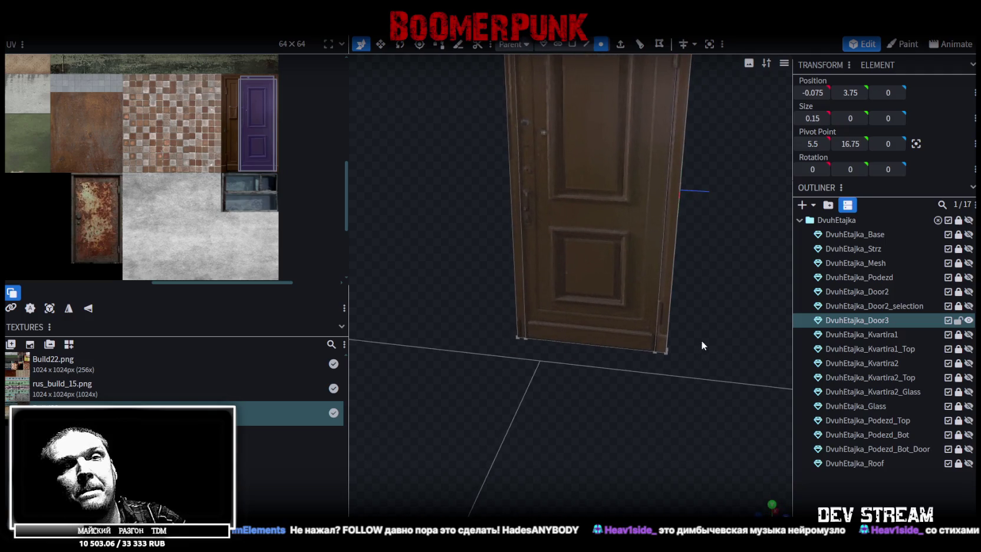
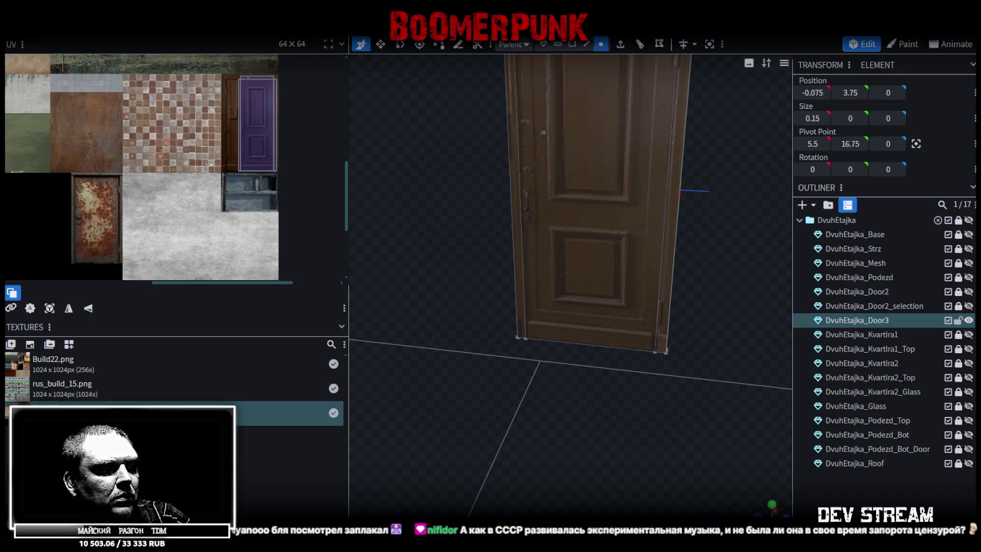
Turn down the MIXTAPE trailer's volume in the browser and pause it
{"action": "key", "text": "alt+Tab"}
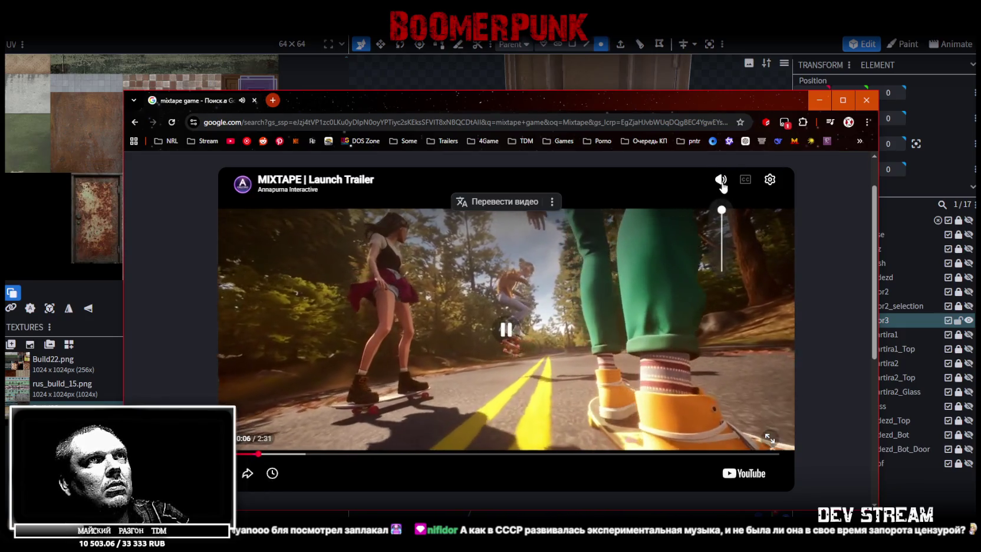
{"action": "left_click_drag", "start_coordinate": [722, 209], "coordinate": [722, 243]}
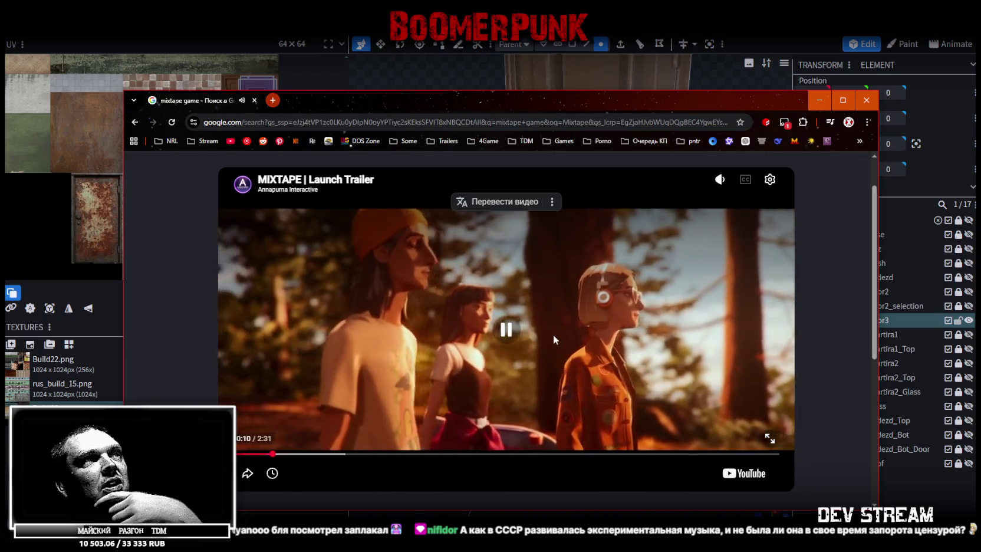
{"action": "left_click", "coordinate": [584, 304]}
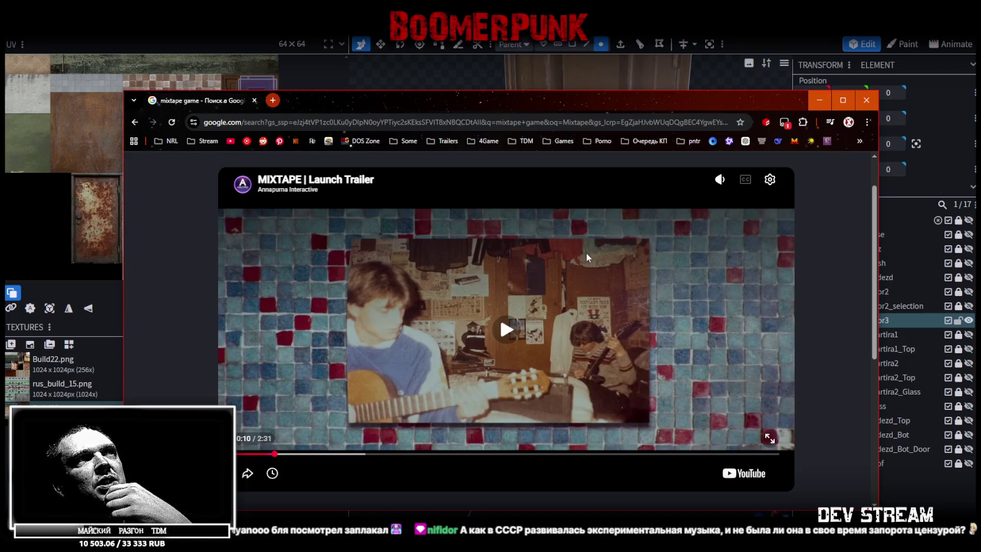
{"action": "key", "text": "alt+Tab"}
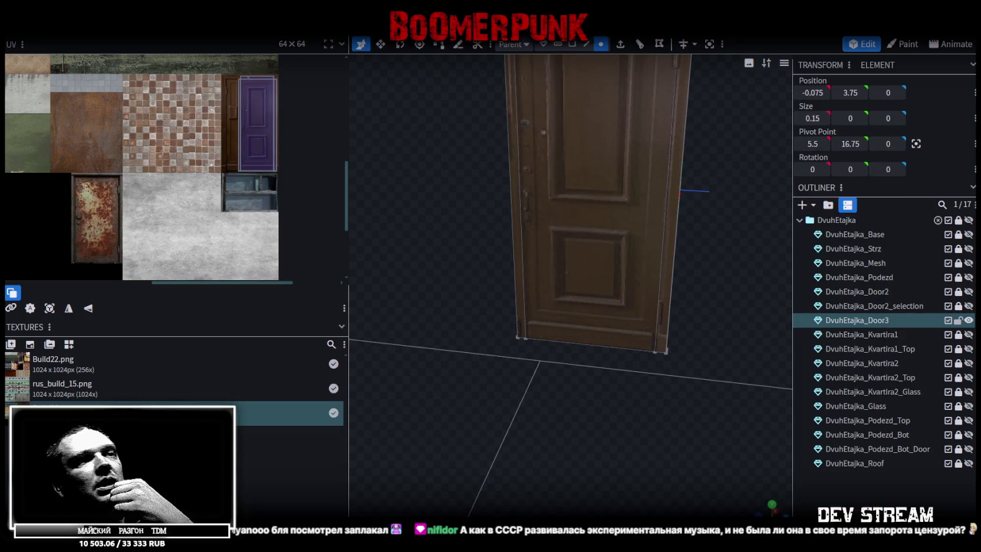
Orbit and zoom around the door, then switch to Edge selection mode
{"action": "left_click_drag", "start_coordinate": [663, 484], "coordinate": [631, 426]}
{"action": "left_click_drag", "start_coordinate": [595, 469], "coordinate": [603, 431]}
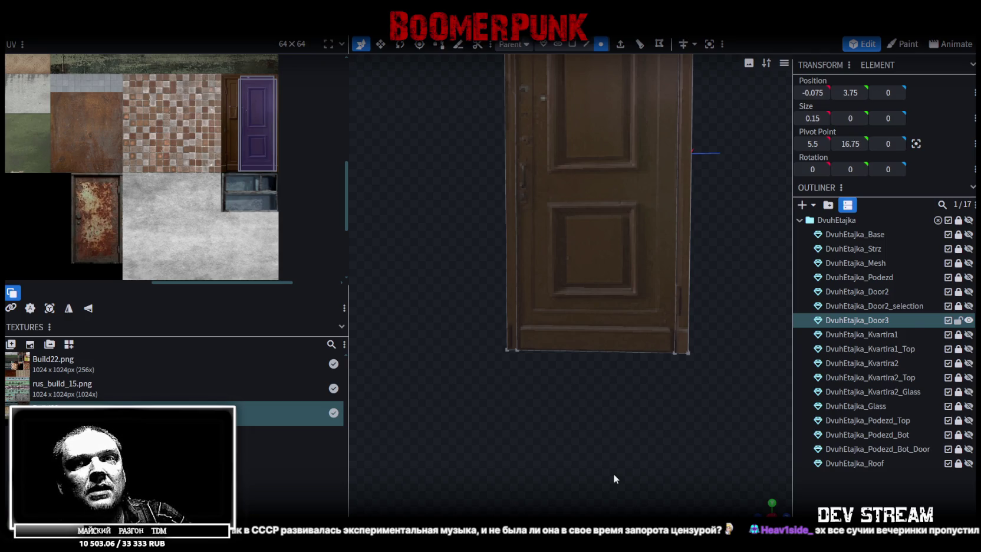
{"action": "scroll", "coordinate": [615, 479], "scroll_direction": "down", "scroll_amount": 1}
{"action": "left_click_drag", "start_coordinate": [629, 462], "coordinate": [642, 477]}
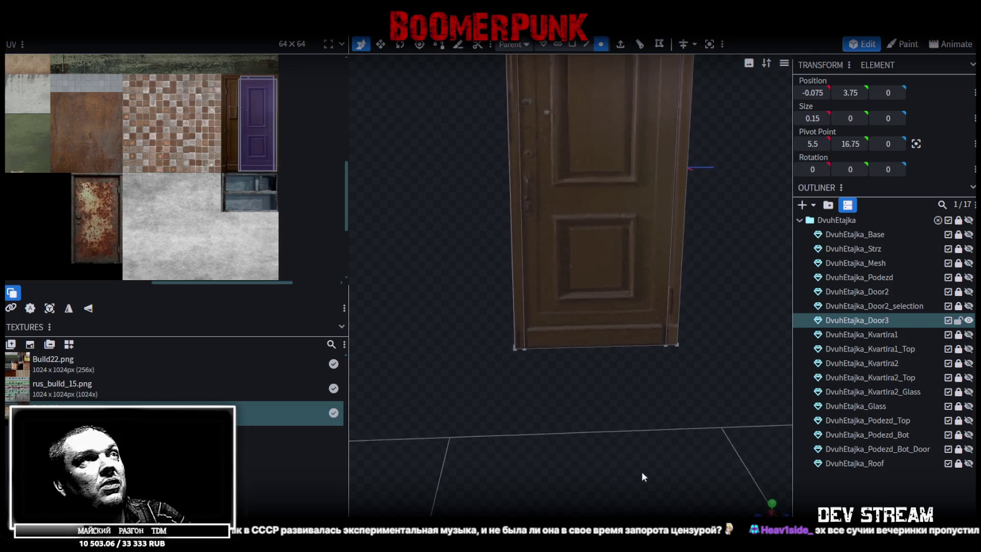
{"action": "scroll", "coordinate": [678, 412], "scroll_direction": "down", "scroll_amount": 1}
{"action": "mouse_move", "coordinate": [720, 365]}
{"action": "left_mouse_down"}
{"action": "mouse_move", "coordinate": [475, 367]}
{"action": "mouse_move", "coordinate": [625, 347]}
{"action": "mouse_move", "coordinate": [553, 370]}
{"action": "mouse_move", "coordinate": [558, 419]}
{"action": "mouse_move", "coordinate": [680, 426]}
{"action": "mouse_move", "coordinate": [621, 418]}
{"action": "mouse_move", "coordinate": [619, 397]}
{"action": "left_mouse_up"}
{"action": "scroll", "coordinate": [571, 410], "scroll_direction": "up", "scroll_amount": 2}
{"action": "scroll", "coordinate": [572, 406], "scroll_direction": "down", "scroll_amount": 2}
{"action": "left_click", "coordinate": [585, 46]}
Switch to Face selection mode and select the door's bottom face in side view
{"action": "mouse_move", "coordinate": [577, 130]}
{"action": "left_mouse_down"}
{"action": "mouse_move", "coordinate": [619, 294]}
{"action": "mouse_move", "coordinate": [447, 298]}
{"action": "mouse_move", "coordinate": [642, 252]}
{"action": "mouse_move", "coordinate": [646, 168]}
{"action": "left_mouse_up"}
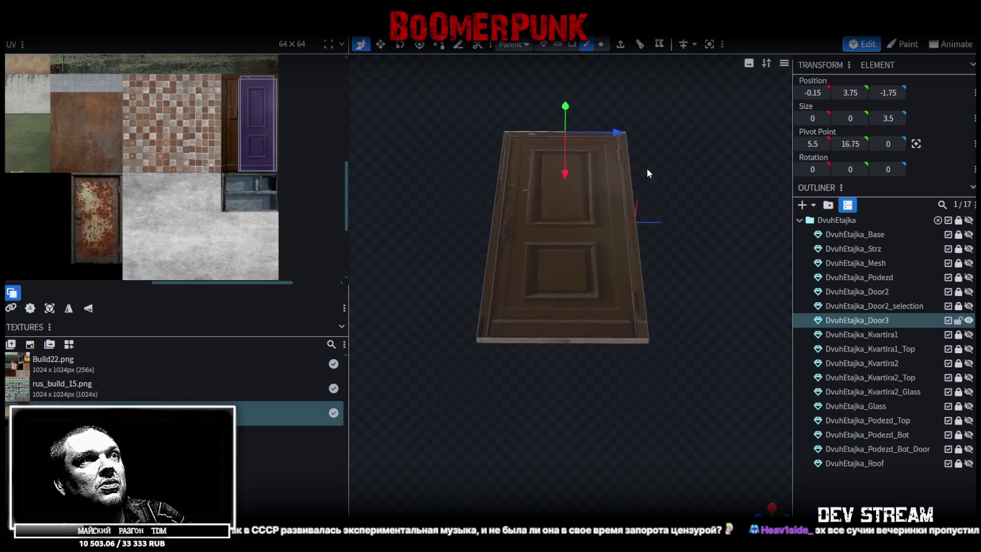
{"action": "scroll", "coordinate": [647, 168], "scroll_direction": "up", "scroll_amount": 2}
{"action": "left_click", "coordinate": [525, 340]}
{"action": "scroll", "coordinate": [513, 357], "scroll_direction": "down", "scroll_amount": 2}
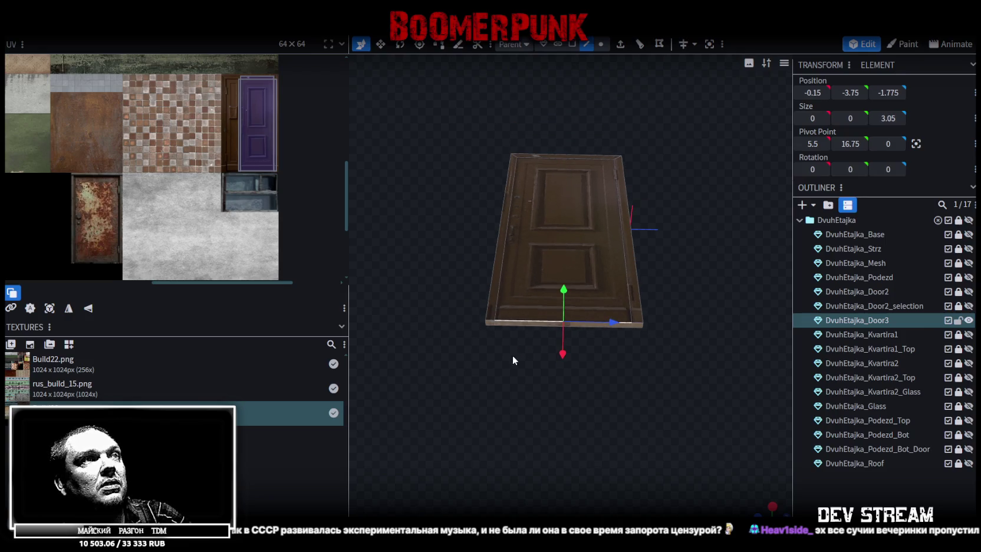
{"action": "left_click", "coordinate": [572, 44]}
{"action": "scroll", "coordinate": [613, 344], "scroll_direction": "up", "scroll_amount": 2}
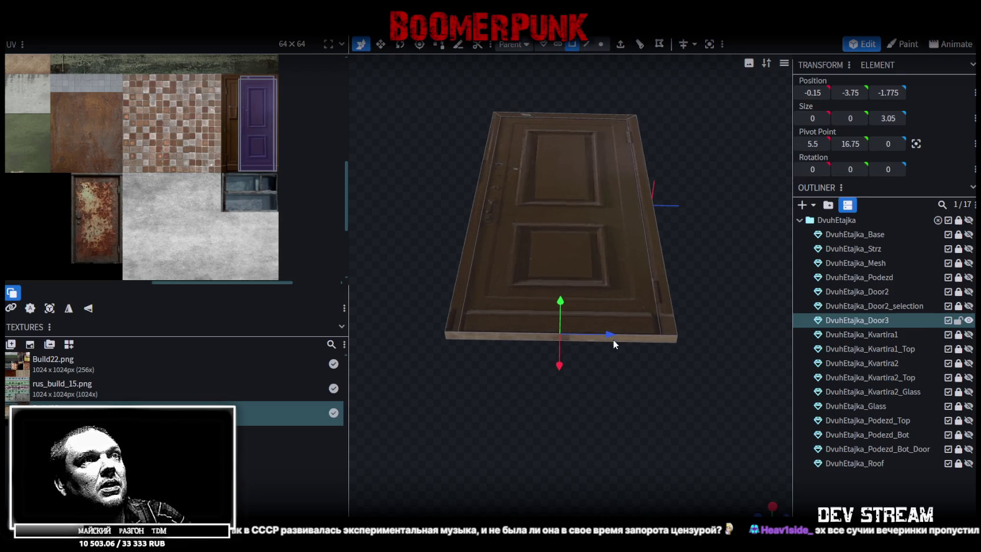
{"action": "left_click", "coordinate": [643, 339]}
{"action": "key", "text": "KP_3"}
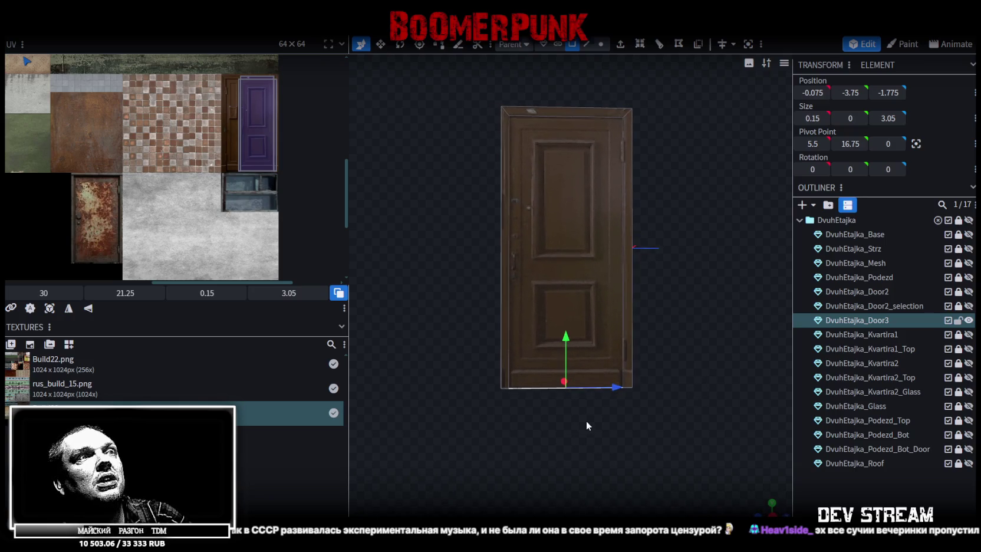
Split the door's large front face off into its own mesh with Split Mesh
{"action": "left_click", "coordinate": [562, 344]}
{"action": "mouse_move", "coordinate": [688, 349]}
{"action": "left_mouse_down"}
{"action": "mouse_move", "coordinate": [620, 375]}
{"action": "mouse_move", "coordinate": [634, 385]}
{"action": "left_mouse_up"}
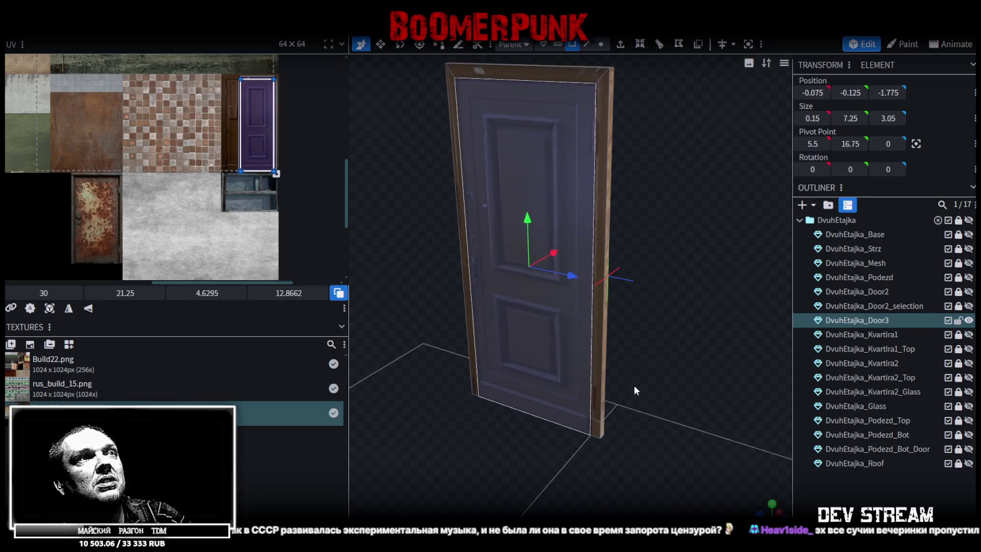
{"action": "right_click", "coordinate": [520, 333]}
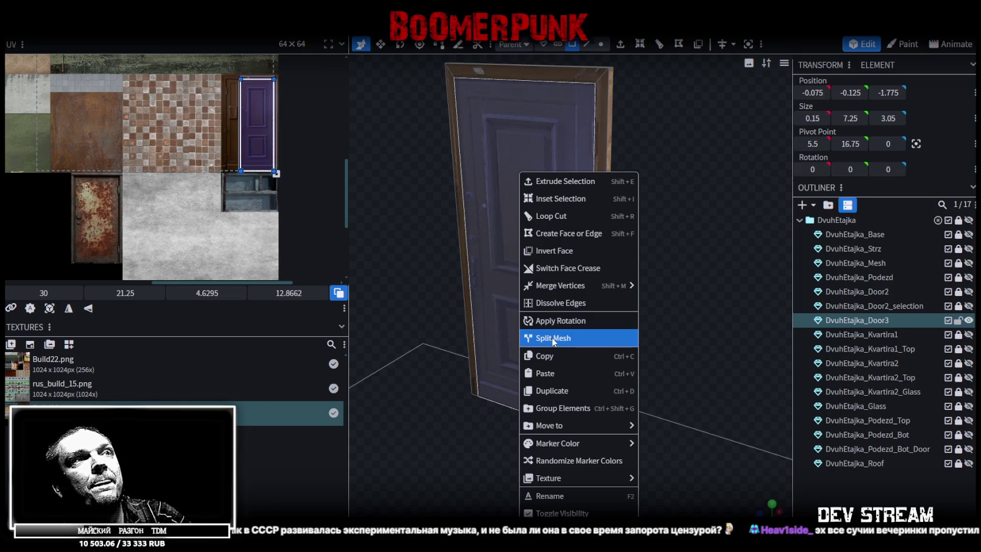
{"action": "left_click", "coordinate": [555, 339]}
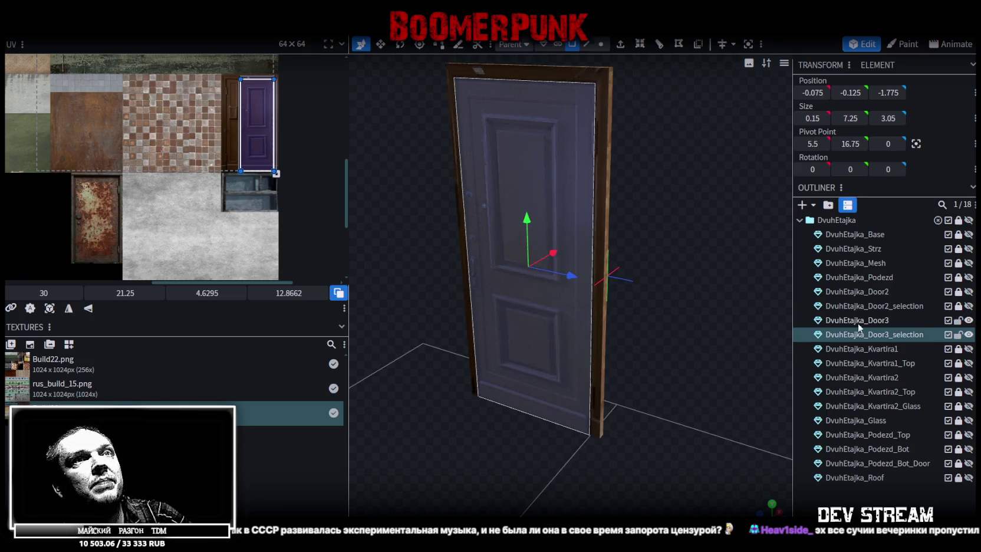
Select the remaining DvuhEtajka_Door3 frame mesh and start renaming it
{"action": "left_click", "coordinate": [877, 321]}
{"action": "double_click", "coordinate": [895, 319]}
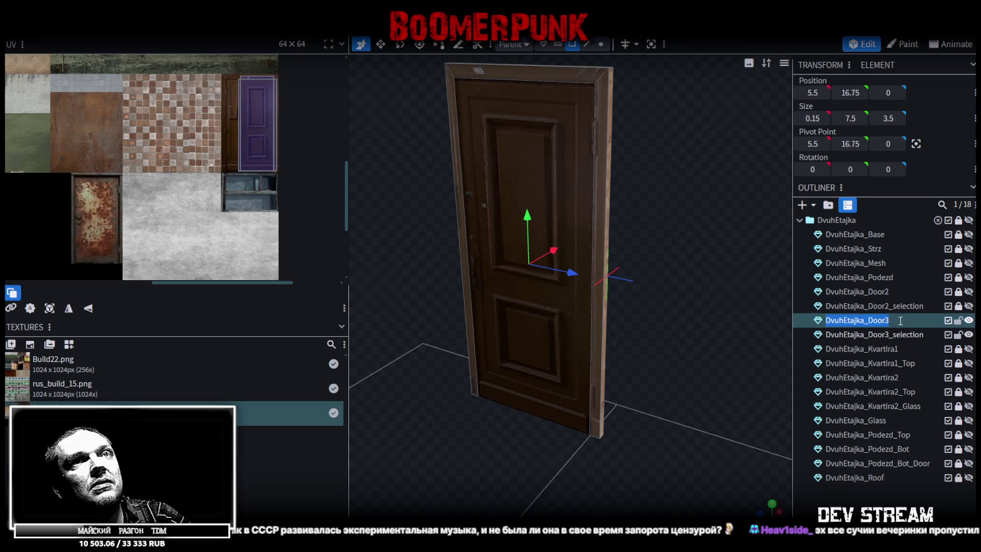
{"action": "left_click", "coordinate": [896, 320]}
{"action": "type", "text": "_Out"}
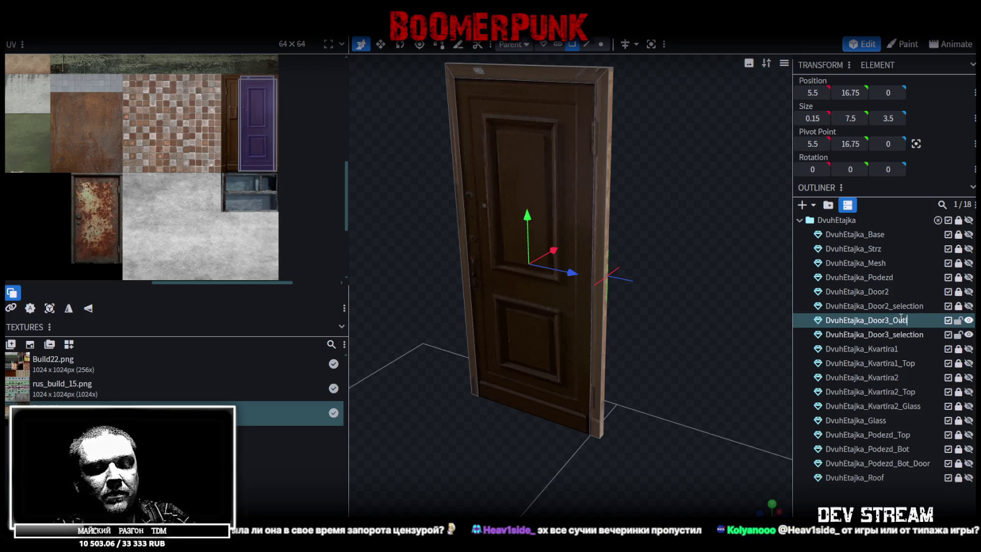
Rename the frame mesh to DvuhEtajka_Door3_Outline
{"action": "type", "text": "line"}
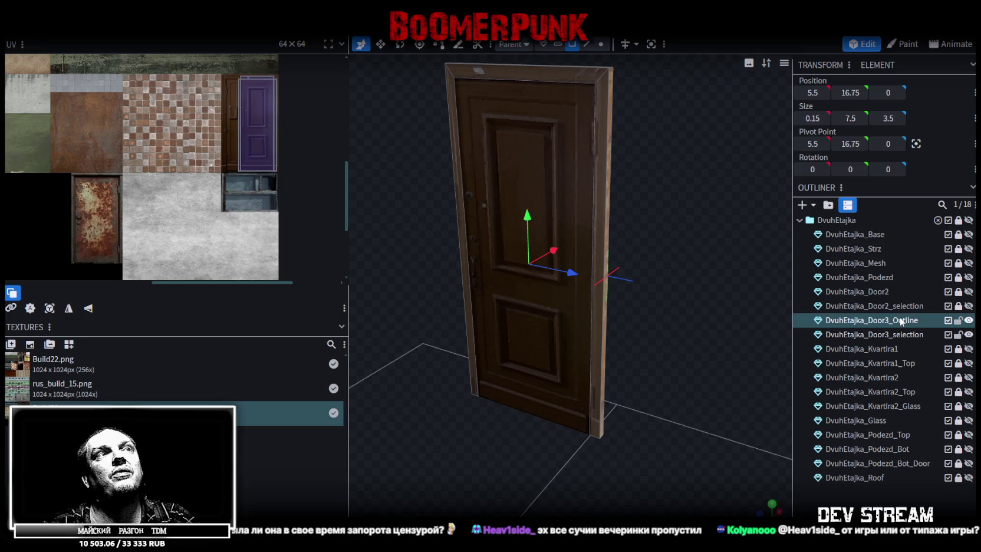
{"action": "key", "text": "Return"}
{"action": "scroll", "coordinate": [662, 340], "scroll_direction": "down", "scroll_amount": 2}
Inspect the door from the front and save the model as Build28.bbmodel
{"action": "mouse_move", "coordinate": [659, 335]}
{"action": "left_mouse_down"}
{"action": "mouse_move", "coordinate": [677, 254]}
{"action": "mouse_move", "coordinate": [672, 321]}
{"action": "mouse_move", "coordinate": [652, 338]}
{"action": "left_mouse_up"}
{"action": "scroll", "coordinate": [652, 333], "scroll_direction": "up", "scroll_amount": 1}
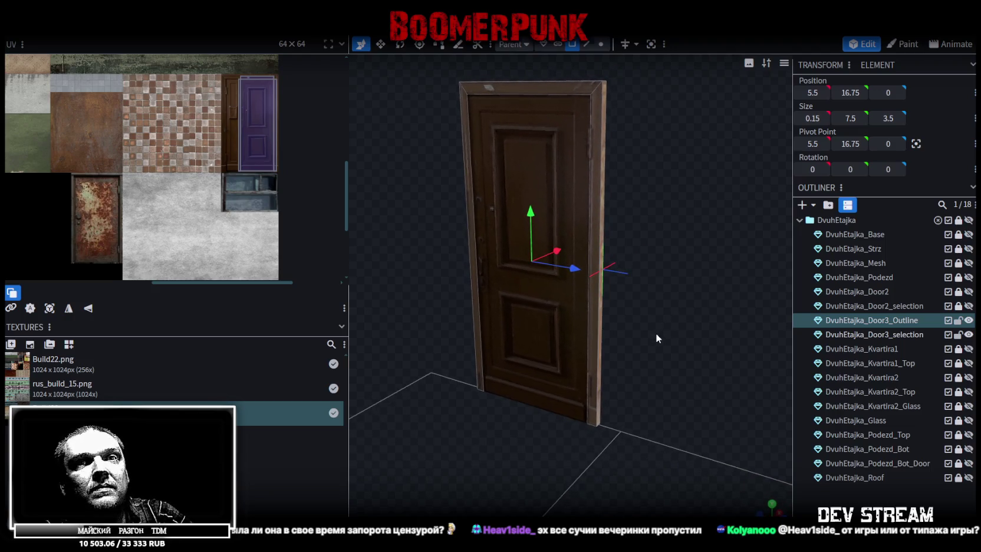
{"action": "scroll", "coordinate": [655, 333], "scroll_direction": "up", "scroll_amount": 1}
{"action": "scroll", "coordinate": [656, 337], "scroll_direction": "up", "scroll_amount": 1}
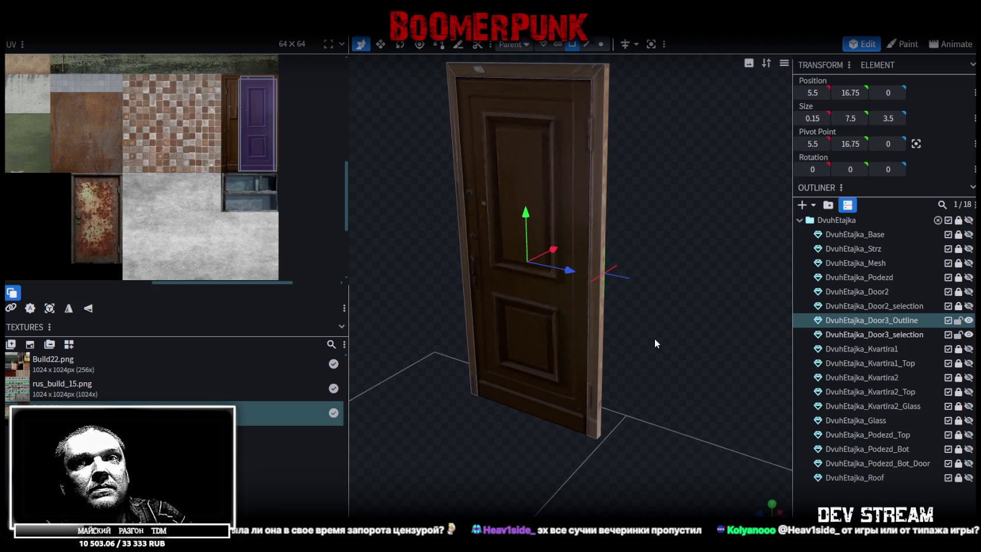
{"action": "left_click_drag", "start_coordinate": [654, 339], "coordinate": [660, 324]}
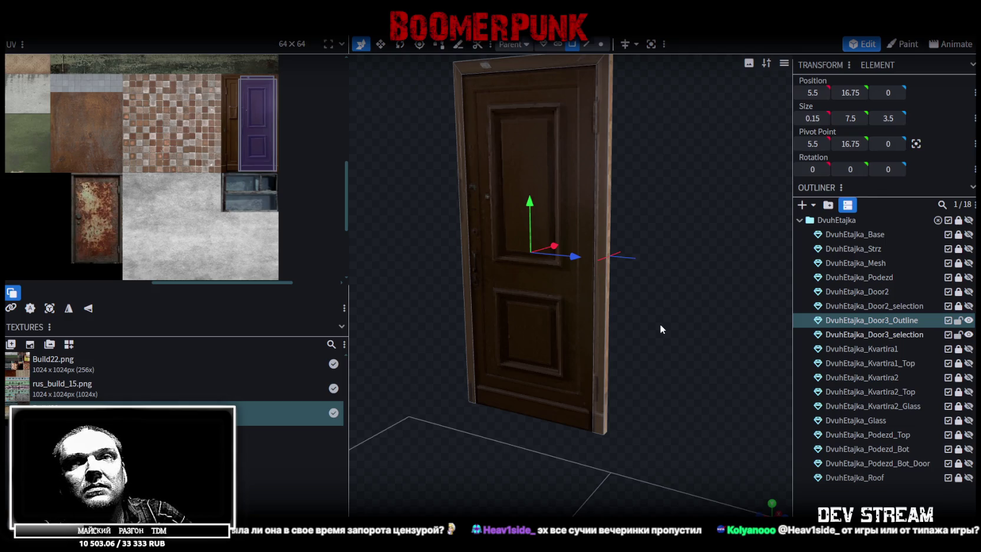
{"action": "mouse_move", "coordinate": [661, 324]}
{"action": "left_mouse_down"}
{"action": "mouse_move", "coordinate": [666, 350]}
{"action": "mouse_move", "coordinate": [676, 208]}
{"action": "mouse_move", "coordinate": [640, 282]}
{"action": "mouse_move", "coordinate": [695, 252]}
{"action": "mouse_move", "coordinate": [660, 177]}
{"action": "left_mouse_up"}
{"action": "scroll", "coordinate": [671, 319], "scroll_direction": "down", "scroll_amount": 2}
{"action": "key", "text": "ctrl+s"}
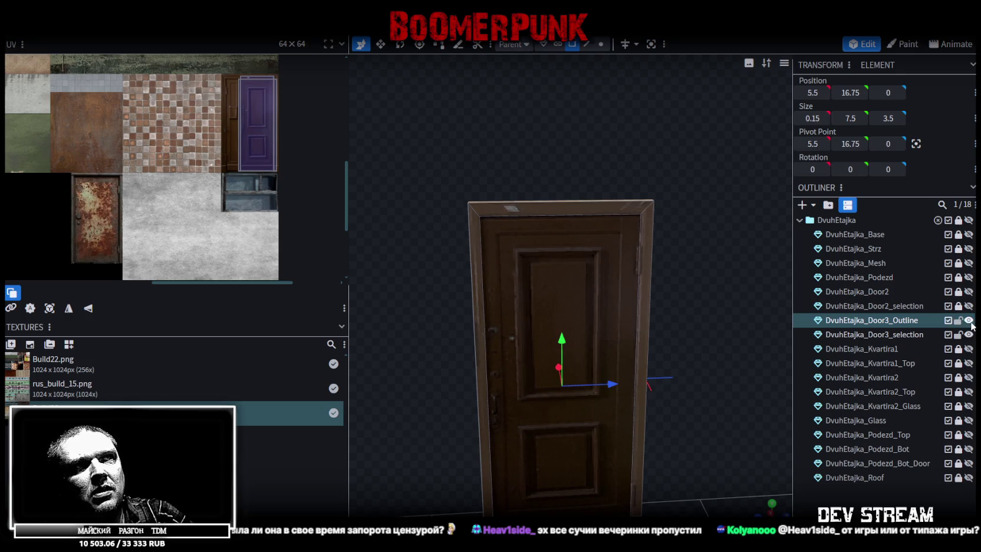
Hide the DvuhEtajka_Door3_selection door leaf, leaving only the frame visible
{"action": "left_click", "coordinate": [968, 321]}
{"action": "left_click", "coordinate": [969, 320]}
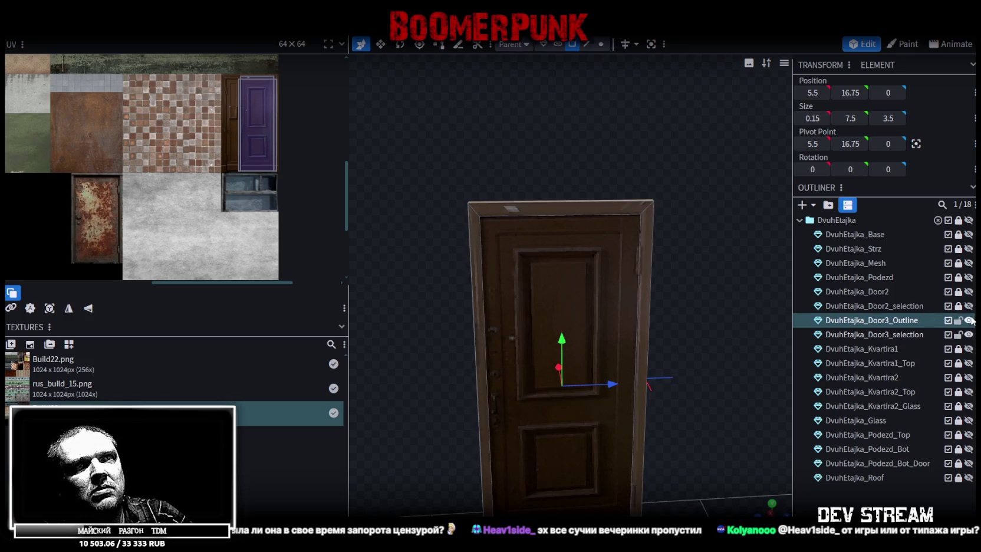
{"action": "left_click", "coordinate": [968, 334]}
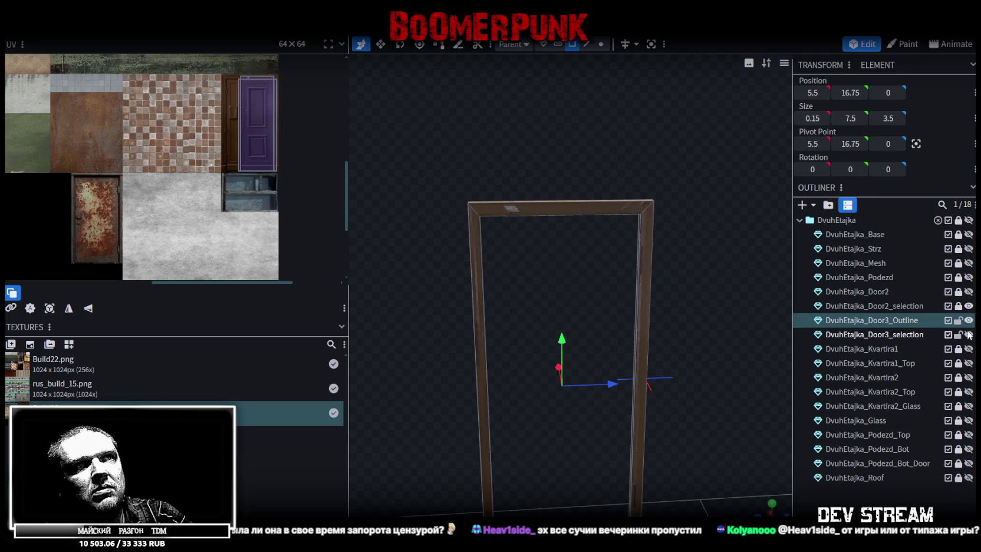
In Edge mode, select the frame's inner top and side edges and post edges
{"action": "mouse_move", "coordinate": [654, 298]}
{"action": "left_mouse_down"}
{"action": "mouse_move", "coordinate": [720, 241]}
{"action": "mouse_move", "coordinate": [697, 227]}
{"action": "left_mouse_up"}
{"action": "key", "text": "3"}
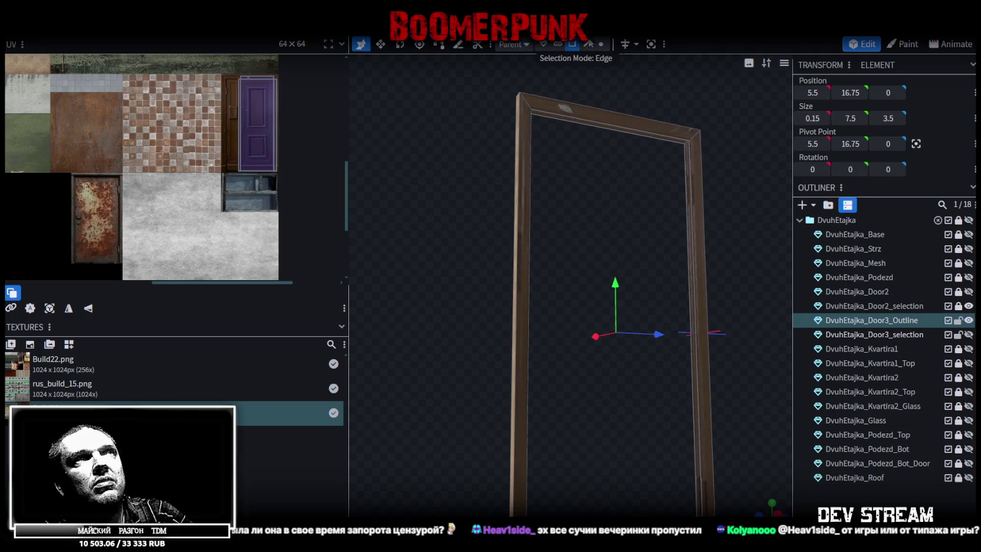
{"action": "left_click", "coordinate": [691, 170]}
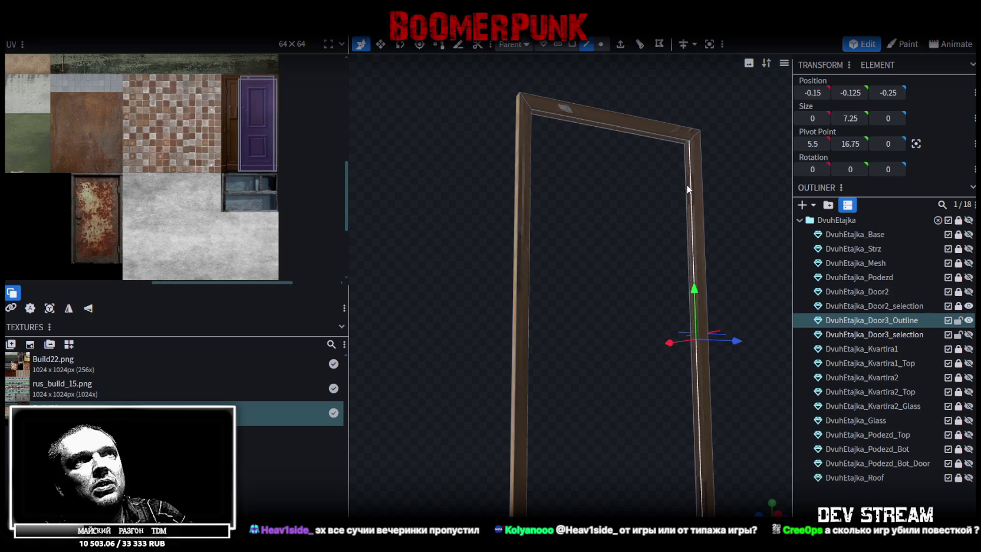
{"action": "left_click", "coordinate": [652, 134]}
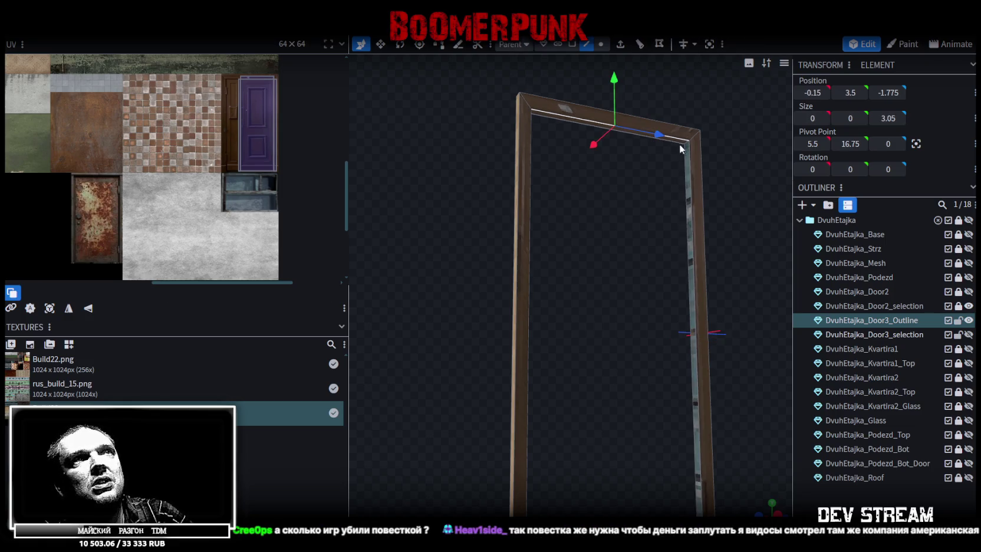
{"action": "left_click", "coordinate": [677, 143], "text": "shift"}
{"action": "mouse_move", "coordinate": [678, 143]}
{"action": "left_mouse_down"}
{"action": "mouse_move", "coordinate": [583, 243]}
{"action": "mouse_move", "coordinate": [615, 191]}
{"action": "mouse_move", "coordinate": [548, 231]}
{"action": "left_mouse_up"}
{"action": "left_click", "coordinate": [537, 239], "text": "shift"}
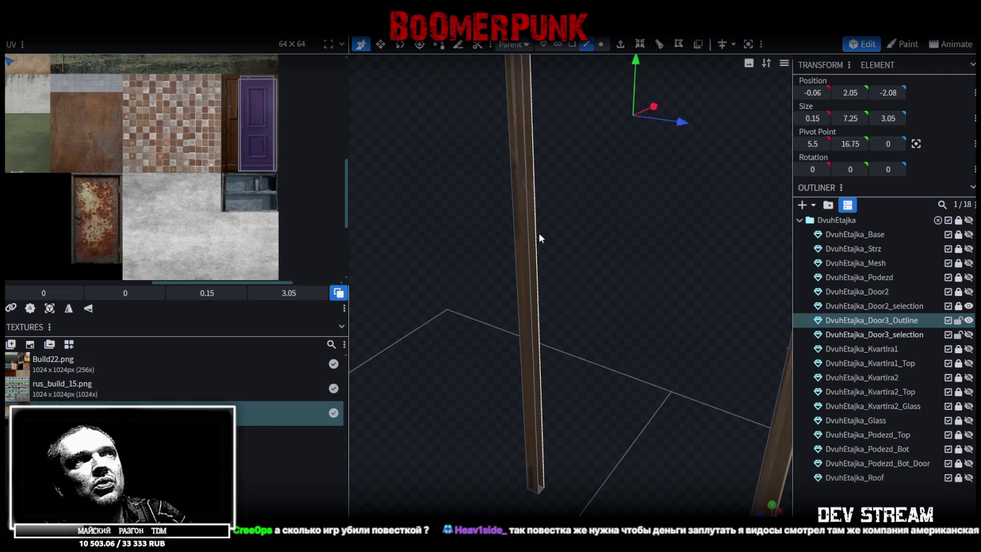
{"action": "left_click", "coordinate": [539, 235]}
{"action": "mouse_move", "coordinate": [525, 211]}
{"action": "left_mouse_down"}
{"action": "mouse_move", "coordinate": [614, 260]}
{"action": "mouse_move", "coordinate": [664, 125]}
{"action": "mouse_move", "coordinate": [603, 239]}
{"action": "left_mouse_up"}
In Face mode, select the bottom faces of both frame posts and view the frame front-on
{"action": "left_click", "coordinate": [571, 44]}
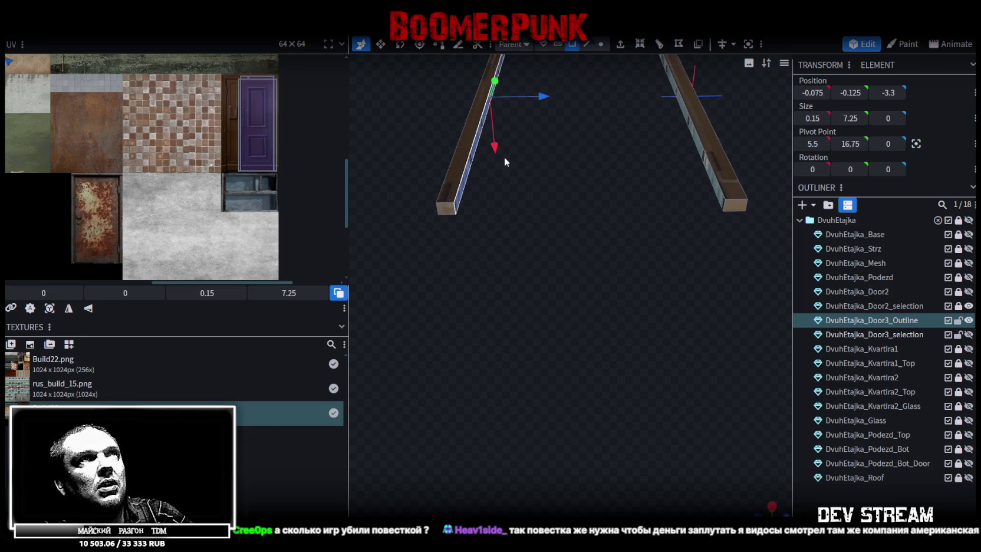
{"action": "left_click", "coordinate": [448, 209]}
{"action": "left_click", "coordinate": [735, 205], "text": "shift"}
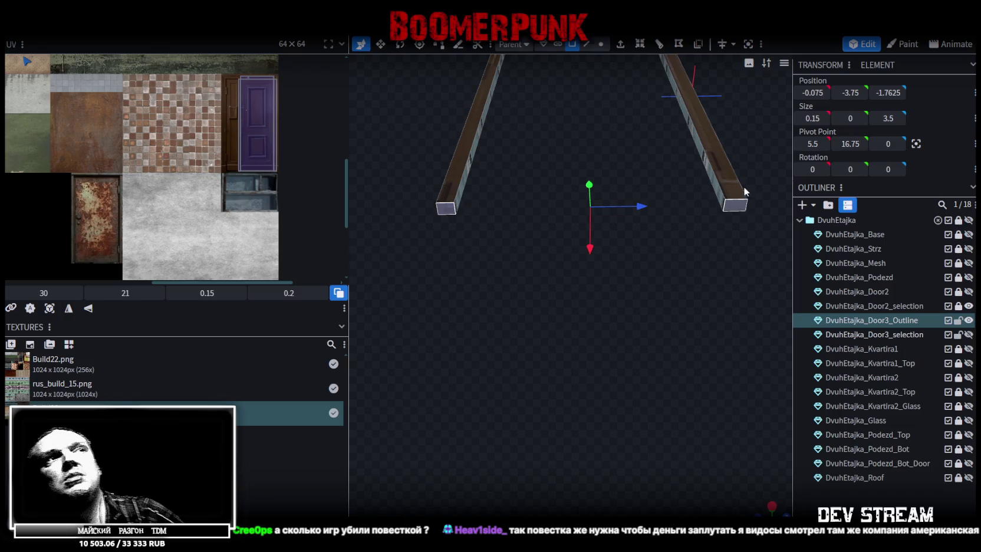
{"action": "scroll", "coordinate": [750, 120], "scroll_direction": "down", "scroll_amount": 5}
{"action": "mouse_move", "coordinate": [724, 251]}
{"action": "left_mouse_down"}
{"action": "mouse_move", "coordinate": [709, 262]}
{"action": "mouse_move", "coordinate": [710, 242]}
{"action": "mouse_move", "coordinate": [672, 205]}
{"action": "mouse_move", "coordinate": [646, 250]}
{"action": "mouse_move", "coordinate": [595, 272]}
{"action": "mouse_move", "coordinate": [583, 206]}
{"action": "left_mouse_up"}
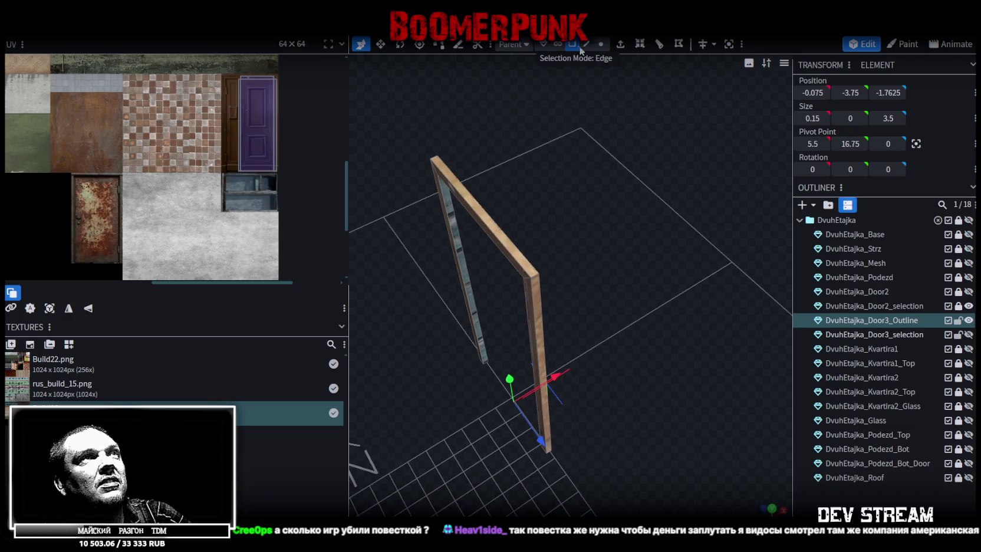
{"action": "key", "text": "KP_1"}
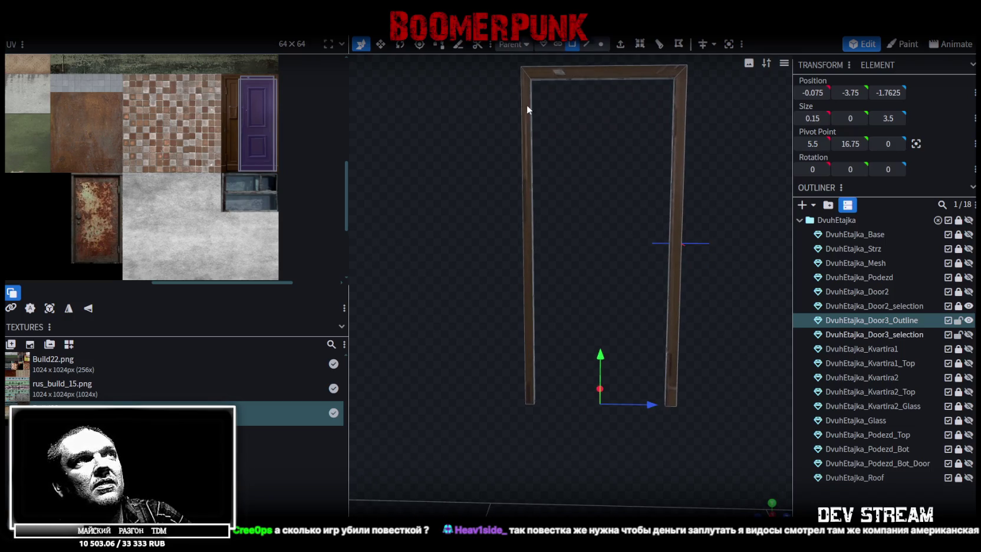
Select the whole door frame and pick a post face in the UV editor
{"action": "left_click", "coordinate": [526, 89]}
{"action": "key", "text": "ctrl+a"}
{"action": "scroll", "coordinate": [482, 359], "scroll_direction": "down", "scroll_amount": 5}
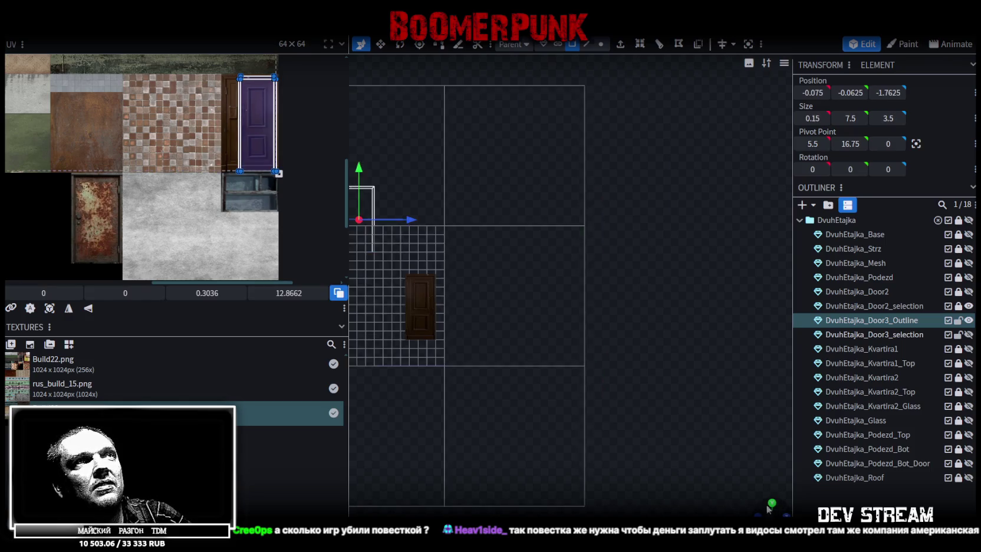
{"action": "scroll", "coordinate": [482, 360], "scroll_direction": "up", "scroll_amount": 2}
{"action": "scroll", "coordinate": [487, 248], "scroll_direction": "up", "scroll_amount": 2}
{"action": "scroll", "coordinate": [427, 285], "scroll_direction": "up", "scroll_amount": 1}
{"action": "scroll", "coordinate": [427, 282], "scroll_direction": "up", "scroll_amount": 1}
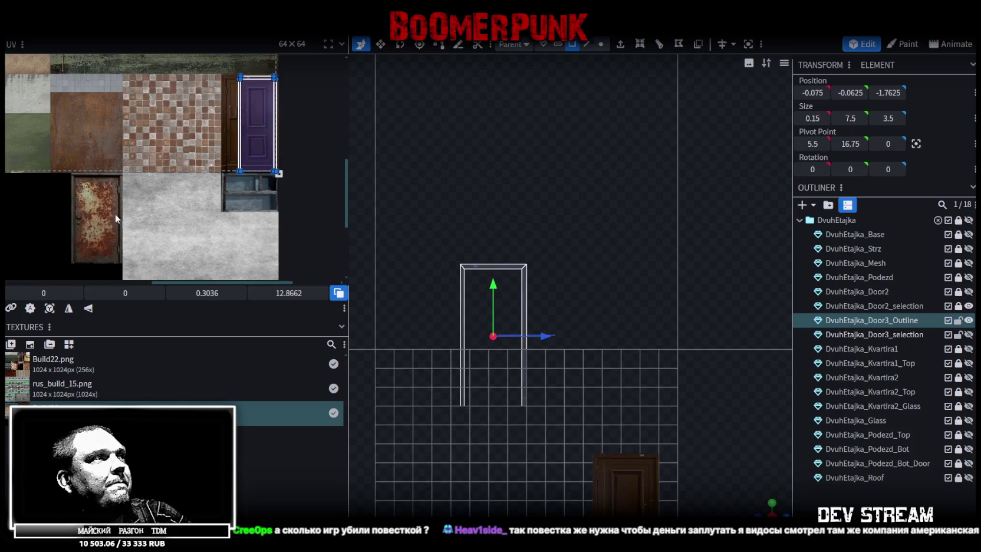
{"action": "left_click", "coordinate": [49, 309]}
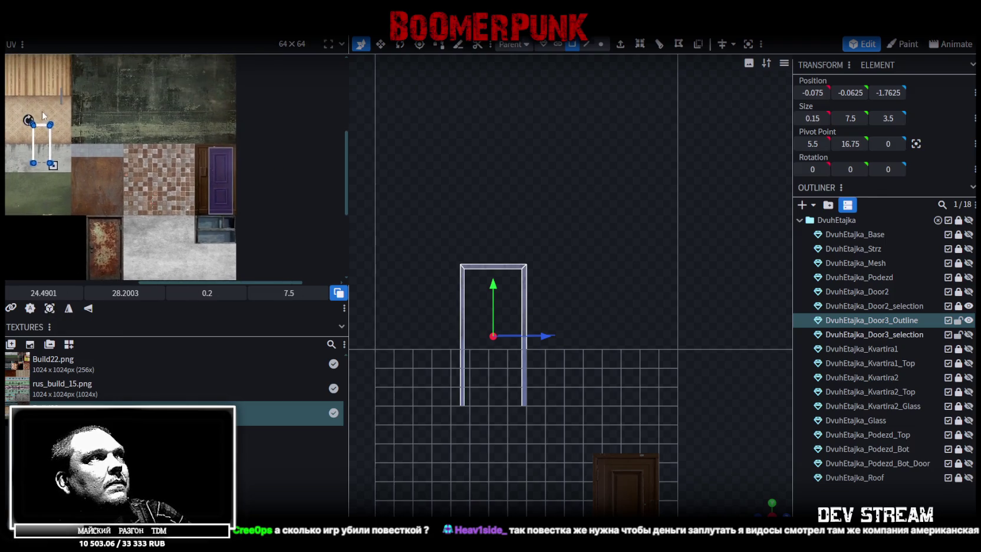
Move the post face's UV box onto the purple door texture in the atlas
{"action": "left_click_drag", "start_coordinate": [40, 129], "coordinate": [217, 147]}
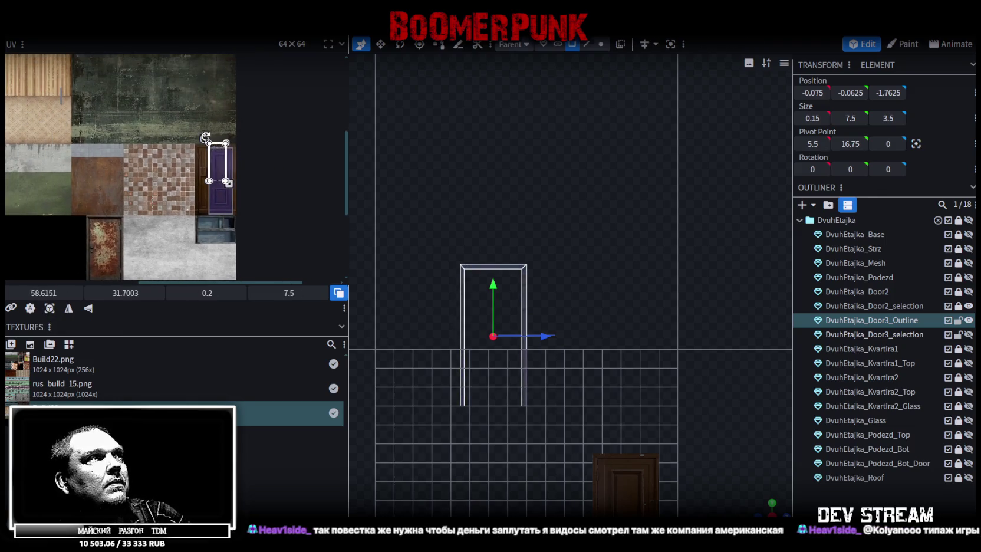
{"action": "scroll", "coordinate": [212, 154], "scroll_direction": "up", "scroll_amount": 2}
{"action": "scroll", "coordinate": [209, 156], "scroll_direction": "up", "scroll_amount": 2}
{"action": "scroll", "coordinate": [231, 171], "scroll_direction": "up", "scroll_amount": 1}
{"action": "left_click_drag", "start_coordinate": [233, 176], "coordinate": [222, 215]}
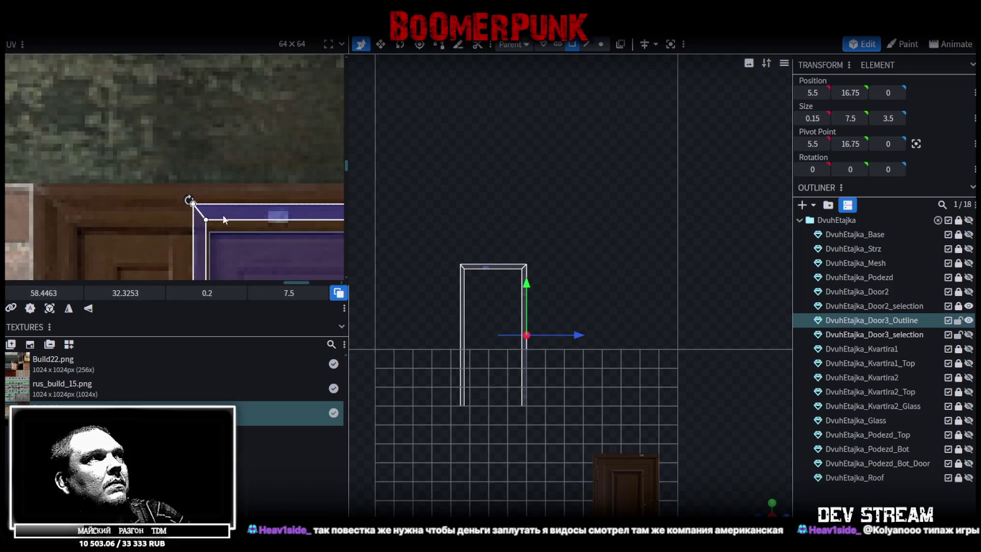
{"action": "scroll", "coordinate": [223, 216], "scroll_direction": "down", "scroll_amount": 2}
{"action": "scroll", "coordinate": [211, 94], "scroll_direction": "up", "scroll_amount": 1}
{"action": "scroll", "coordinate": [207, 130], "scroll_direction": "up", "scroll_amount": 1}
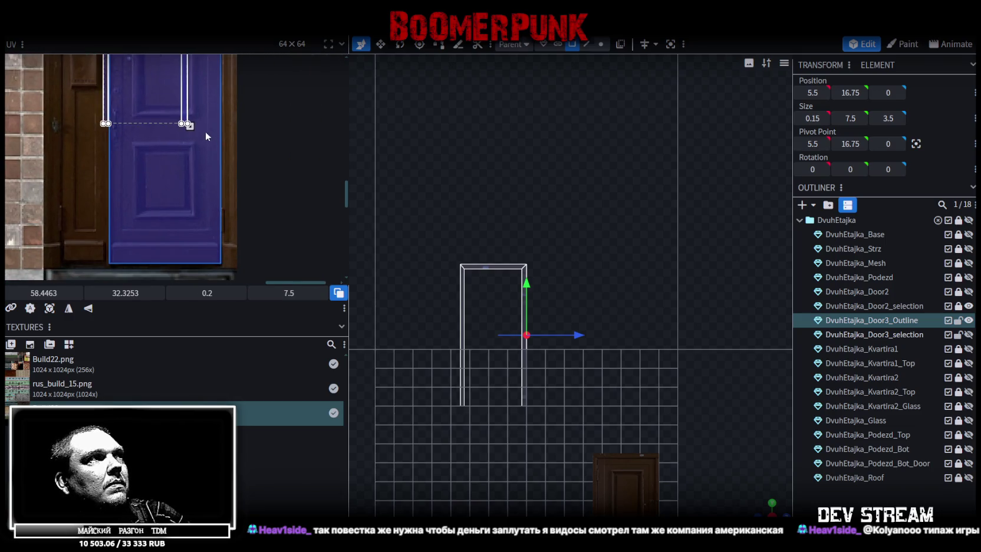
Stretch the UV box along the purple door's edge down to its bottom
{"action": "left_click_drag", "start_coordinate": [189, 126], "coordinate": [211, 170]}
{"action": "left_click_drag", "start_coordinate": [228, 207], "coordinate": [235, 222]}
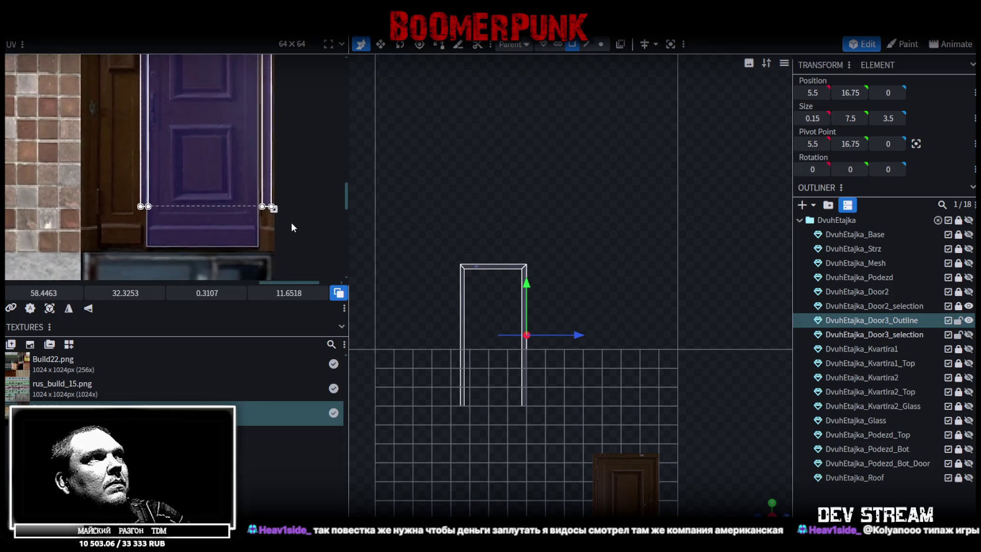
{"action": "scroll", "coordinate": [262, 226], "scroll_direction": "up", "scroll_amount": 5}
{"action": "scroll", "coordinate": [165, 113], "scroll_direction": "up", "scroll_amount": 3}
{"action": "mouse_move", "coordinate": [194, 146]}
{"action": "left_mouse_down"}
{"action": "mouse_move", "coordinate": [192, 129]}
{"action": "mouse_move", "coordinate": [209, 152]}
{"action": "left_mouse_up"}
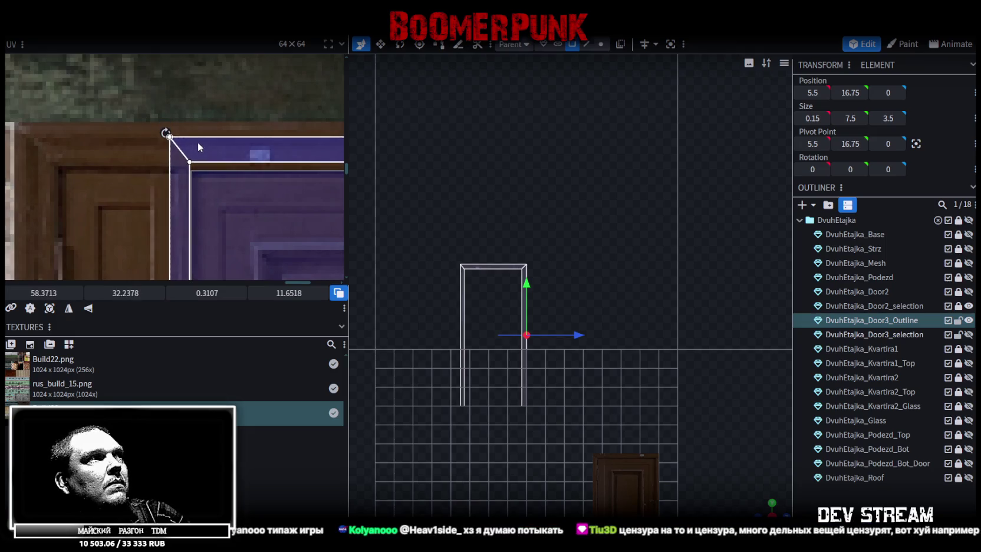
{"action": "scroll", "coordinate": [208, 151], "scroll_direction": "down", "scroll_amount": 3}
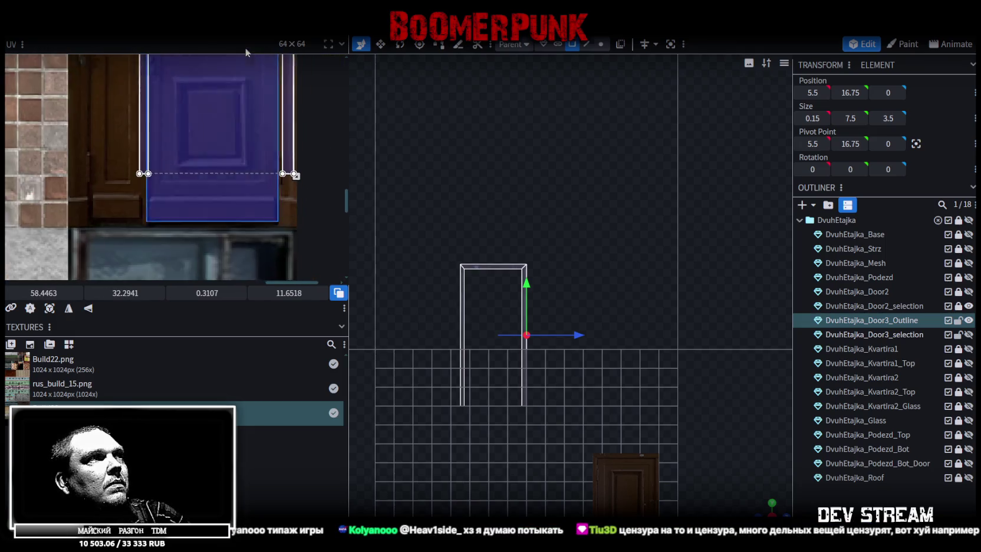
{"action": "scroll", "coordinate": [296, 159], "scroll_direction": "up", "scroll_amount": 4}
{"action": "left_click_drag", "start_coordinate": [295, 149], "coordinate": [284, 245]}
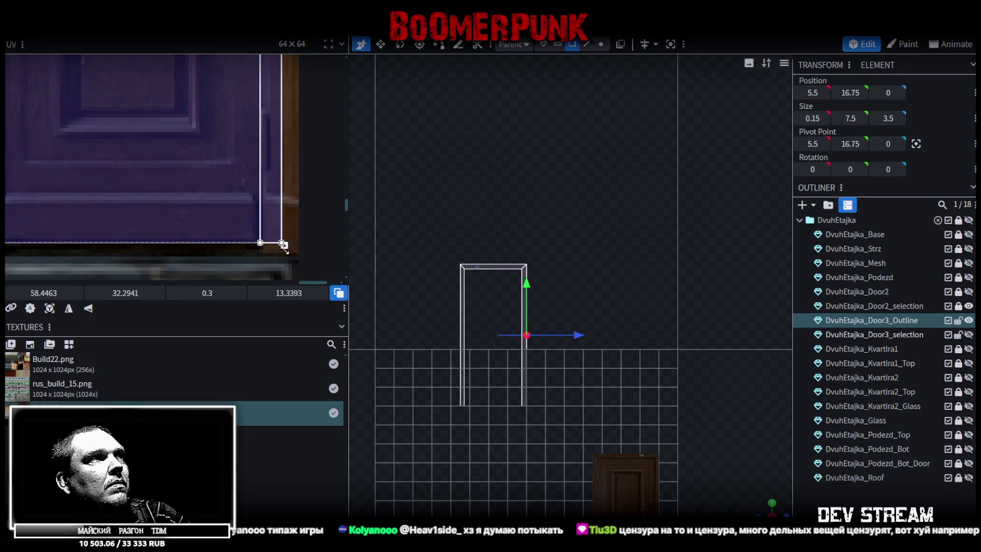
Fine-tune the UV corners to a 0.3046 × 13.333 strip at 58.3901, 32.3066
{"action": "scroll", "coordinate": [284, 244], "scroll_direction": "down", "scroll_amount": 3}
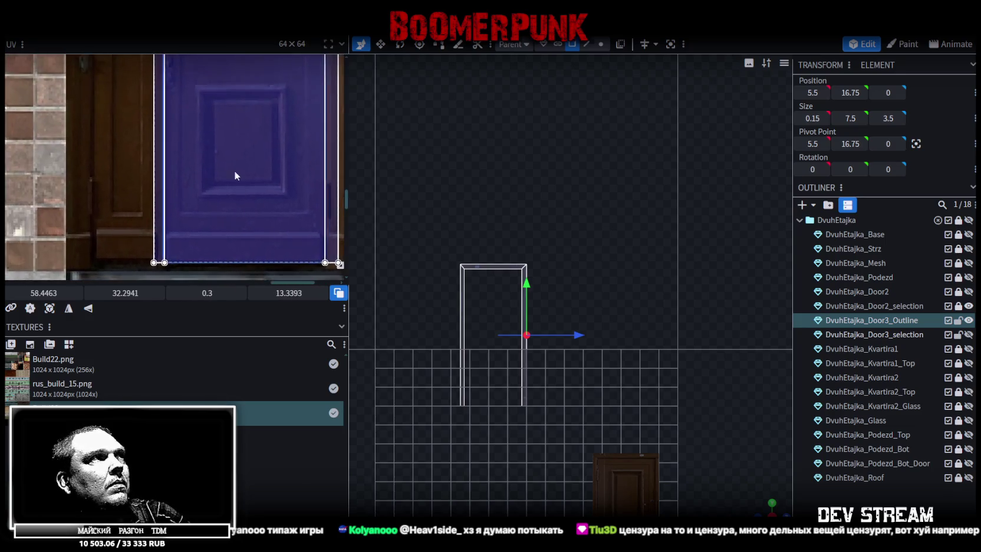
{"action": "scroll", "coordinate": [179, 102], "scroll_direction": "up", "scroll_amount": 3}
{"action": "scroll", "coordinate": [179, 102], "scroll_direction": "up", "scroll_amount": 2}
{"action": "left_click_drag", "start_coordinate": [178, 95], "coordinate": [179, 102]}
{"action": "scroll", "coordinate": [172, 96], "scroll_direction": "down", "scroll_amount": 1}
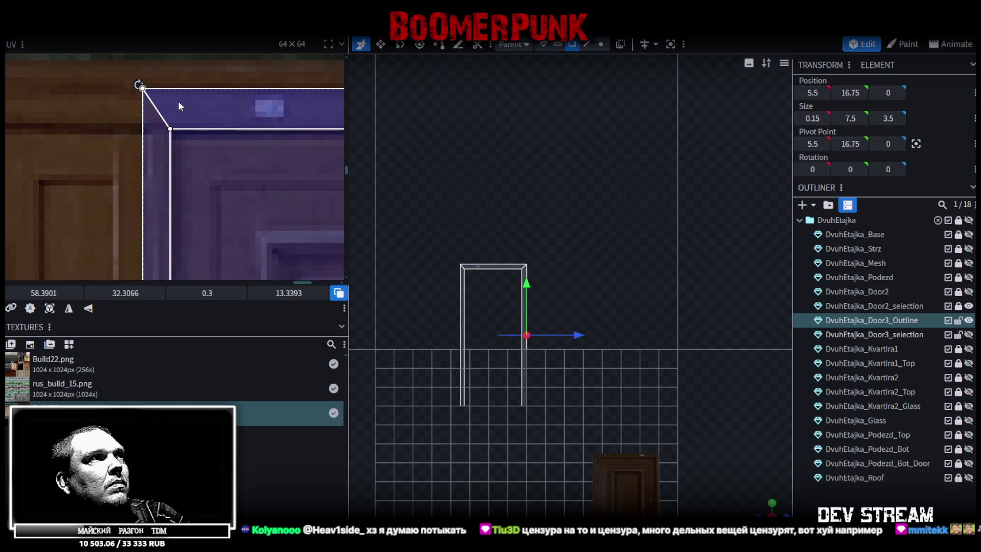
{"action": "scroll", "coordinate": [178, 100], "scroll_direction": "down", "scroll_amount": 2}
{"action": "scroll", "coordinate": [224, 165], "scroll_direction": "down", "scroll_amount": 1}
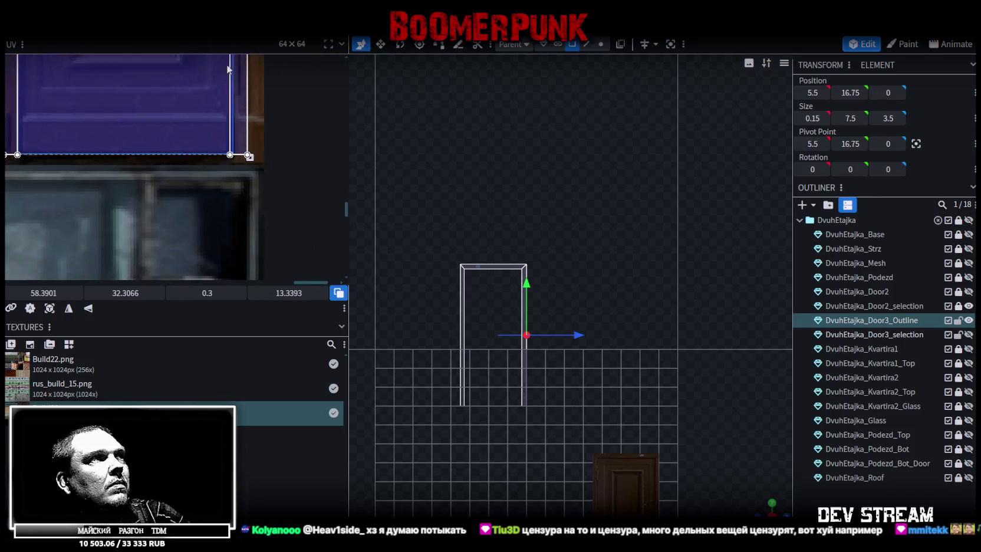
{"action": "scroll", "coordinate": [253, 161], "scroll_direction": "up", "scroll_amount": 2}
{"action": "left_click_drag", "start_coordinate": [253, 176], "coordinate": [260, 176]}
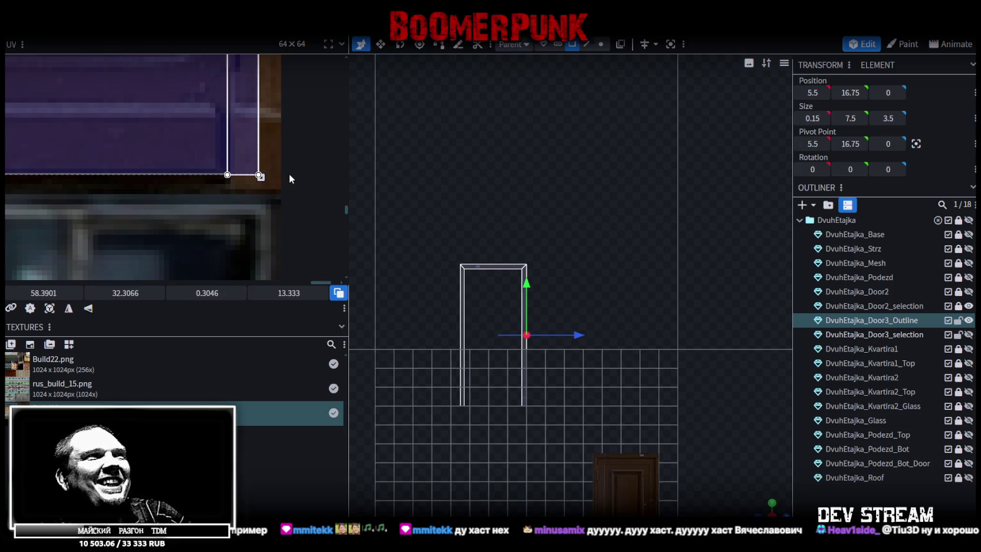
{"action": "scroll", "coordinate": [486, 356], "scroll_direction": "up", "scroll_amount": 5}
Select the frame posts, resize one post to 0.35 wide and shift it 0.1 along X
{"action": "right_click_drag", "start_coordinate": [497, 385], "coordinate": [632, 372]}
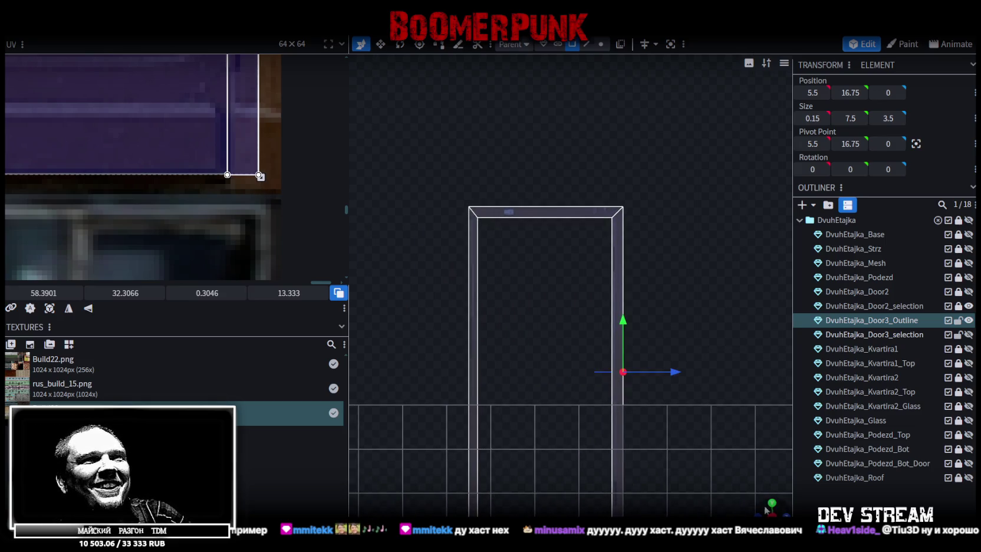
{"action": "mouse_move", "coordinate": [766, 510]}
{"action": "left_mouse_down"}
{"action": "mouse_move", "coordinate": [523, 399]}
{"action": "mouse_move", "coordinate": [654, 324]}
{"action": "mouse_move", "coordinate": [599, 303]}
{"action": "mouse_move", "coordinate": [597, 288]}
{"action": "mouse_move", "coordinate": [681, 287]}
{"action": "mouse_move", "coordinate": [700, 336]}
{"action": "mouse_move", "coordinate": [678, 343]}
{"action": "mouse_move", "coordinate": [607, 206]}
{"action": "left_mouse_up"}
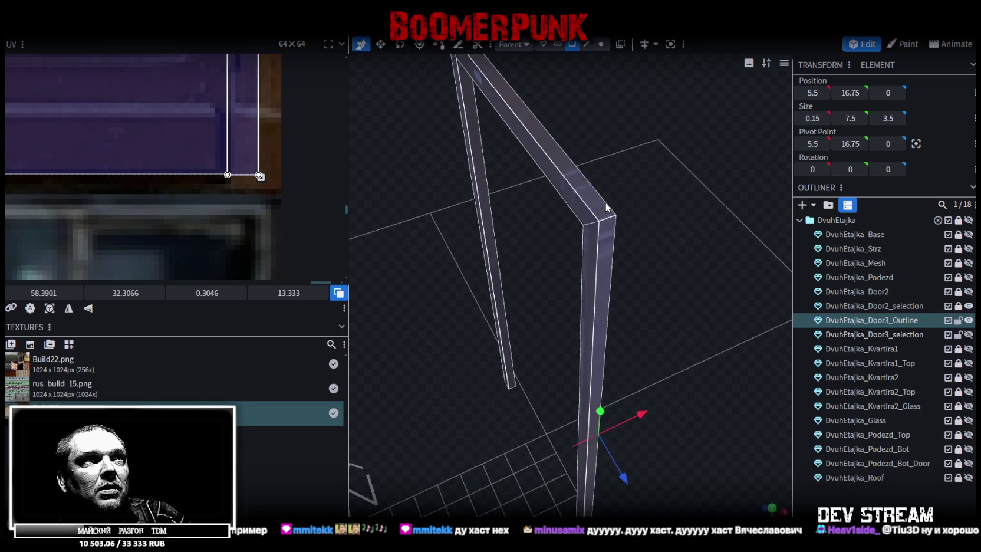
{"action": "left_click", "coordinate": [608, 207]}
{"action": "left_click", "coordinate": [587, 316]}
{"action": "mouse_move", "coordinate": [569, 341]}
{"action": "left_mouse_down"}
{"action": "mouse_move", "coordinate": [507, 442]}
{"action": "mouse_move", "coordinate": [688, 404]}
{"action": "mouse_move", "coordinate": [552, 243]}
{"action": "left_mouse_up"}
{"action": "left_click", "coordinate": [544, 296]}
{"action": "mouse_move", "coordinate": [544, 296]}
{"action": "left_mouse_down"}
{"action": "mouse_move", "coordinate": [610, 463]}
{"action": "mouse_move", "coordinate": [541, 336]}
{"action": "mouse_move", "coordinate": [572, 309]}
{"action": "mouse_move", "coordinate": [608, 466]}
{"action": "mouse_move", "coordinate": [606, 322]}
{"action": "left_mouse_up"}
{"action": "key", "text": "s"}
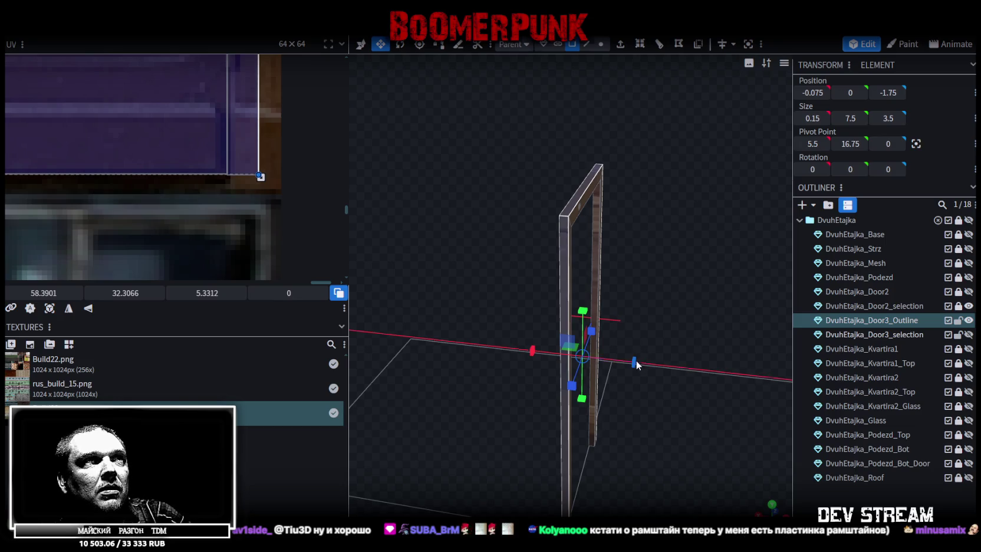
{"action": "mouse_move", "coordinate": [639, 365]}
{"action": "left_mouse_down"}
{"action": "mouse_move", "coordinate": [681, 322]}
{"action": "mouse_move", "coordinate": [671, 316]}
{"action": "left_mouse_up"}
{"action": "key", "text": "v"}
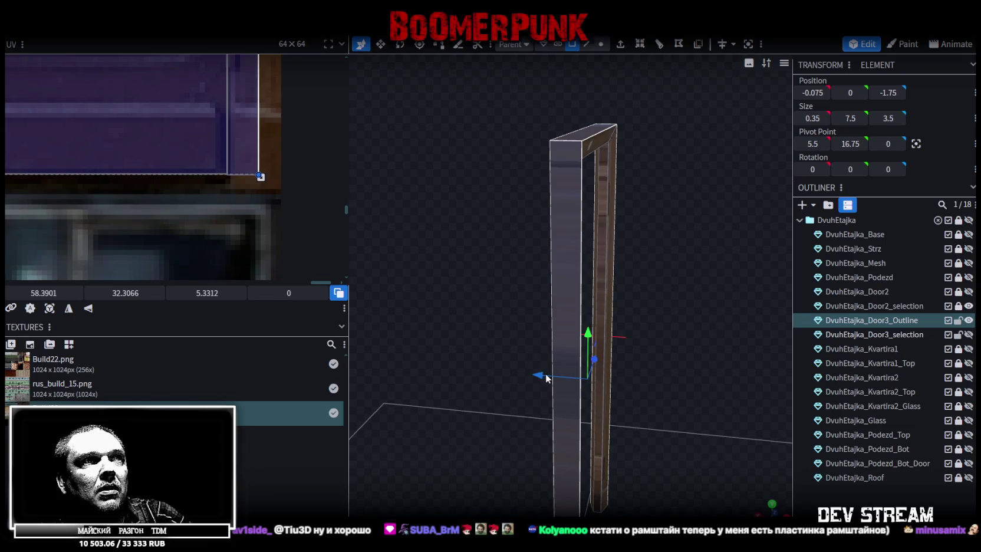
{"action": "left_click_drag", "start_coordinate": [545, 375], "coordinate": [547, 375]}
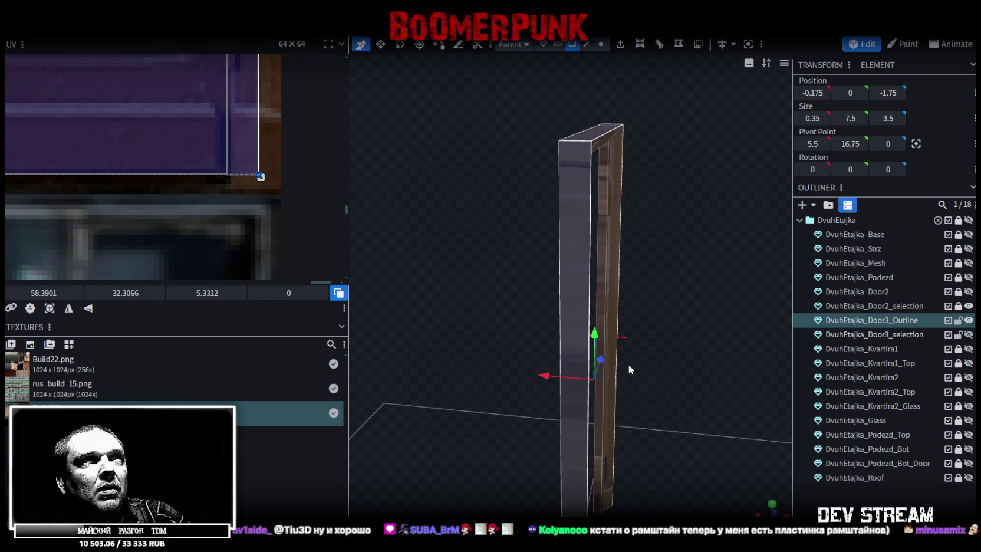
Flatten the post to zero thickness, move it to X -0.25, and save the model
{"action": "mouse_move", "coordinate": [644, 367]}
{"action": "left_mouse_down"}
{"action": "mouse_move", "coordinate": [636, 341]}
{"action": "mouse_move", "coordinate": [685, 394]}
{"action": "mouse_move", "coordinate": [621, 309]}
{"action": "mouse_move", "coordinate": [626, 285]}
{"action": "mouse_move", "coordinate": [653, 325]}
{"action": "mouse_move", "coordinate": [669, 311]}
{"action": "mouse_move", "coordinate": [762, 511]}
{"action": "left_mouse_up"}
{"action": "key", "text": "s"}
{"action": "mouse_move", "coordinate": [671, 428]}
{"action": "left_mouse_down"}
{"action": "mouse_move", "coordinate": [641, 411]}
{"action": "mouse_move", "coordinate": [749, 481]}
{"action": "left_mouse_up"}
{"action": "key", "text": "KP_7"}
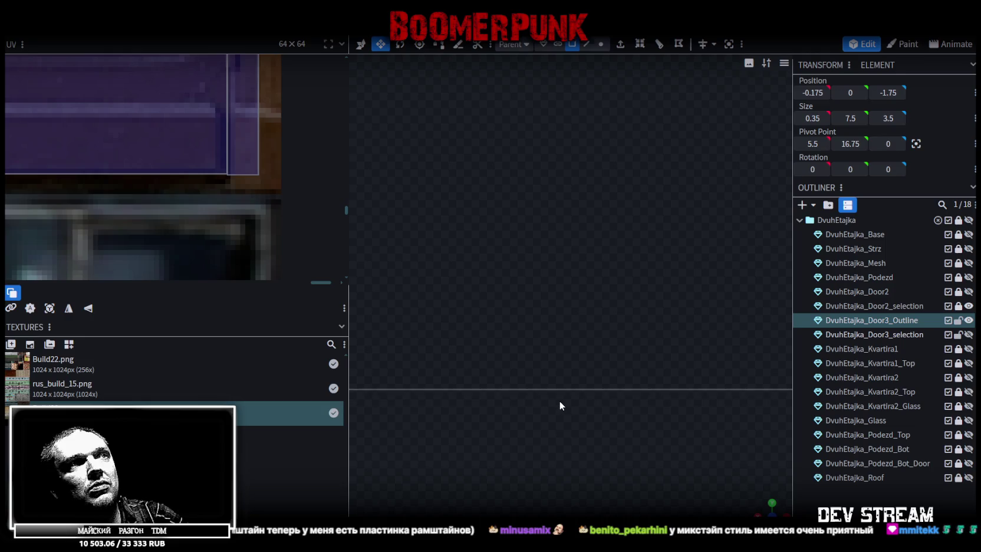
{"action": "mouse_move", "coordinate": [523, 366]}
{"action": "left_mouse_down"}
{"action": "mouse_move", "coordinate": [513, 341]}
{"action": "mouse_move", "coordinate": [426, 297]}
{"action": "mouse_move", "coordinate": [419, 370]}
{"action": "left_mouse_up"}
{"action": "mouse_move", "coordinate": [696, 308]}
{"action": "left_mouse_down"}
{"action": "mouse_move", "coordinate": [473, 377]}
{"action": "mouse_move", "coordinate": [462, 398]}
{"action": "left_mouse_up"}
{"action": "right_click_drag", "start_coordinate": [461, 399], "coordinate": [554, 269]}
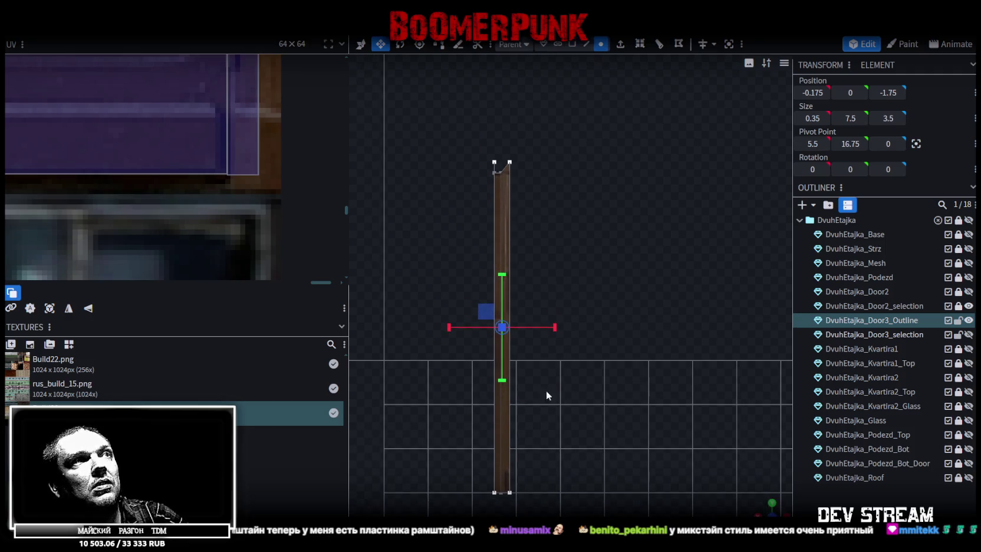
{"action": "left_click_drag", "start_coordinate": [513, 136], "coordinate": [510, 146]}
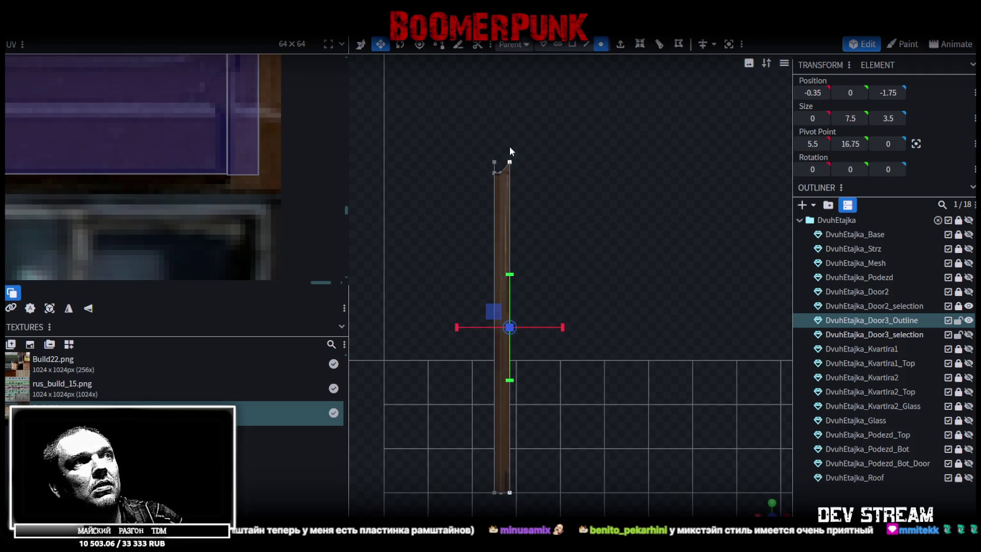
{"action": "key", "text": "v"}
{"action": "left_click_drag", "start_coordinate": [465, 328], "coordinate": [460, 327]}
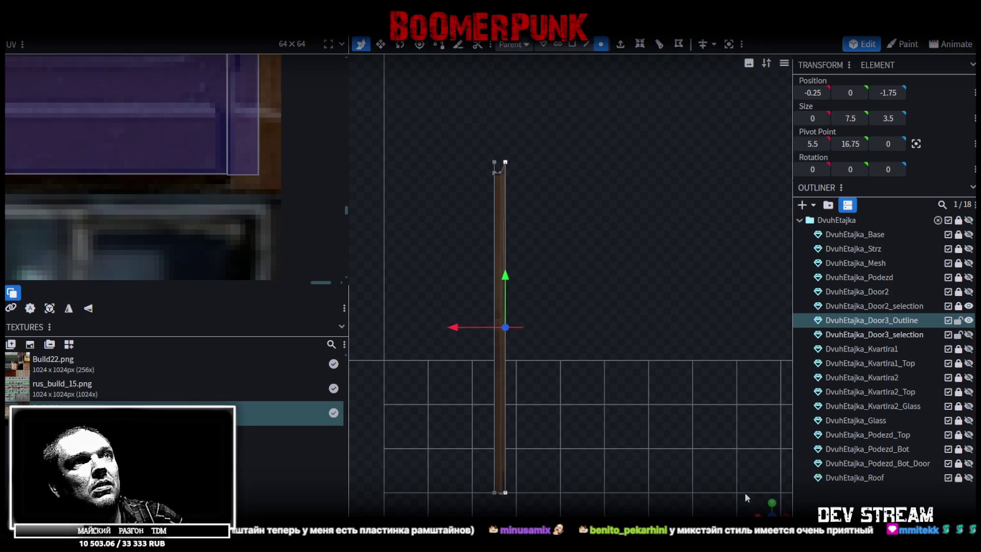
{"action": "mouse_move", "coordinate": [768, 508]}
{"action": "left_mouse_down"}
{"action": "mouse_move", "coordinate": [712, 473]}
{"action": "mouse_move", "coordinate": [625, 325]}
{"action": "mouse_move", "coordinate": [580, 277]}
{"action": "mouse_move", "coordinate": [595, 288]}
{"action": "mouse_move", "coordinate": [599, 276]}
{"action": "mouse_move", "coordinate": [555, 294]}
{"action": "mouse_move", "coordinate": [569, 241]}
{"action": "mouse_move", "coordinate": [592, 444]}
{"action": "mouse_move", "coordinate": [586, 346]}
{"action": "mouse_move", "coordinate": [540, 383]}
{"action": "mouse_move", "coordinate": [618, 363]}
{"action": "mouse_move", "coordinate": [576, 346]}
{"action": "mouse_move", "coordinate": [589, 306]}
{"action": "mouse_move", "coordinate": [519, 349]}
{"action": "mouse_move", "coordinate": [499, 324]}
{"action": "mouse_move", "coordinate": [553, 313]}
{"action": "left_mouse_up"}
{"action": "key", "text": "ctrl+s"}
Select the left and right door-frame posts and view them straight from the front
{"action": "scroll", "coordinate": [555, 294], "scroll_direction": "up", "scroll_amount": 3}
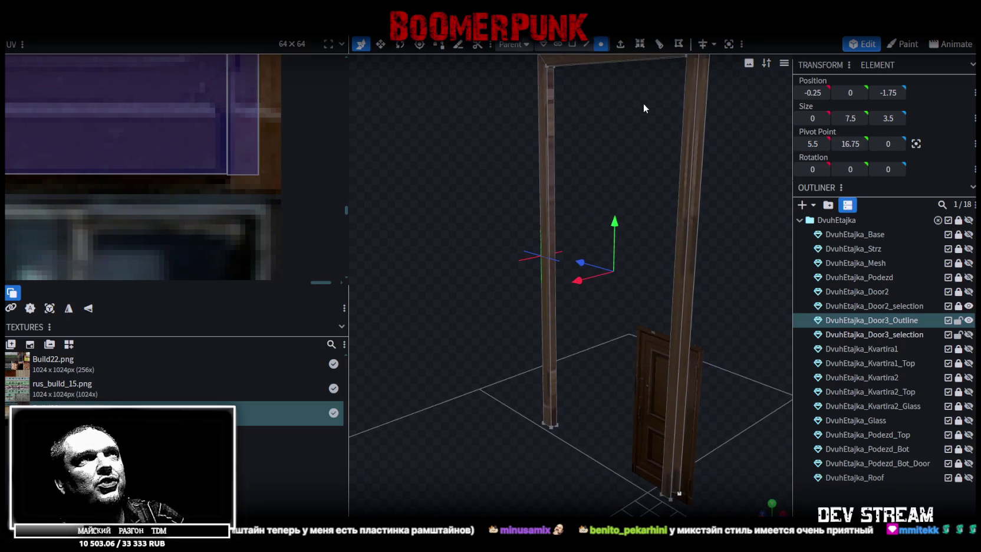
{"action": "left_click", "coordinate": [549, 106]}
{"action": "mouse_move", "coordinate": [517, 109]}
{"action": "left_mouse_down"}
{"action": "mouse_move", "coordinate": [434, 186]}
{"action": "mouse_move", "coordinate": [619, 204]}
{"action": "left_mouse_up"}
{"action": "left_click", "coordinate": [601, 170]}
{"action": "mouse_move", "coordinate": [705, 203]}
{"action": "left_mouse_down"}
{"action": "mouse_move", "coordinate": [521, 241]}
{"action": "mouse_move", "coordinate": [461, 186]}
{"action": "left_mouse_up"}
{"action": "key", "text": "KP_1"}
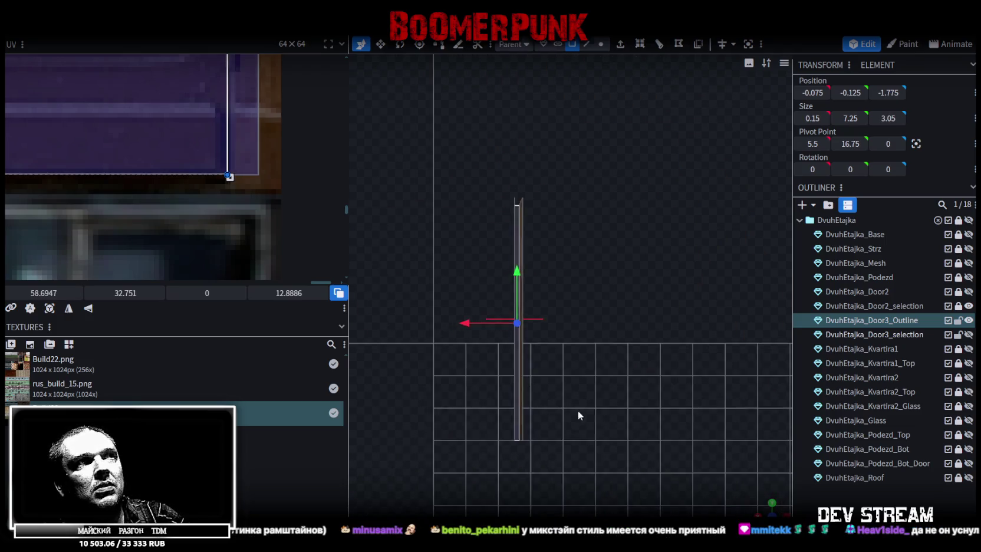
Project the door post's UV from view and place it on the brick and door boundary
{"action": "left_click", "coordinate": [48, 309]}
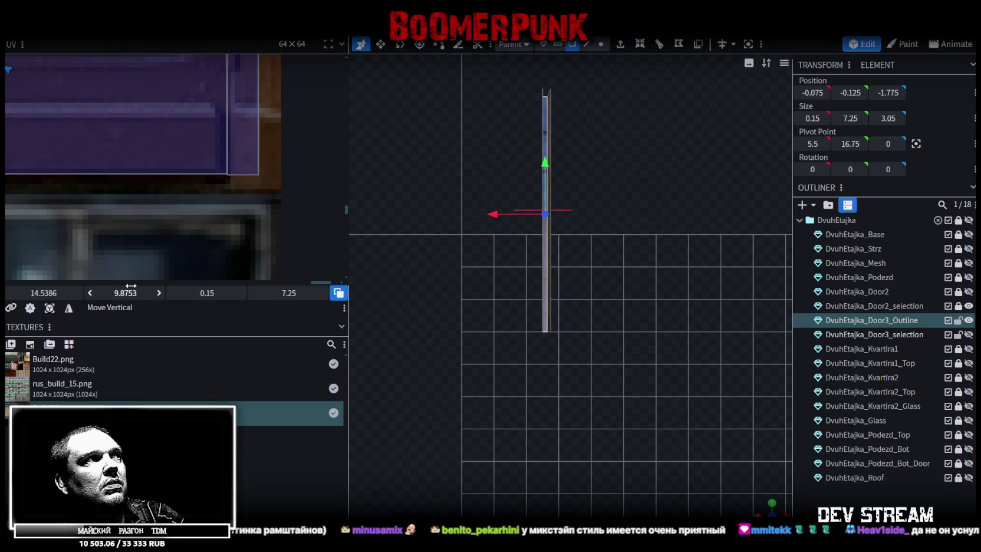
{"action": "scroll", "coordinate": [136, 239], "scroll_direction": "down", "scroll_amount": 2}
{"action": "scroll", "coordinate": [136, 239], "scroll_direction": "down", "scroll_amount": 2}
{"action": "scroll", "coordinate": [137, 239], "scroll_direction": "down", "scroll_amount": 1}
{"action": "scroll", "coordinate": [140, 174], "scroll_direction": "up", "scroll_amount": 2}
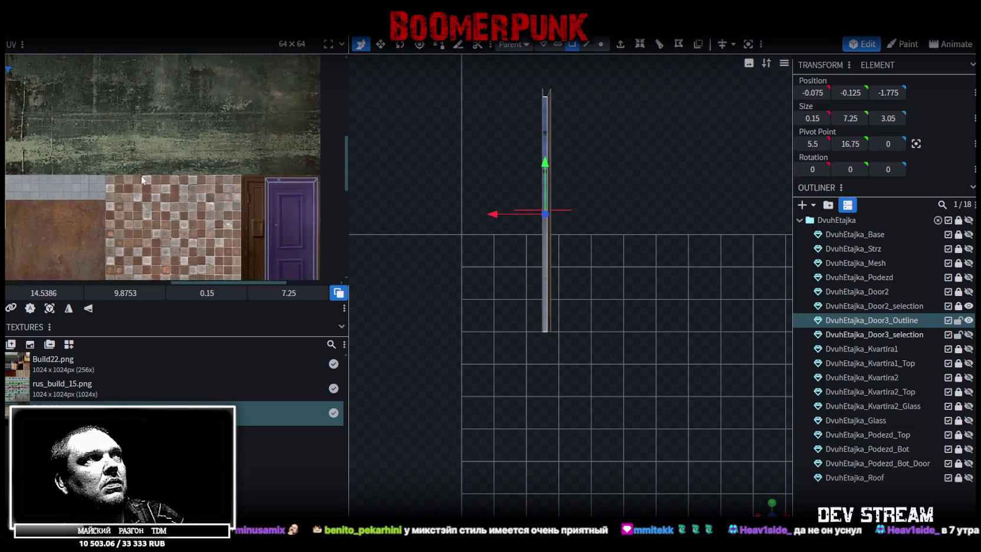
{"action": "scroll", "coordinate": [145, 156], "scroll_direction": "up", "scroll_amount": 2}
{"action": "scroll", "coordinate": [141, 167], "scroll_direction": "up", "scroll_amount": 1}
{"action": "mouse_move", "coordinate": [39, 124]}
{"action": "left_mouse_down"}
{"action": "mouse_move", "coordinate": [225, 184]}
{"action": "mouse_move", "coordinate": [318, 236]}
{"action": "left_mouse_up"}
{"action": "mouse_move", "coordinate": [317, 236]}
{"action": "middle_mouse_down"}
{"action": "mouse_move", "coordinate": [239, 145]}
{"action": "mouse_move", "coordinate": [128, 81]}
{"action": "middle_mouse_up"}
{"action": "mouse_move", "coordinate": [101, 69]}
{"action": "left_mouse_down"}
{"action": "mouse_move", "coordinate": [263, 166]}
{"action": "mouse_move", "coordinate": [237, 171]}
{"action": "left_mouse_up"}
{"action": "scroll", "coordinate": [268, 168], "scroll_direction": "up", "scroll_amount": 2}
{"action": "scroll", "coordinate": [269, 170], "scroll_direction": "up", "scroll_amount": 2}
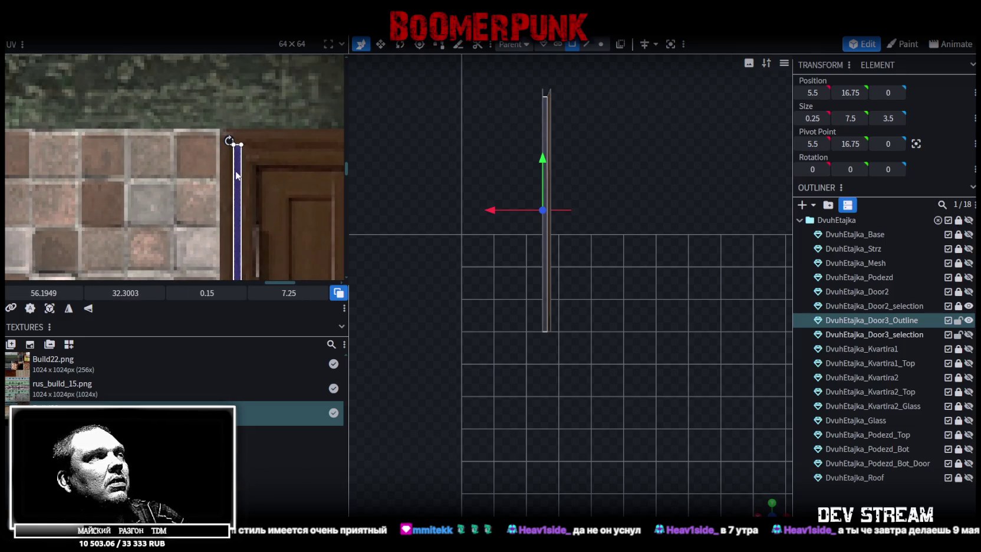
{"action": "scroll", "coordinate": [271, 177], "scroll_direction": "down", "scroll_amount": 2}
{"action": "scroll", "coordinate": [274, 176], "scroll_direction": "down", "scroll_amount": 2}
{"action": "scroll", "coordinate": [275, 180], "scroll_direction": "down", "scroll_amount": 2}
{"action": "scroll", "coordinate": [273, 188], "scroll_direction": "up", "scroll_amount": 2}
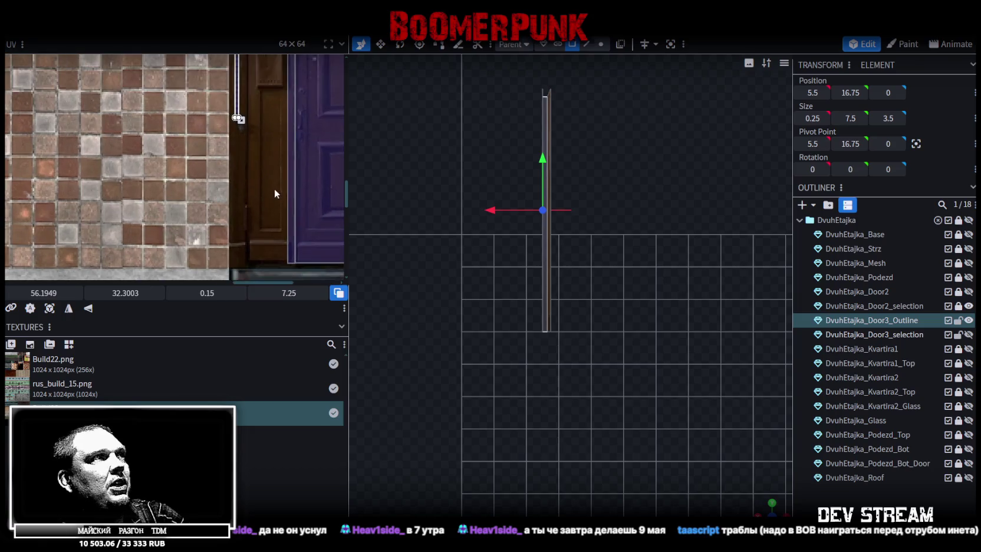
{"action": "scroll", "coordinate": [259, 131], "scroll_direction": "up", "scroll_amount": 1}
{"action": "scroll", "coordinate": [262, 135], "scroll_direction": "up", "scroll_amount": 1}
{"action": "scroll", "coordinate": [263, 140], "scroll_direction": "up", "scroll_amount": 1}
{"action": "scroll", "coordinate": [277, 142], "scroll_direction": "up", "scroll_amount": 1}
{"action": "scroll", "coordinate": [283, 142], "scroll_direction": "up", "scroll_amount": 1}
{"action": "scroll", "coordinate": [277, 153], "scroll_direction": "up", "scroll_amount": 1}
{"action": "scroll", "coordinate": [278, 171], "scroll_direction": "up", "scroll_amount": 1}
{"action": "scroll", "coordinate": [278, 184], "scroll_direction": "up", "scroll_amount": 1}
{"action": "scroll", "coordinate": [278, 183], "scroll_direction": "down", "scroll_amount": 1}
{"action": "left_click_drag", "start_coordinate": [273, 180], "coordinate": [264, 176]}
{"action": "scroll", "coordinate": [274, 190], "scroll_direction": "down", "scroll_amount": 1}
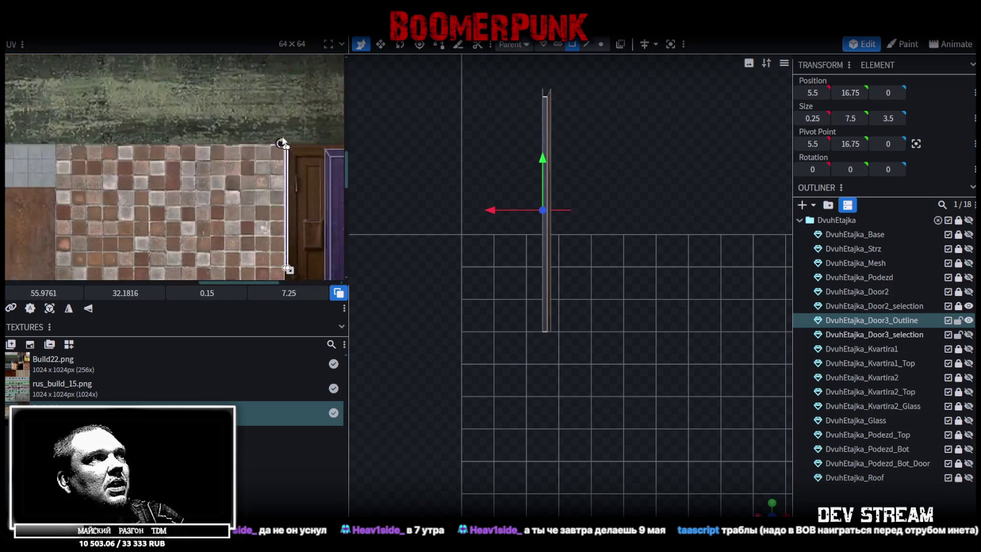
{"action": "scroll", "coordinate": [284, 142], "scroll_direction": "down", "scroll_amount": 1}
{"action": "scroll", "coordinate": [263, 75], "scroll_direction": "down", "scroll_amount": 1}
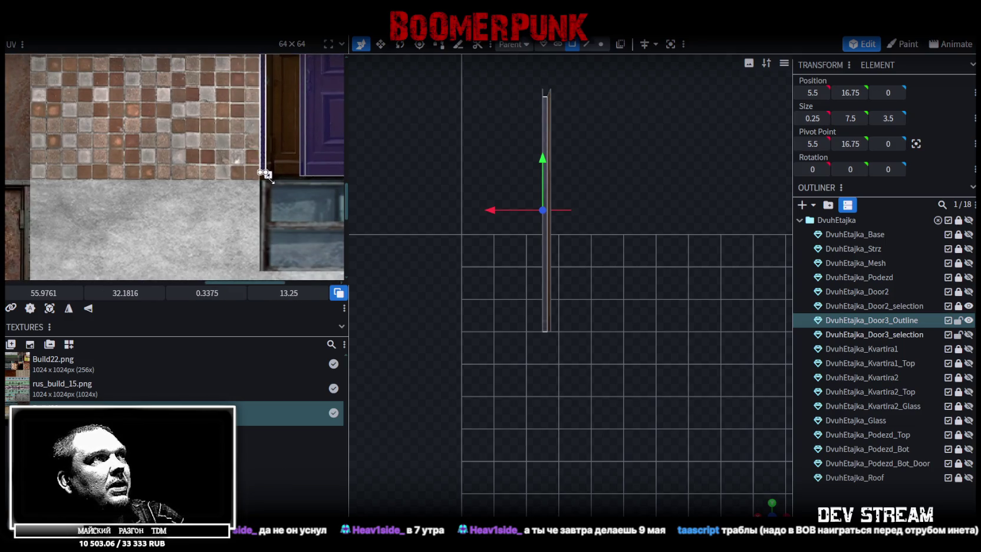
{"action": "scroll", "coordinate": [264, 178], "scroll_direction": "up", "scroll_amount": 3}
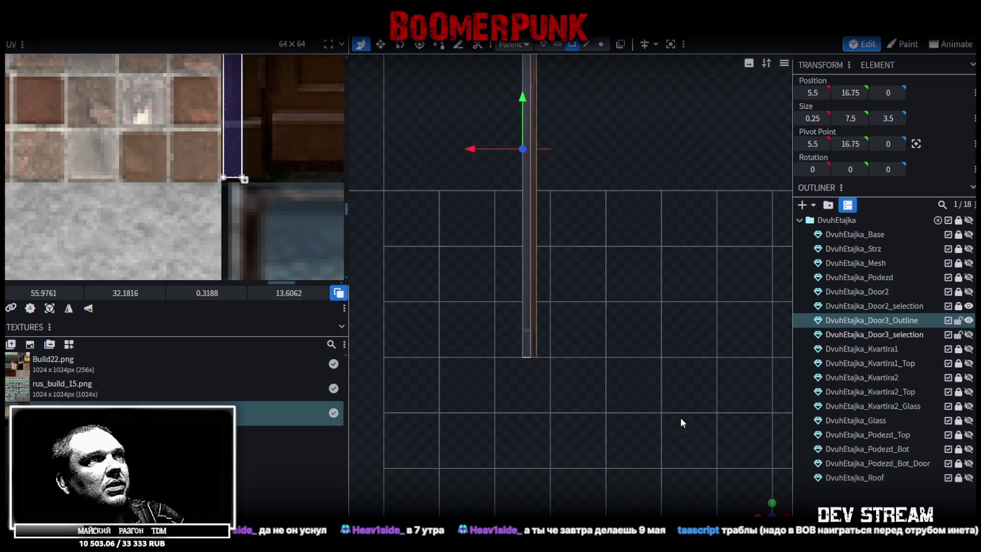
Rotate the frame's top bar UV left and stretch it along the trim strip to 5.675 × 0.2791
{"action": "mouse_move", "coordinate": [752, 507]}
{"action": "left_mouse_down"}
{"action": "mouse_move", "coordinate": [604, 439]}
{"action": "mouse_move", "coordinate": [536, 442]}
{"action": "mouse_move", "coordinate": [560, 410]}
{"action": "mouse_move", "coordinate": [513, 310]}
{"action": "mouse_move", "coordinate": [501, 246]}
{"action": "mouse_move", "coordinate": [524, 257]}
{"action": "mouse_move", "coordinate": [526, 158]}
{"action": "mouse_move", "coordinate": [503, 302]}
{"action": "mouse_move", "coordinate": [504, 402]}
{"action": "mouse_move", "coordinate": [608, 381]}
{"action": "mouse_move", "coordinate": [642, 330]}
{"action": "left_mouse_up"}
{"action": "left_click", "coordinate": [525, 159]}
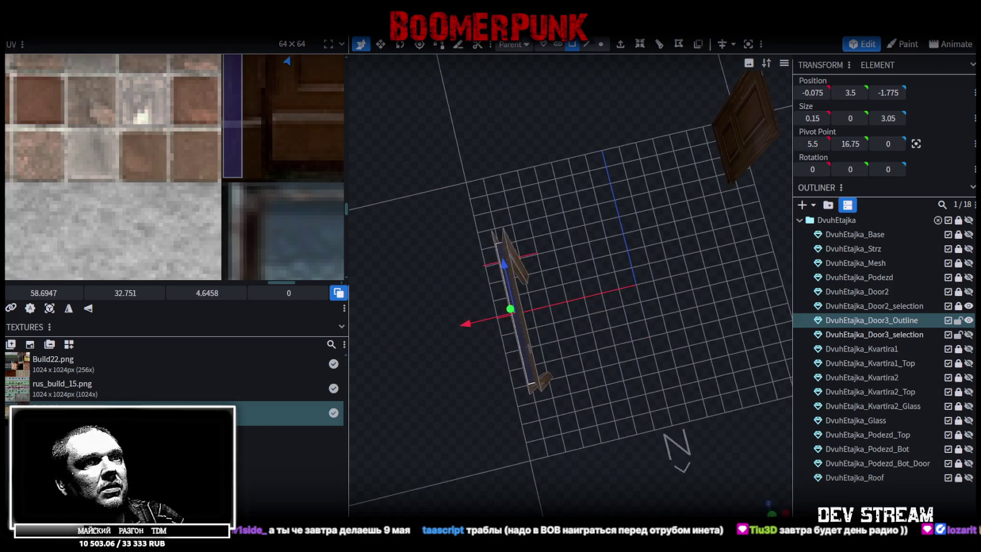
{"action": "right_click", "coordinate": [217, 184]}
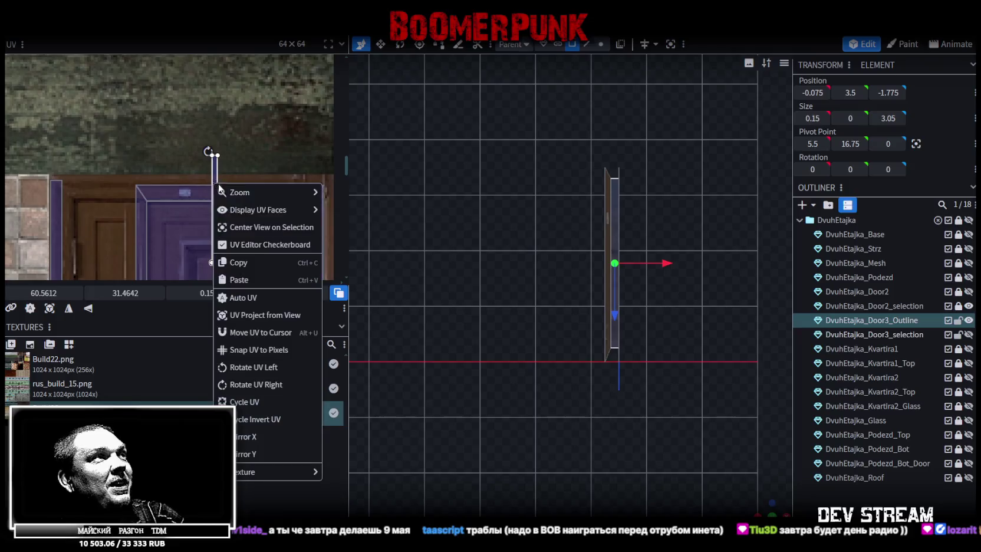
{"action": "left_click", "coordinate": [239, 366]}
{"action": "left_click_drag", "start_coordinate": [183, 208], "coordinate": [159, 178]}
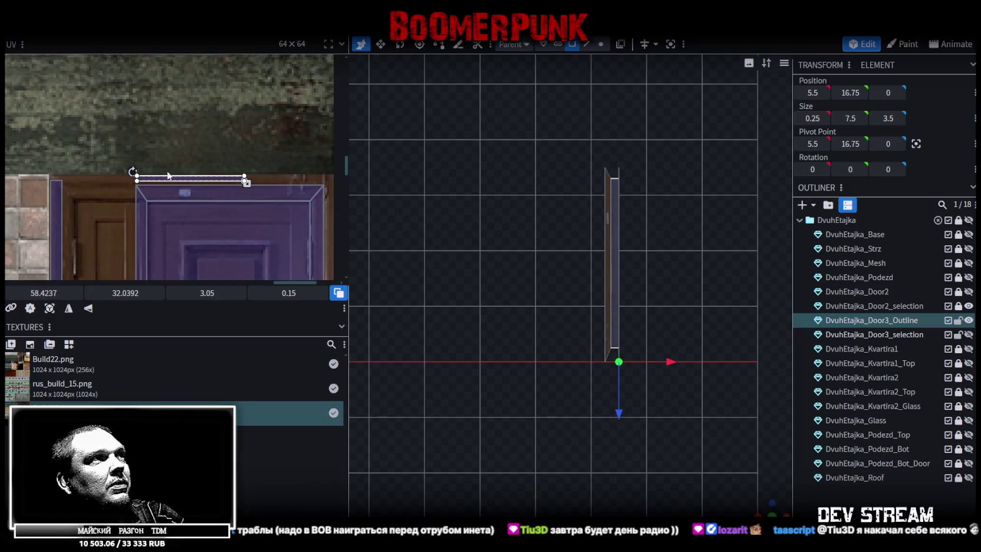
{"action": "scroll", "coordinate": [286, 177], "scroll_direction": "up", "scroll_amount": 2}
{"action": "middle_click_drag", "start_coordinate": [286, 175], "coordinate": [280, 134]}
{"action": "mouse_move", "coordinate": [104, 169]}
{"action": "middle_mouse_down"}
{"action": "mouse_move", "coordinate": [221, 172]}
{"action": "mouse_move", "coordinate": [203, 171]}
{"action": "middle_mouse_up"}
{"action": "left_click_drag", "start_coordinate": [203, 171], "coordinate": [89, 171]}
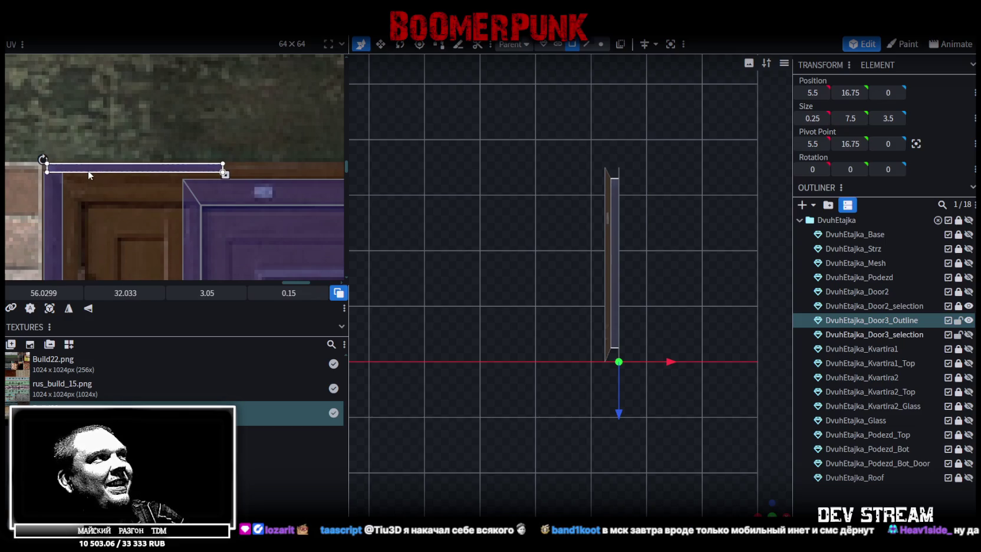
{"action": "middle_click_drag", "start_coordinate": [171, 180], "coordinate": [180, 156]}
{"action": "left_click_drag", "start_coordinate": [151, 149], "coordinate": [302, 158]}
{"action": "mouse_move", "coordinate": [765, 511]}
{"action": "left_mouse_down"}
{"action": "mouse_move", "coordinate": [740, 480]}
{"action": "mouse_move", "coordinate": [624, 399]}
{"action": "mouse_move", "coordinate": [641, 390]}
{"action": "left_mouse_up"}
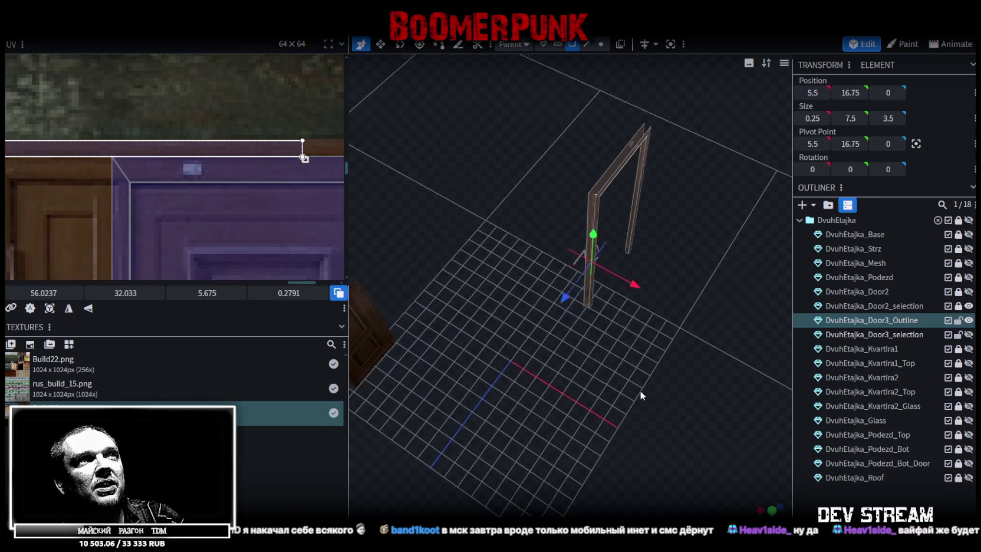
{"action": "scroll", "coordinate": [607, 387], "scroll_direction": "up", "scroll_amount": 3}
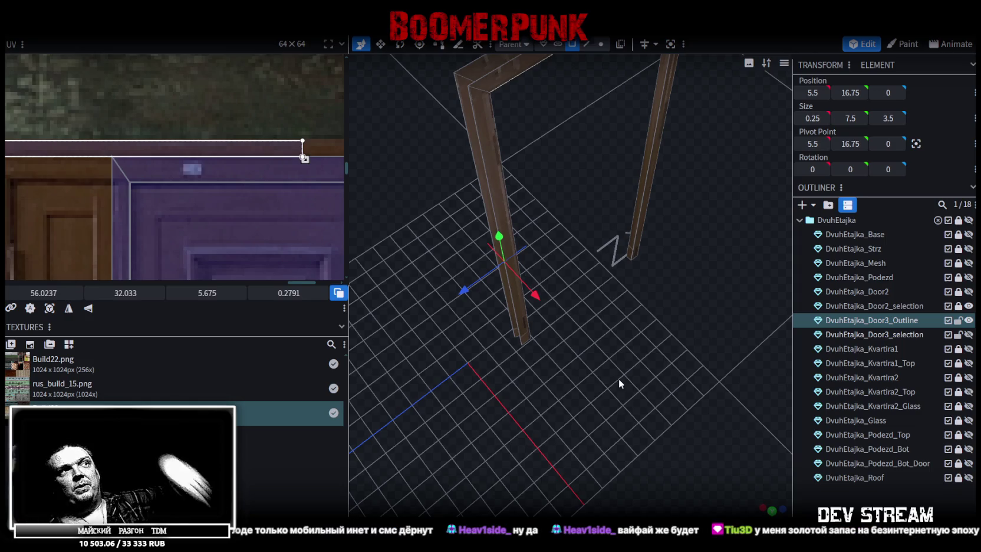
{"action": "mouse_move", "coordinate": [571, 336]}
{"action": "middle_mouse_down"}
{"action": "mouse_move", "coordinate": [629, 354]}
{"action": "mouse_move", "coordinate": [518, 188]}
{"action": "mouse_move", "coordinate": [577, 371]}
{"action": "mouse_move", "coordinate": [482, 292]}
{"action": "mouse_move", "coordinate": [532, 324]}
{"action": "mouse_move", "coordinate": [596, 414]}
{"action": "mouse_move", "coordinate": [562, 456]}
{"action": "mouse_move", "coordinate": [546, 380]}
{"action": "mouse_move", "coordinate": [571, 418]}
{"action": "mouse_move", "coordinate": [629, 354]}
{"action": "mouse_move", "coordinate": [644, 352]}
{"action": "middle_mouse_up"}
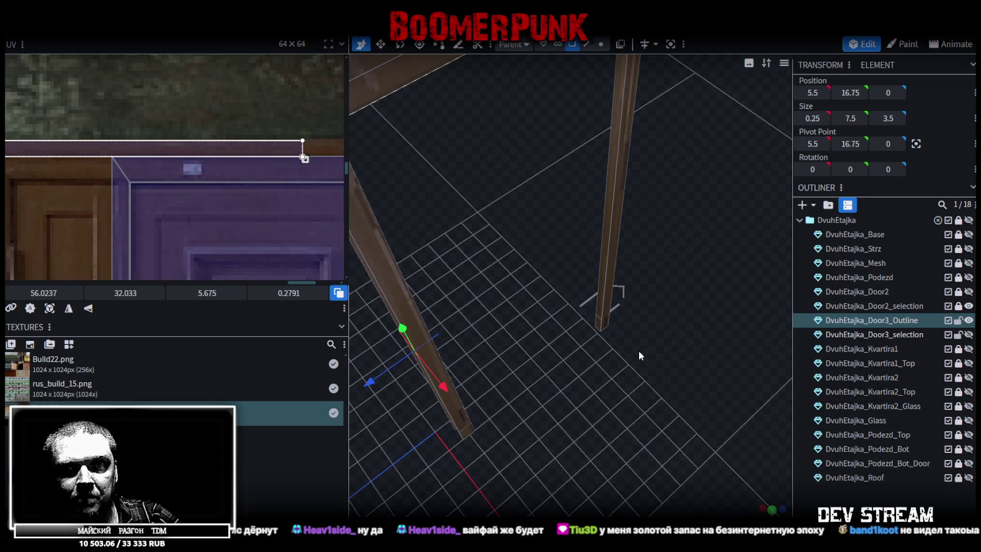
{"action": "mouse_move", "coordinate": [576, 408]}
{"action": "middle_mouse_down"}
{"action": "mouse_move", "coordinate": [592, 386]}
{"action": "mouse_move", "coordinate": [626, 417]}
{"action": "mouse_move", "coordinate": [655, 408]}
{"action": "middle_mouse_up"}
{"action": "left_click", "coordinate": [514, 280]}
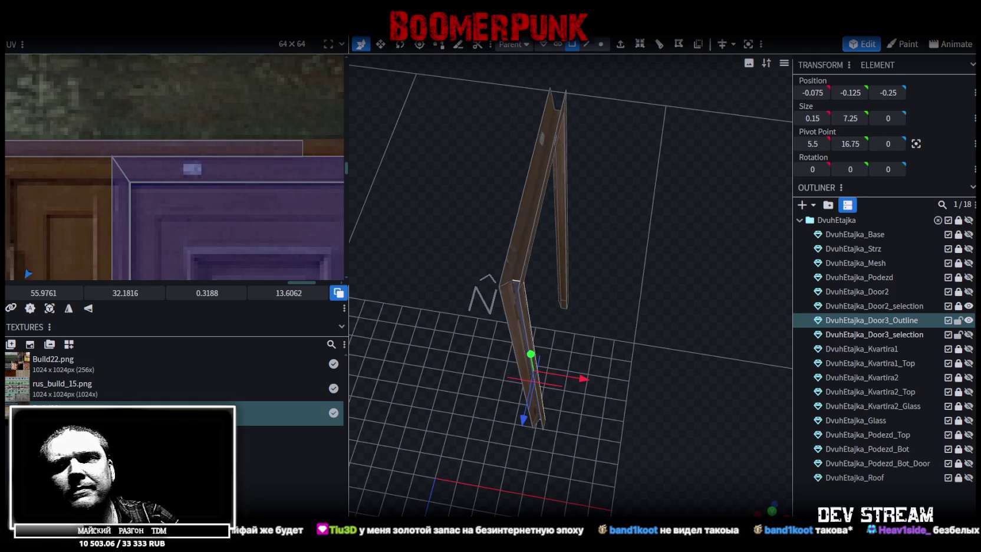
{"action": "mouse_move", "coordinate": [542, 404]}
{"action": "left_mouse_down"}
{"action": "mouse_move", "coordinate": [636, 404]}
{"action": "mouse_move", "coordinate": [564, 369]}
{"action": "left_mouse_up"}
{"action": "left_click_drag", "start_coordinate": [547, 411], "coordinate": [707, 412]}
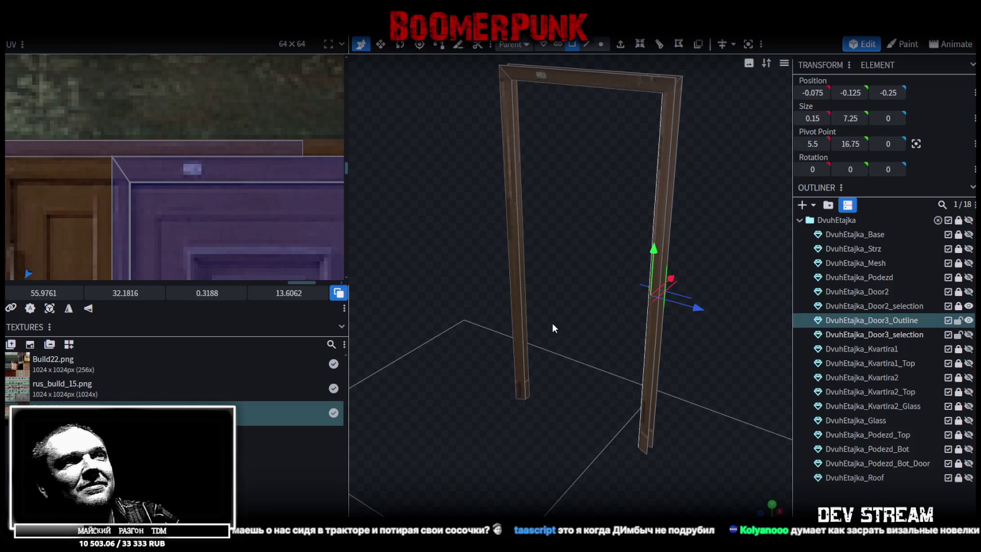
{"action": "scroll", "coordinate": [696, 274], "scroll_direction": "down", "scroll_amount": 2}
{"action": "mouse_move", "coordinate": [696, 274]}
{"action": "left_mouse_down"}
{"action": "mouse_move", "coordinate": [546, 288]}
{"action": "mouse_move", "coordinate": [618, 286]}
{"action": "mouse_move", "coordinate": [623, 249]}
{"action": "mouse_move", "coordinate": [686, 225]}
{"action": "mouse_move", "coordinate": [623, 218]}
{"action": "mouse_move", "coordinate": [596, 237]}
{"action": "mouse_move", "coordinate": [592, 253]}
{"action": "mouse_move", "coordinate": [601, 255]}
{"action": "mouse_move", "coordinate": [605, 204]}
{"action": "mouse_move", "coordinate": [632, 222]}
{"action": "left_mouse_up"}
{"action": "scroll", "coordinate": [539, 293], "scroll_direction": "up", "scroll_amount": 4}
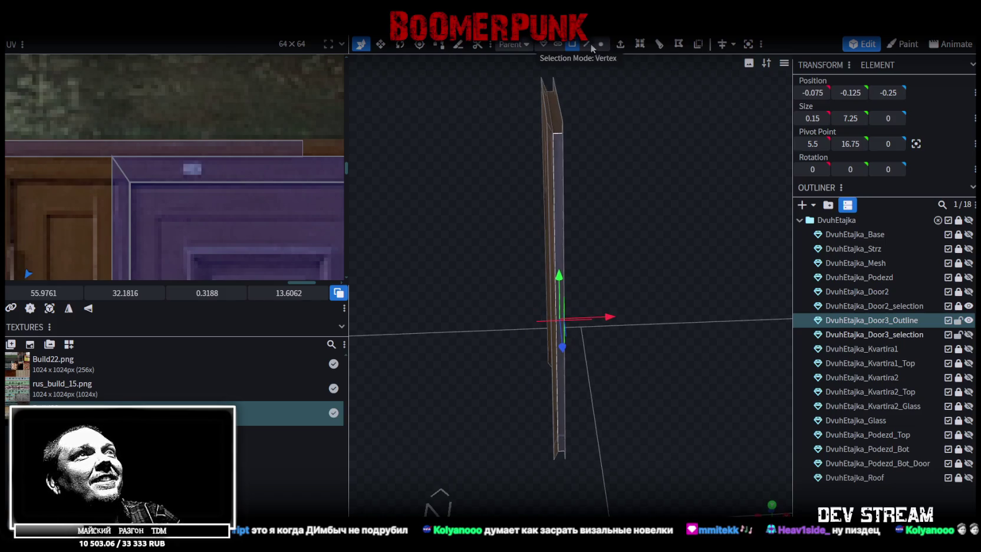
In edge mode, select a frame edge and shift it along the X axis
{"action": "left_click", "coordinate": [587, 44]}
{"action": "mouse_move", "coordinate": [613, 184]}
{"action": "left_mouse_down"}
{"action": "mouse_move", "coordinate": [605, 163]}
{"action": "mouse_move", "coordinate": [593, 165]}
{"action": "left_mouse_up"}
{"action": "left_click", "coordinate": [625, 241]}
{"action": "left_click_drag", "start_coordinate": [624, 241], "coordinate": [719, 281]}
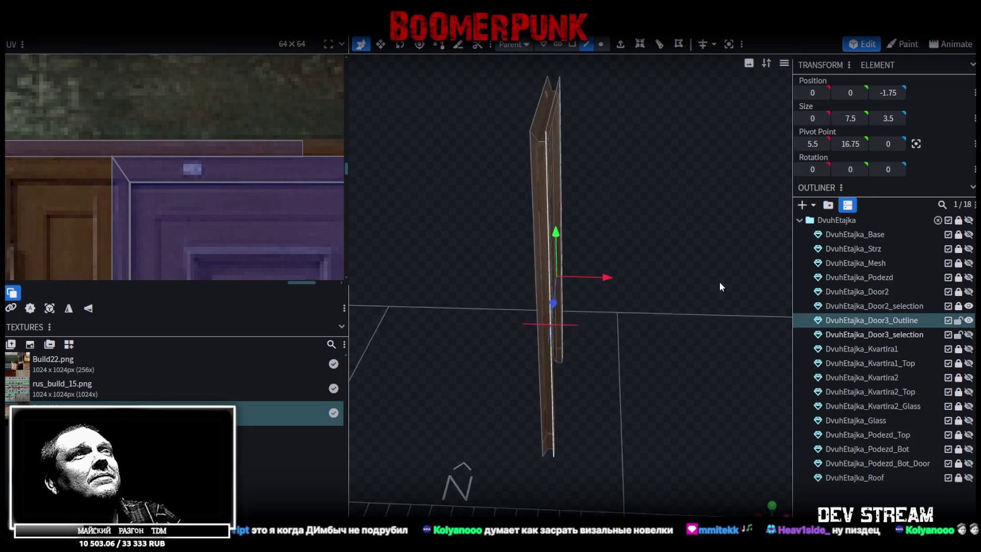
{"action": "mouse_move", "coordinate": [596, 274]}
{"action": "left_mouse_down"}
{"action": "mouse_move", "coordinate": [616, 276]}
{"action": "mouse_move", "coordinate": [667, 241]}
{"action": "mouse_move", "coordinate": [644, 197]}
{"action": "mouse_move", "coordinate": [610, 282]}
{"action": "mouse_move", "coordinate": [629, 297]}
{"action": "mouse_move", "coordinate": [594, 237]}
{"action": "mouse_move", "coordinate": [683, 247]}
{"action": "mouse_move", "coordinate": [688, 309]}
{"action": "mouse_move", "coordinate": [688, 293]}
{"action": "left_mouse_up"}
In vertex mode, select the door post's bottom vertex and its neighbouring vertex
{"action": "left_click", "coordinate": [601, 44]}
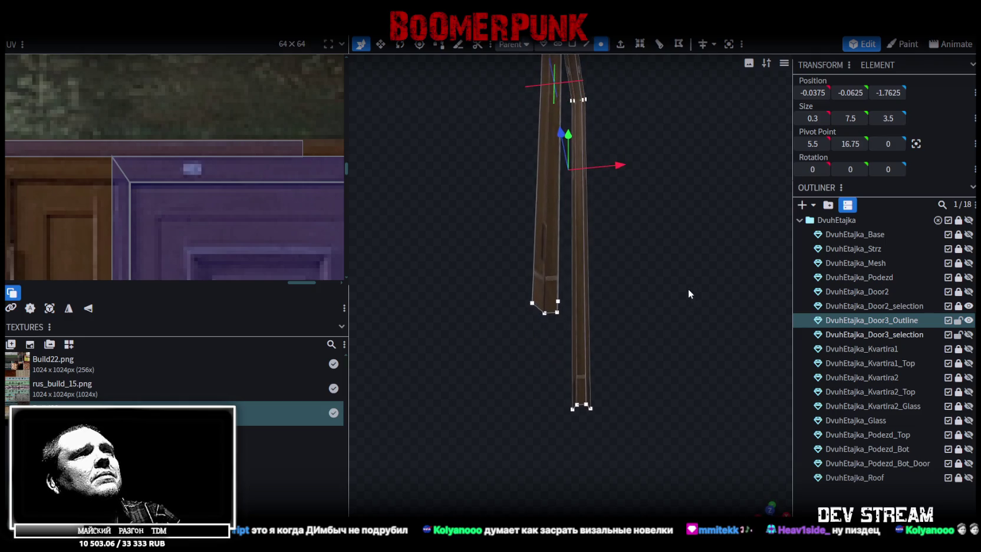
{"action": "left_click", "coordinate": [577, 404]}
{"action": "left_click", "coordinate": [557, 313], "text": "shift"}
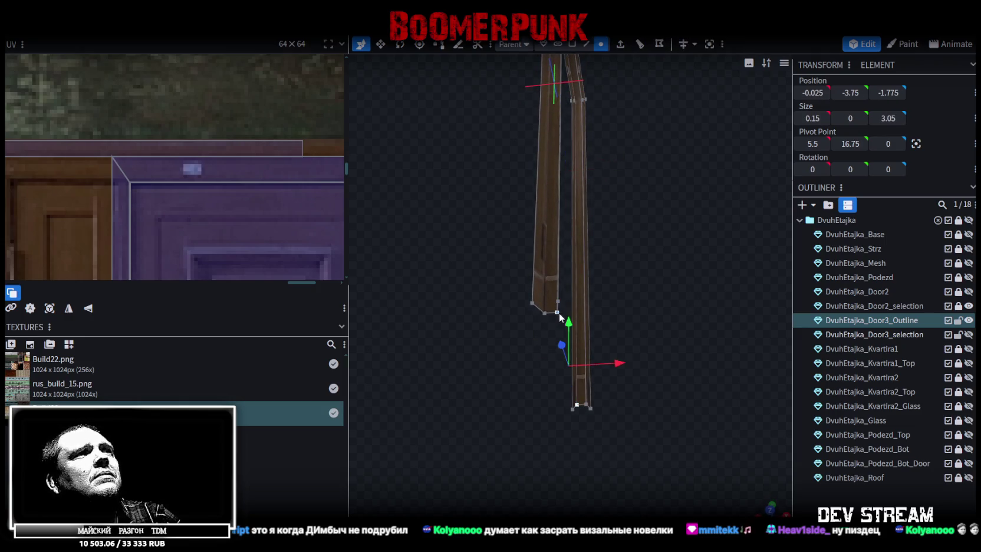
{"action": "mouse_move", "coordinate": [682, 137]}
{"action": "left_mouse_down"}
{"action": "mouse_move", "coordinate": [584, 247]}
{"action": "mouse_move", "coordinate": [619, 262]}
{"action": "left_mouse_up"}
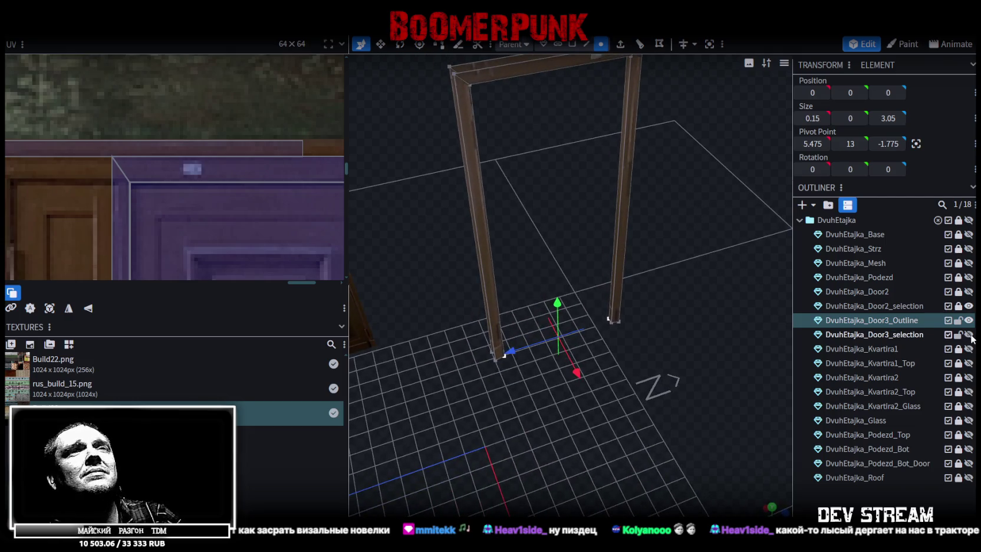
Show DvuhEtajka_Door3_selection and hide DvuhEtajka_Door3_Outline
{"action": "left_click", "coordinate": [969, 334]}
{"action": "left_click", "coordinate": [937, 334]}
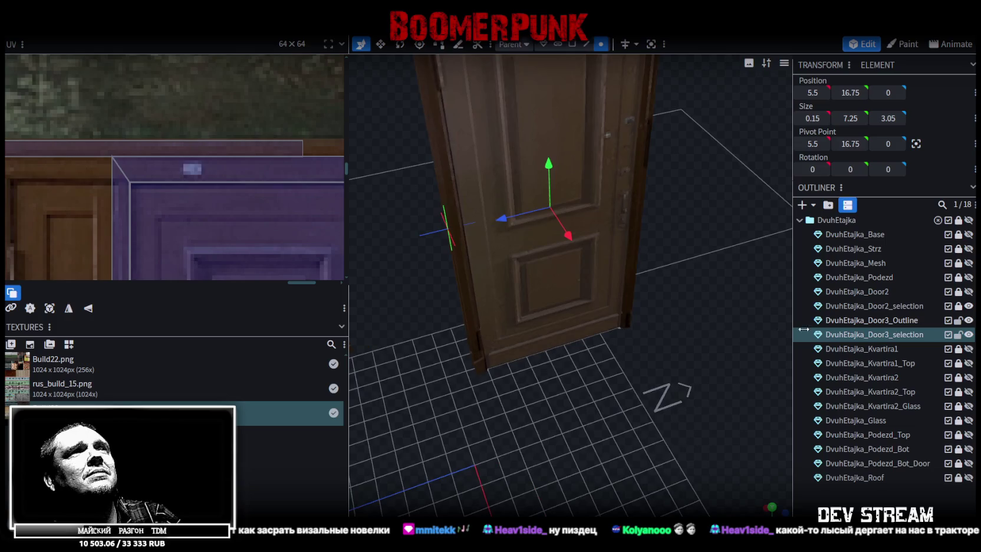
{"action": "left_click", "coordinate": [969, 320]}
Select the door's left vertical edge and re-centre the pivot on it
{"action": "mouse_move", "coordinate": [590, 365]}
{"action": "left_mouse_down"}
{"action": "mouse_move", "coordinate": [658, 370]}
{"action": "mouse_move", "coordinate": [646, 291]}
{"action": "left_mouse_up"}
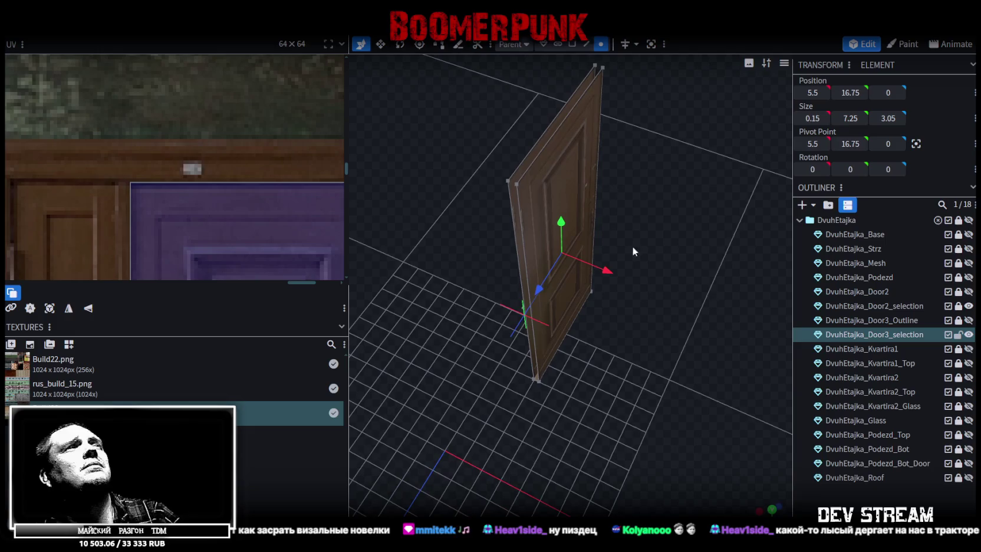
{"action": "left_click", "coordinate": [521, 240]}
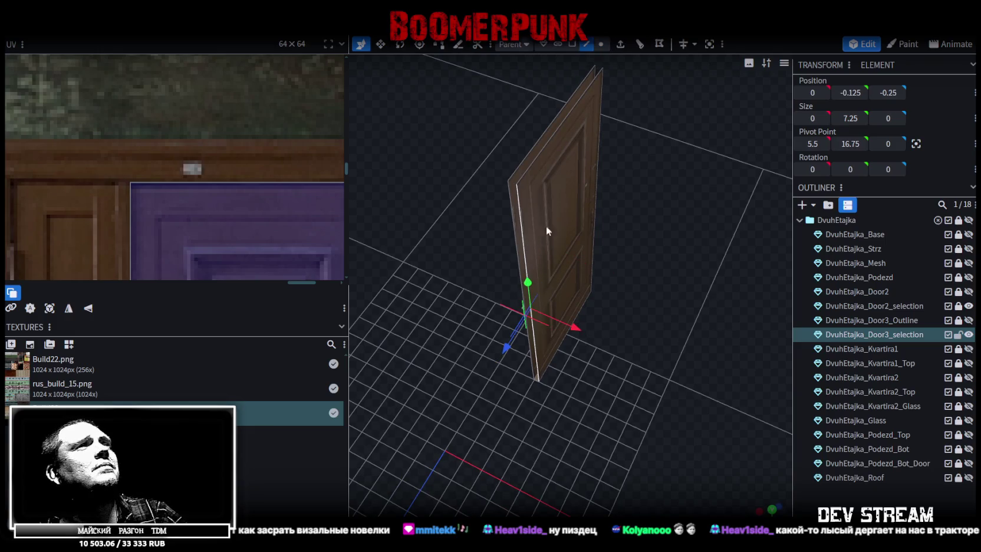
{"action": "left_click", "coordinate": [916, 143]}
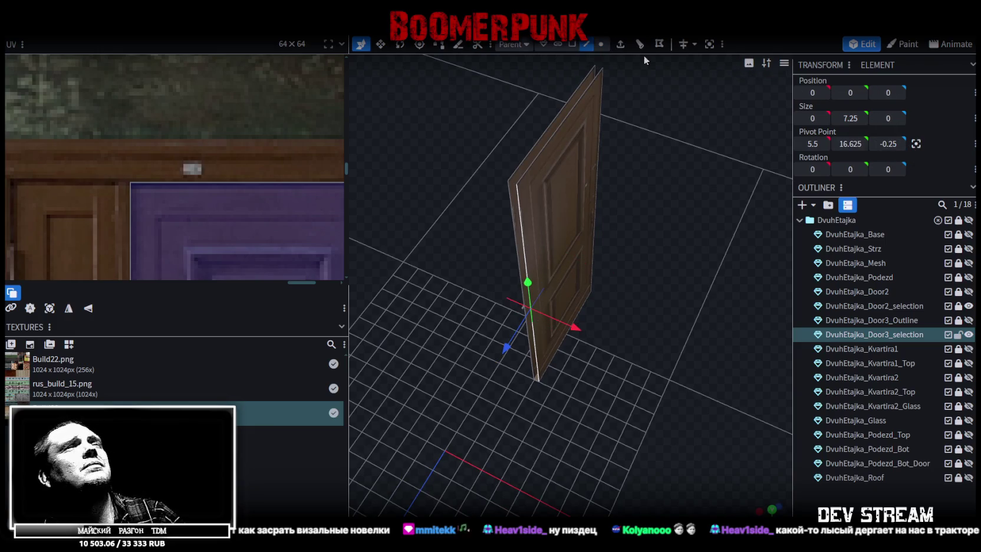
{"action": "scroll", "coordinate": [496, 212], "scroll_direction": "up", "scroll_amount": 3}
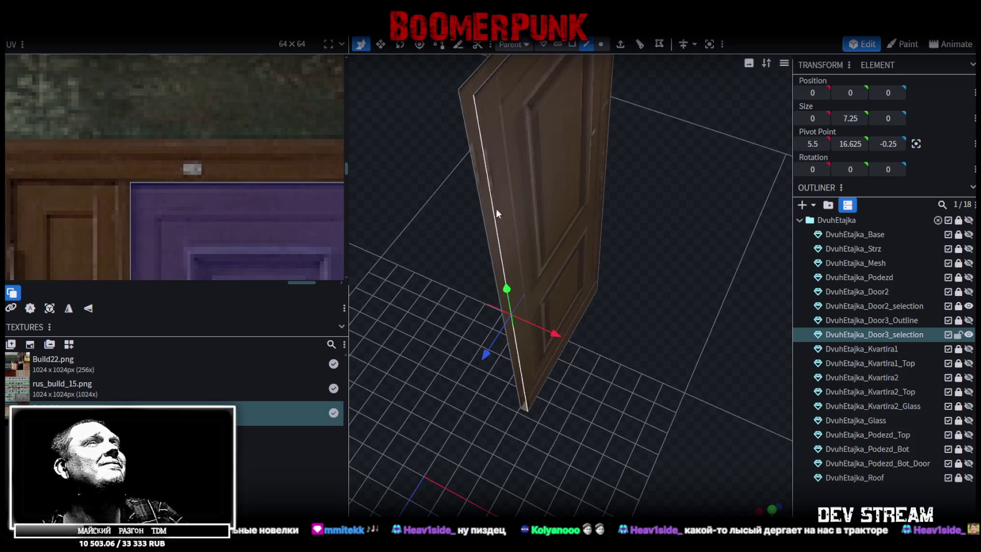
{"action": "left_click", "coordinate": [479, 207]}
{"action": "left_click_drag", "start_coordinate": [479, 207], "coordinate": [677, 195]}
{"action": "scroll", "coordinate": [514, 238], "scroll_direction": "up", "scroll_amount": 3}
{"action": "left_click_drag", "start_coordinate": [514, 238], "coordinate": [516, 203]}
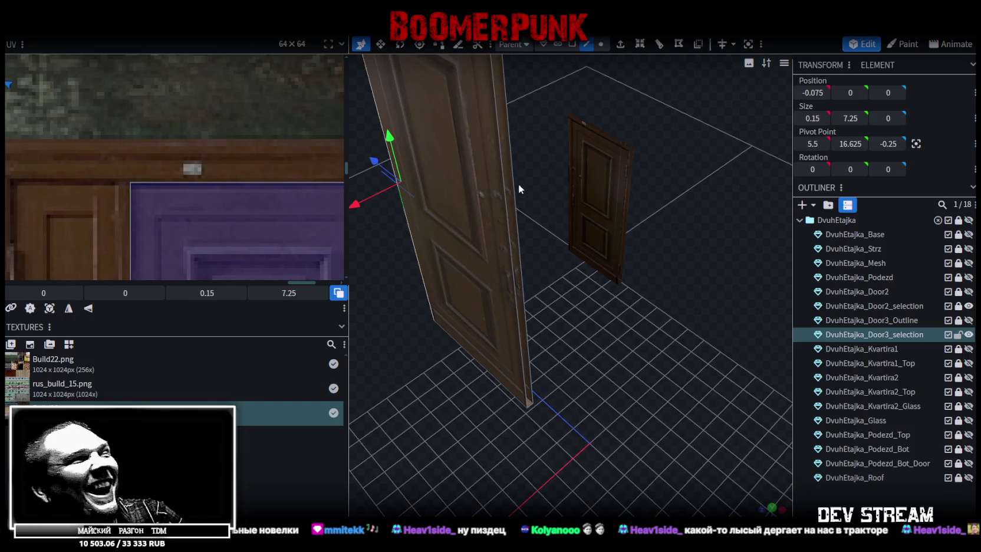
{"action": "left_click", "coordinate": [509, 155]}
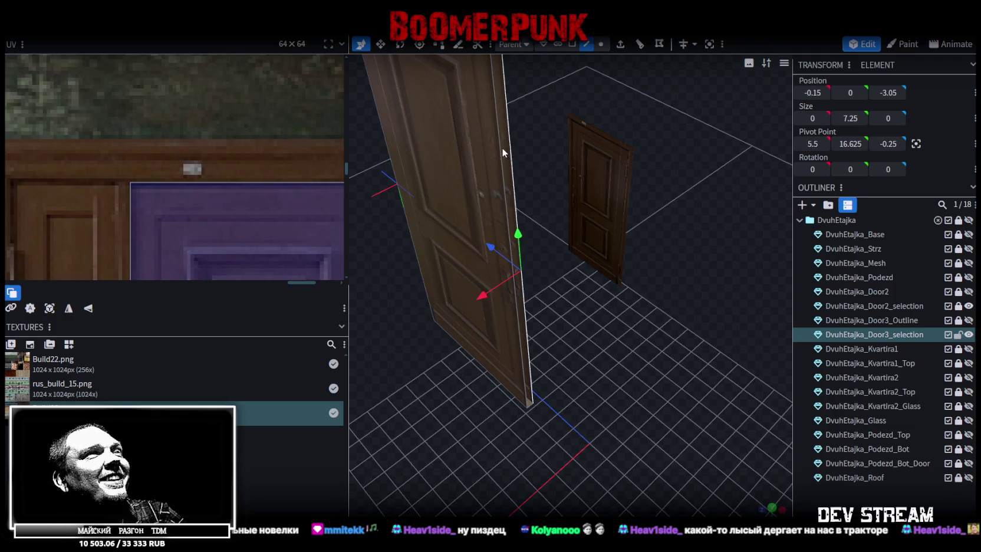
{"action": "left_click", "coordinate": [502, 148]}
{"action": "left_click_drag", "start_coordinate": [538, 121], "coordinate": [535, 207]}
{"action": "left_click", "coordinate": [531, 205]}
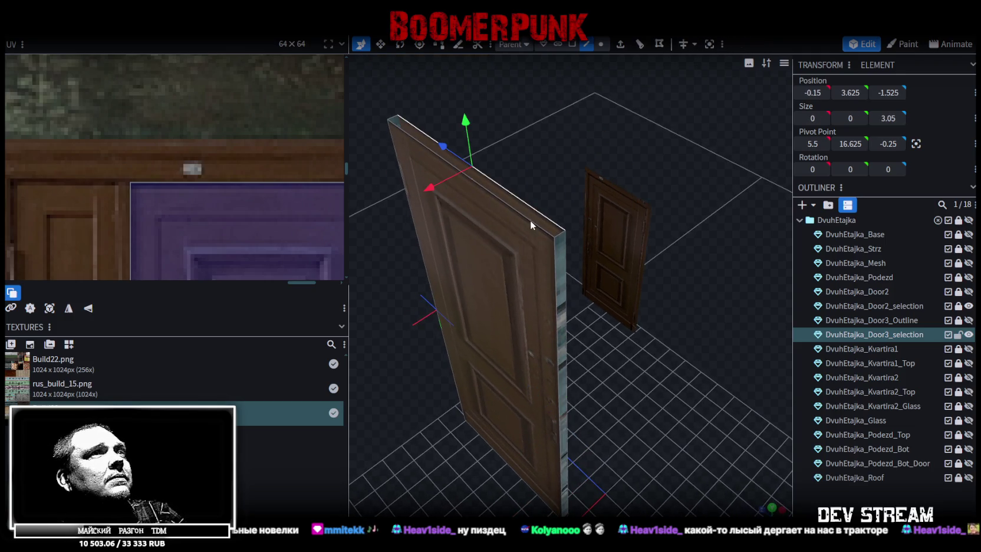
{"action": "left_click", "coordinate": [531, 220]}
{"action": "mouse_move", "coordinate": [652, 426]}
{"action": "left_mouse_down"}
{"action": "mouse_move", "coordinate": [644, 214]}
{"action": "mouse_move", "coordinate": [634, 292]}
{"action": "mouse_move", "coordinate": [755, 330]}
{"action": "mouse_move", "coordinate": [733, 351]}
{"action": "mouse_move", "coordinate": [505, 248]}
{"action": "mouse_move", "coordinate": [565, 256]}
{"action": "mouse_move", "coordinate": [605, 85]}
{"action": "left_mouse_up"}
{"action": "left_click", "coordinate": [572, 45]}
{"action": "left_click", "coordinate": [572, 271]}
{"action": "mouse_move", "coordinate": [571, 271]}
{"action": "left_mouse_down"}
{"action": "mouse_move", "coordinate": [625, 182]}
{"action": "mouse_move", "coordinate": [552, 252]}
{"action": "left_mouse_up"}
{"action": "left_click", "coordinate": [576, 248], "text": "shift"}
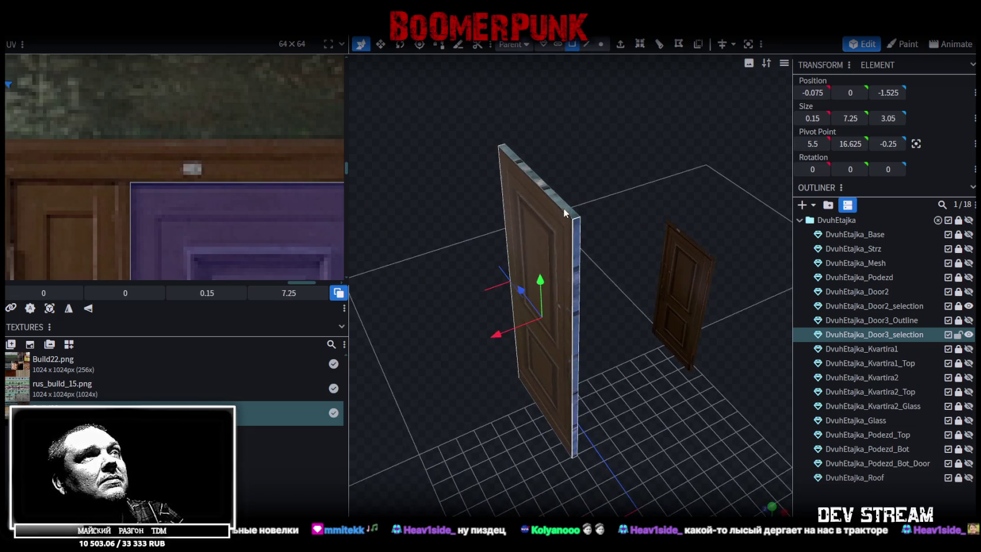
{"action": "scroll", "coordinate": [72, 130], "scroll_direction": "down", "scroll_amount": 5}
{"action": "scroll", "coordinate": [277, 169], "scroll_direction": "up", "scroll_amount": 3}
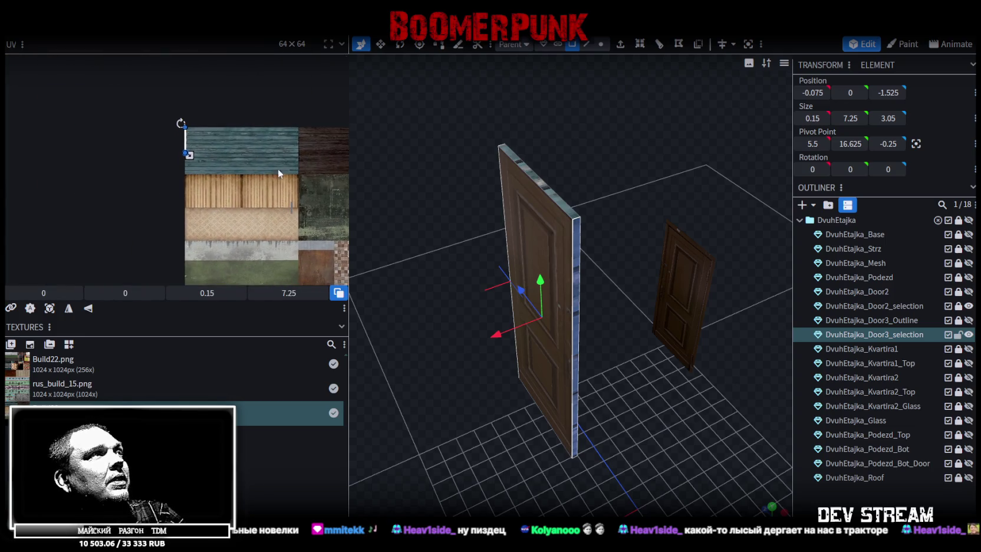
Move the thin UV box onto the door's edge in the texture and stretch it down
{"action": "mouse_move", "coordinate": [209, 152]}
{"action": "left_mouse_down"}
{"action": "mouse_move", "coordinate": [105, 85]}
{"action": "mouse_move", "coordinate": [132, 77]}
{"action": "mouse_move", "coordinate": [258, 188]}
{"action": "left_mouse_up"}
{"action": "scroll", "coordinate": [232, 136], "scroll_direction": "down", "scroll_amount": 2}
{"action": "scroll", "coordinate": [253, 153], "scroll_direction": "up", "scroll_amount": 3}
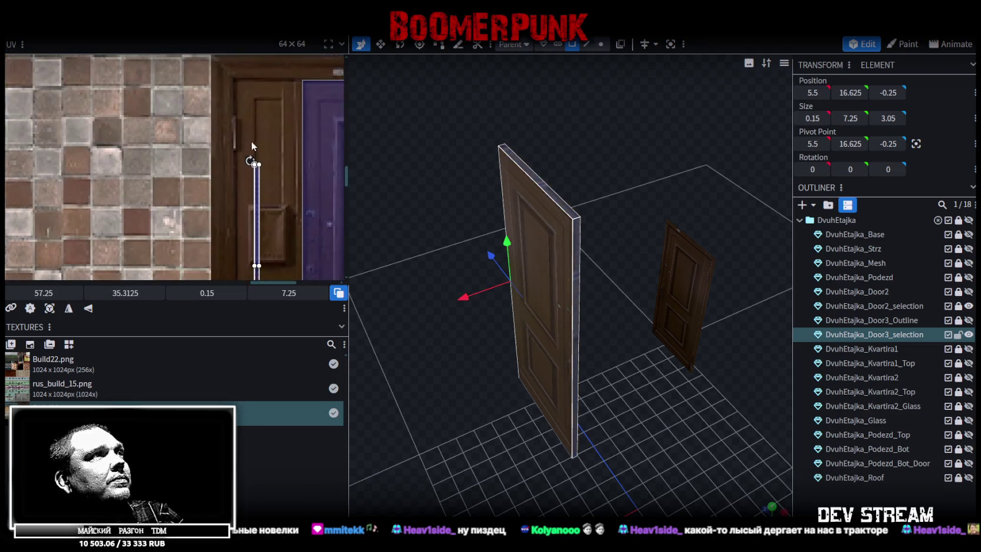
{"action": "left_click_drag", "start_coordinate": [256, 174], "coordinate": [239, 96]}
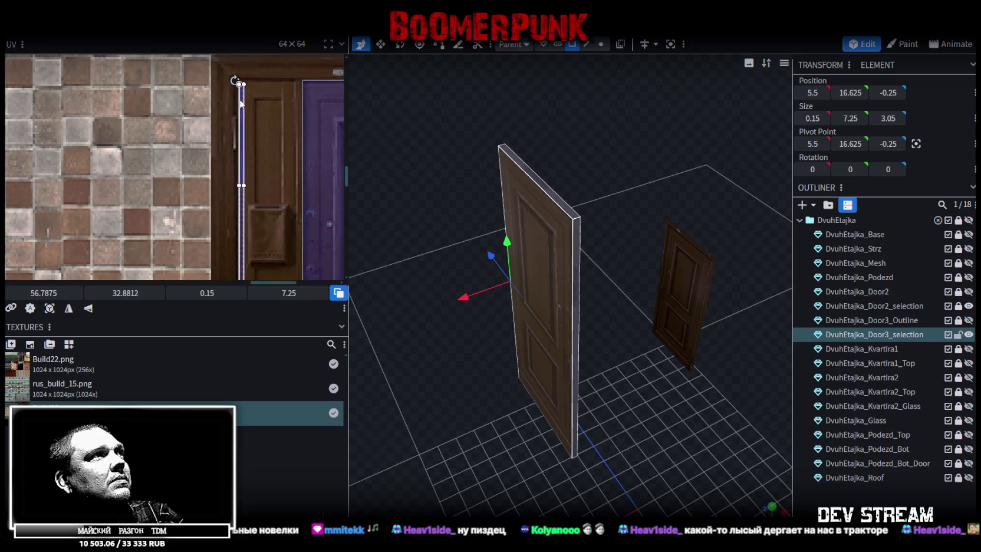
{"action": "scroll", "coordinate": [262, 151], "scroll_direction": "down", "scroll_amount": 3}
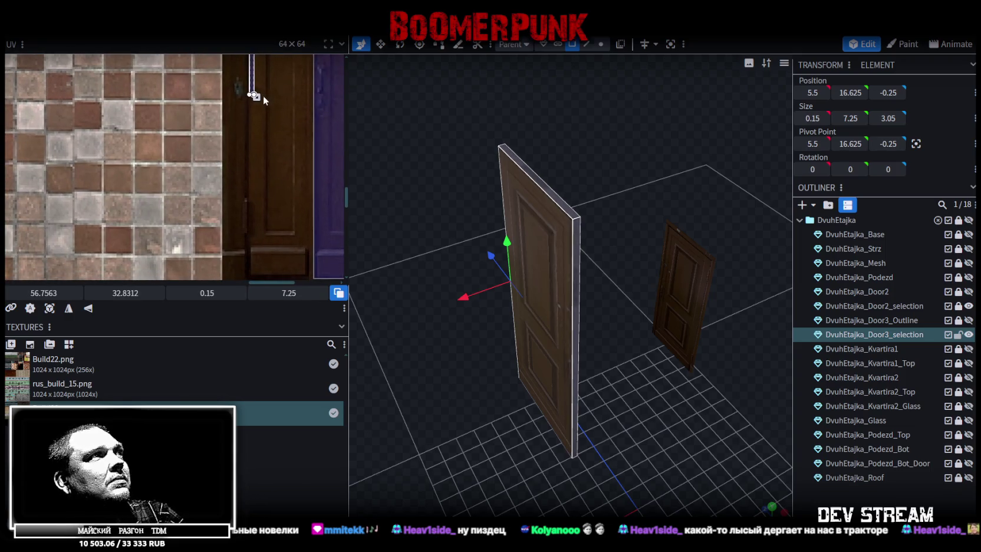
{"action": "left_click_drag", "start_coordinate": [252, 95], "coordinate": [255, 246]}
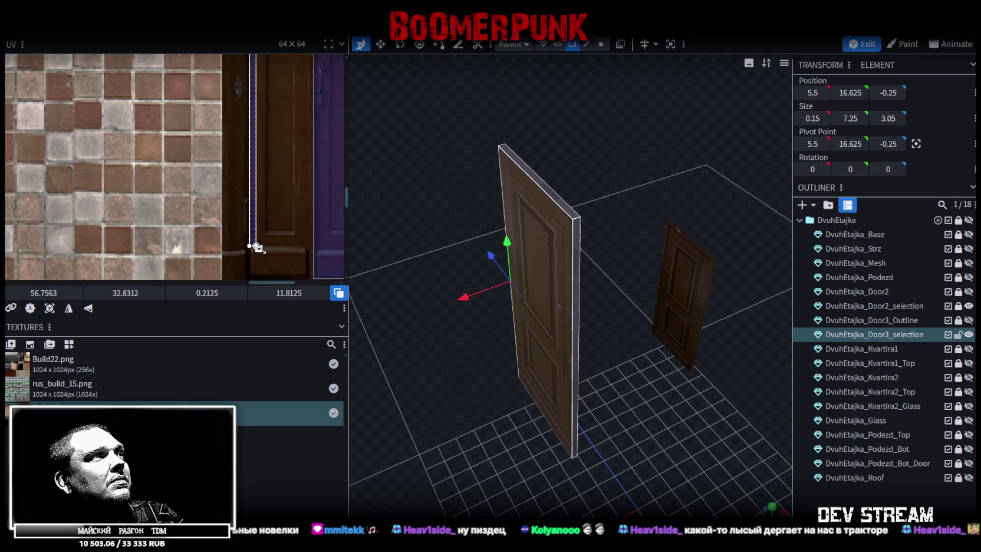
Select the door panel's thin side face
{"action": "mouse_move", "coordinate": [544, 252]}
{"action": "left_mouse_down"}
{"action": "mouse_move", "coordinate": [421, 198]}
{"action": "mouse_move", "coordinate": [603, 181]}
{"action": "left_mouse_up"}
{"action": "left_click", "coordinate": [600, 187]}
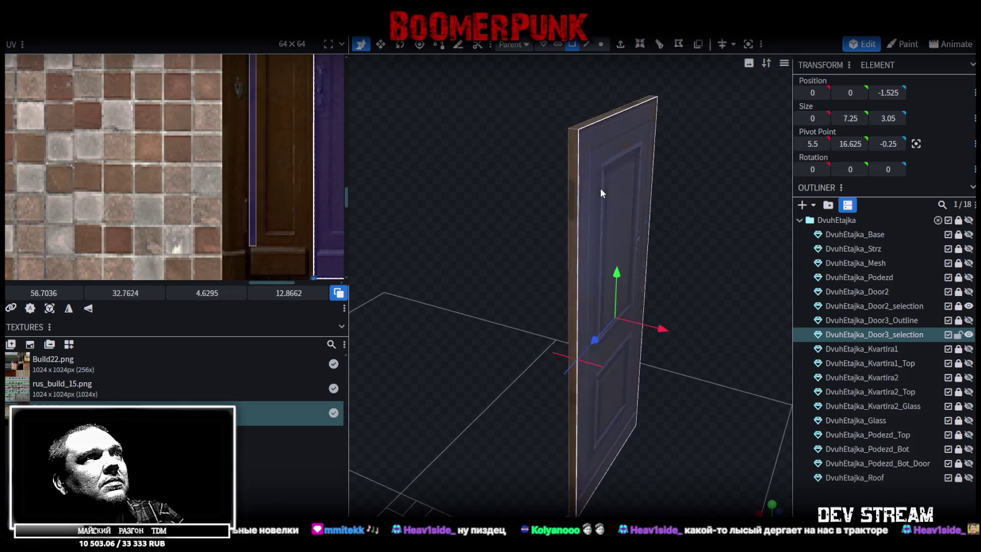
{"action": "mouse_move", "coordinate": [596, 146]}
{"action": "left_mouse_down"}
{"action": "mouse_move", "coordinate": [540, 222]}
{"action": "mouse_move", "coordinate": [523, 323]}
{"action": "mouse_move", "coordinate": [599, 376]}
{"action": "left_mouse_up"}
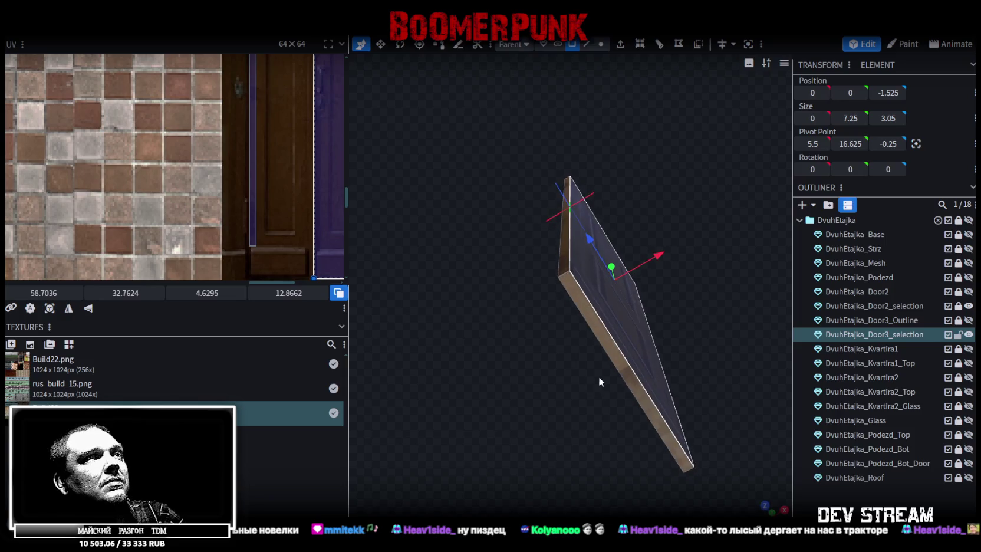
{"action": "left_click", "coordinate": [555, 281]}
{"action": "scroll", "coordinate": [309, 184], "scroll_direction": "down", "scroll_amount": 2}
{"action": "scroll", "coordinate": [194, 237], "scroll_direction": "down", "scroll_amount": 1}
{"action": "scroll", "coordinate": [196, 237], "scroll_direction": "down", "scroll_amount": 1}
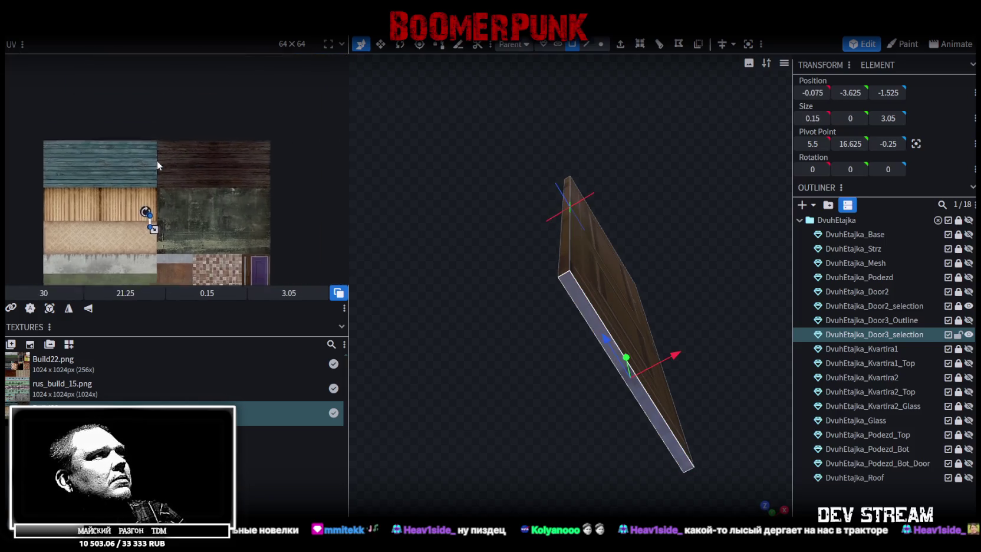
{"action": "scroll", "coordinate": [157, 161], "scroll_direction": "down", "scroll_amount": 1}
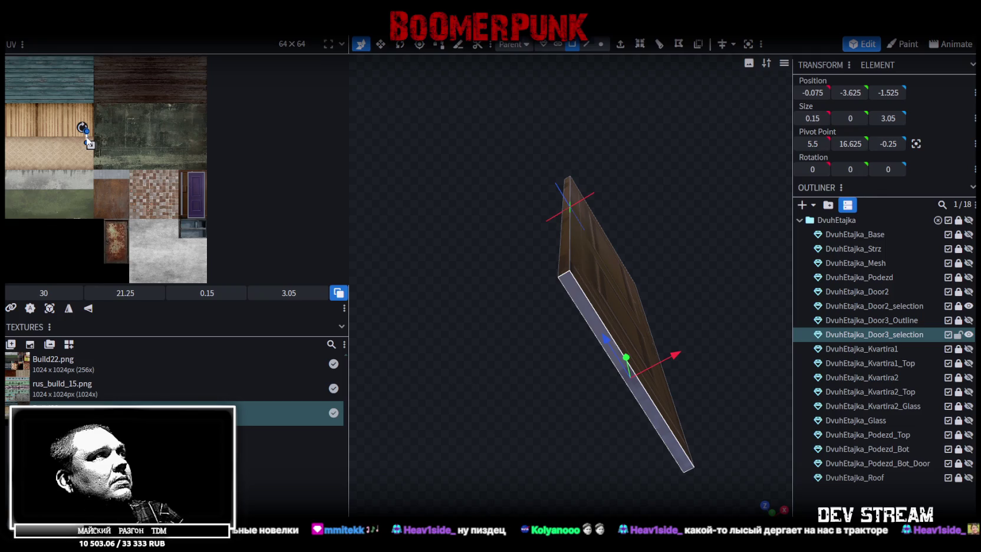
Rotate the strip's UV onto the purple door's bottom edge and enlarge it to 4.3625 × 0.275
{"action": "left_click_drag", "start_coordinate": [89, 143], "coordinate": [194, 203]}
{"action": "scroll", "coordinate": [177, 206], "scroll_direction": "up", "scroll_amount": 2}
{"action": "scroll", "coordinate": [159, 213], "scroll_direction": "up", "scroll_amount": 2}
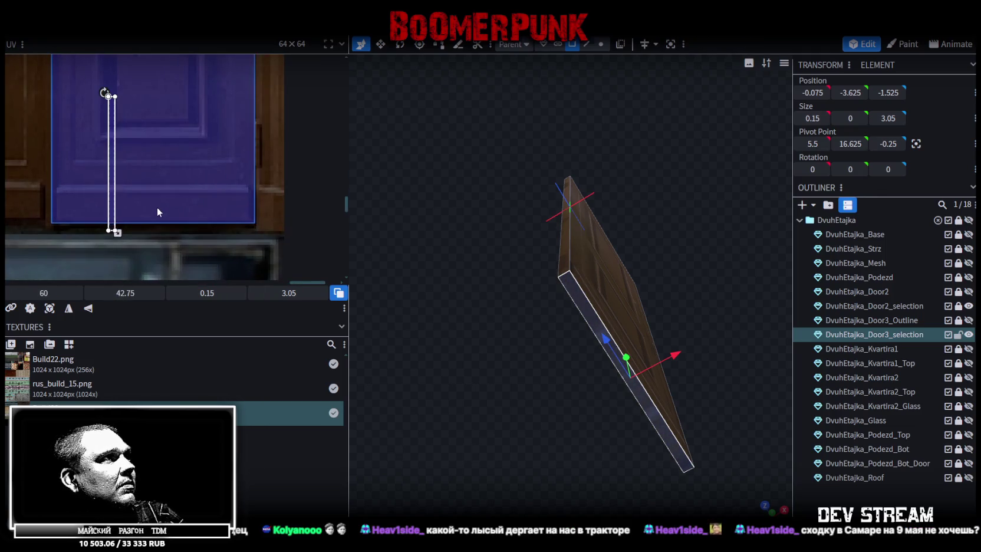
{"action": "right_click", "coordinate": [113, 195]}
{"action": "left_click", "coordinate": [141, 381]}
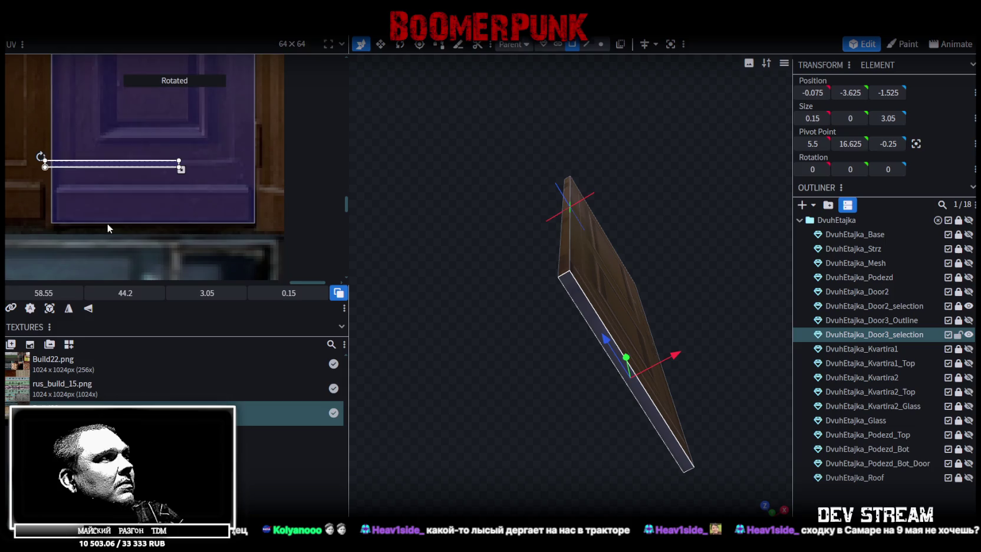
{"action": "left_click_drag", "start_coordinate": [100, 164], "coordinate": [102, 208]}
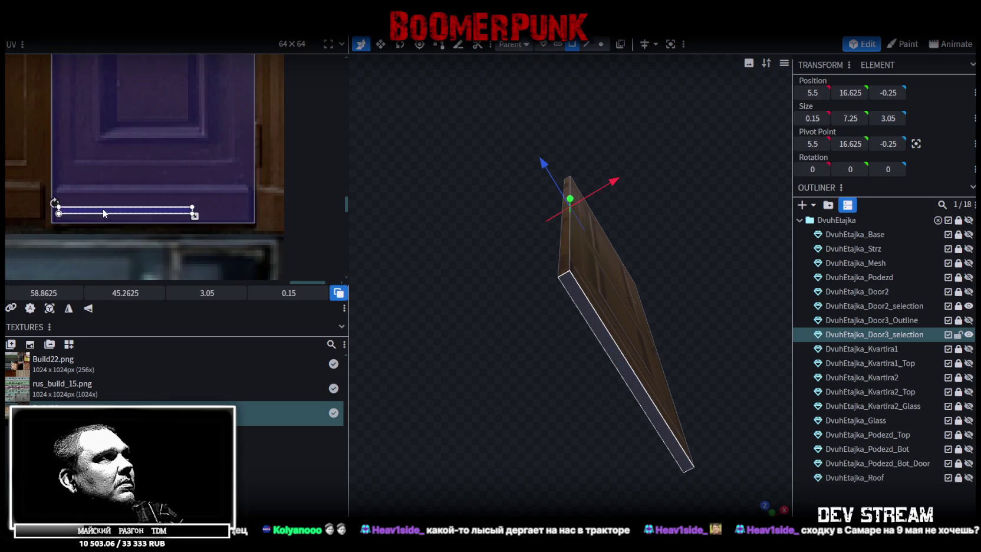
{"action": "left_click_drag", "start_coordinate": [195, 215], "coordinate": [253, 222]}
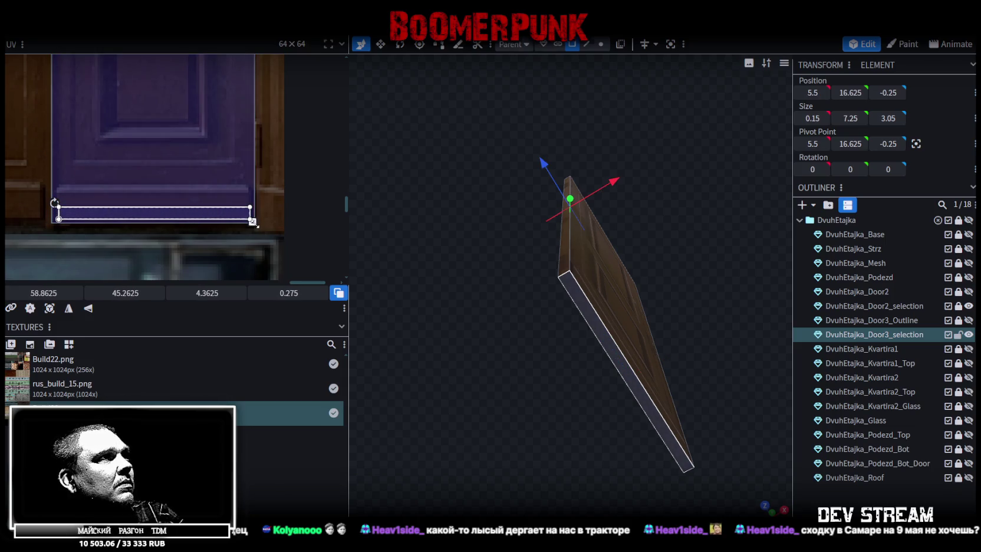
{"action": "left_click", "coordinate": [842, 487]}
Select the DvuhEtajka_Door3_selection door leaf and save Build28.bbmodel with Ctrl+S
{"action": "mouse_move", "coordinate": [732, 301]}
{"action": "left_mouse_down"}
{"action": "mouse_move", "coordinate": [657, 444]}
{"action": "mouse_move", "coordinate": [463, 466]}
{"action": "mouse_move", "coordinate": [634, 327]}
{"action": "mouse_move", "coordinate": [548, 310]}
{"action": "left_mouse_up"}
{"action": "left_click", "coordinate": [528, 274]}
{"action": "scroll", "coordinate": [202, 162], "scroll_direction": "down", "scroll_amount": 2}
{"action": "scroll", "coordinate": [203, 161], "scroll_direction": "down", "scroll_amount": 2}
{"action": "key", "text": "ctrl+s"}
{"action": "mouse_move", "coordinate": [566, 295]}
{"action": "left_mouse_down"}
{"action": "mouse_move", "coordinate": [716, 274]}
{"action": "mouse_move", "coordinate": [633, 289]}
{"action": "mouse_move", "coordinate": [672, 293]}
{"action": "mouse_move", "coordinate": [815, 352]}
{"action": "left_mouse_up"}
{"action": "mouse_move", "coordinate": [784, 295]}
{"action": "left_mouse_down"}
{"action": "mouse_move", "coordinate": [546, 272]}
{"action": "mouse_move", "coordinate": [679, 269]}
{"action": "left_mouse_up"}
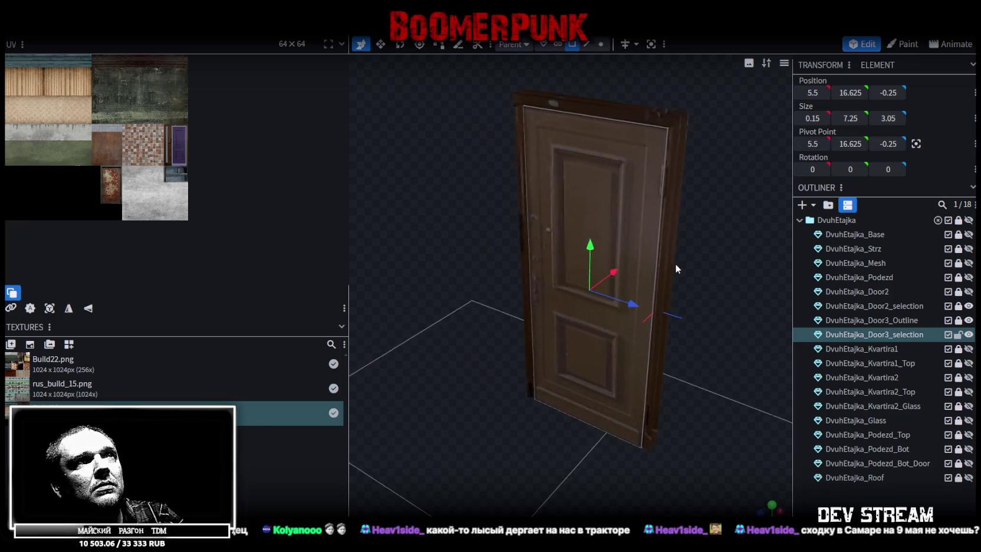
{"action": "key", "text": "ctrl+s"}
{"action": "left_click_drag", "start_coordinate": [706, 356], "coordinate": [707, 377]}
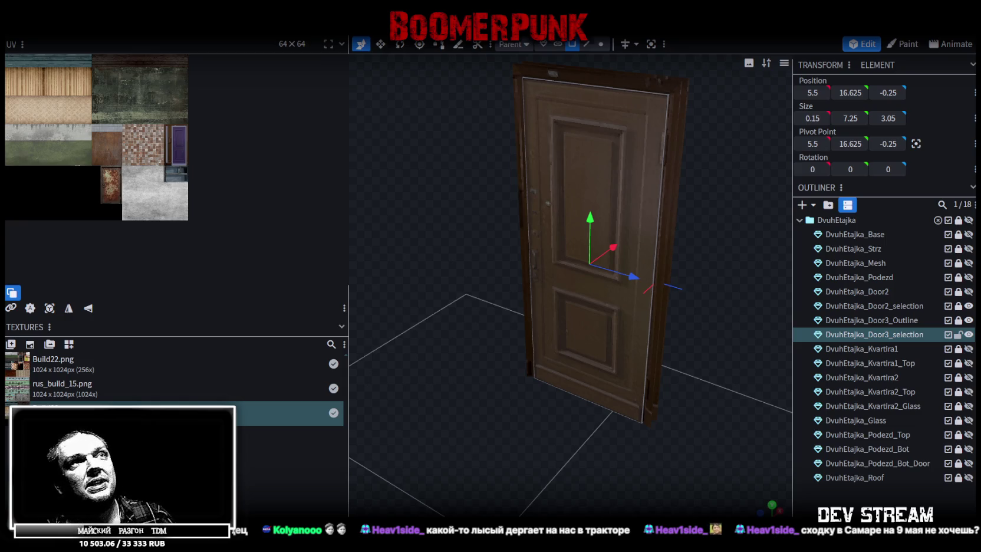
Move the door along its X axis to 5.55 and save the model
{"action": "mouse_move", "coordinate": [619, 436]}
{"action": "left_mouse_down"}
{"action": "mouse_move", "coordinate": [448, 466]}
{"action": "mouse_move", "coordinate": [313, 462]}
{"action": "mouse_move", "coordinate": [407, 298]}
{"action": "mouse_move", "coordinate": [472, 258]}
{"action": "mouse_move", "coordinate": [444, 460]}
{"action": "mouse_move", "coordinate": [453, 459]}
{"action": "left_mouse_up"}
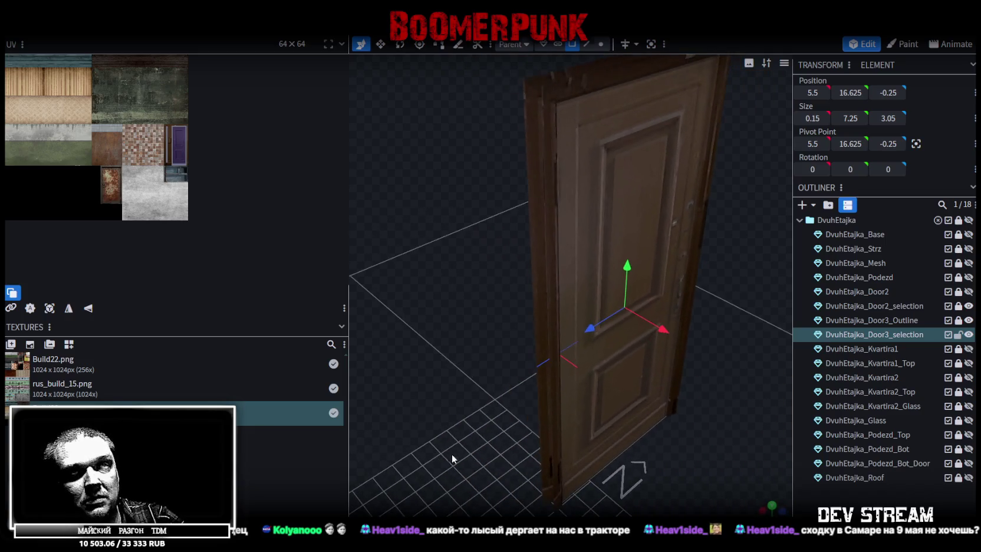
{"action": "scroll", "coordinate": [687, 331], "scroll_direction": "up", "scroll_amount": 3}
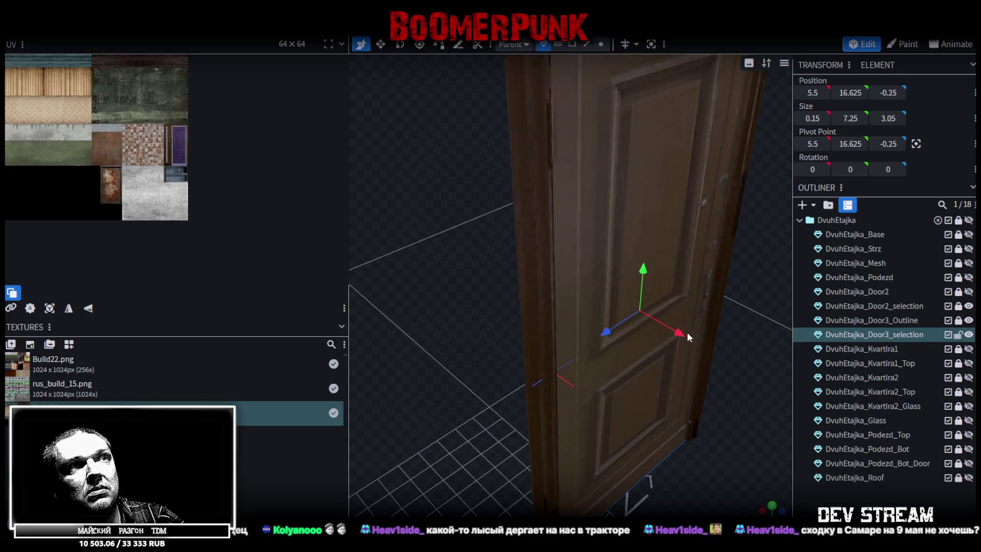
{"action": "mouse_move", "coordinate": [688, 335]}
{"action": "left_mouse_down"}
{"action": "mouse_move", "coordinate": [702, 350]}
{"action": "mouse_move", "coordinate": [686, 342]}
{"action": "mouse_move", "coordinate": [575, 363]}
{"action": "left_mouse_up"}
{"action": "scroll", "coordinate": [691, 358], "scroll_direction": "down", "scroll_amount": 3}
{"action": "scroll", "coordinate": [575, 364], "scroll_direction": "up", "scroll_amount": 2}
{"action": "key", "text": "ctrl+s"}
{"action": "mouse_move", "coordinate": [431, 282]}
{"action": "left_mouse_down"}
{"action": "mouse_move", "coordinate": [541, 299]}
{"action": "mouse_move", "coordinate": [542, 289]}
{"action": "mouse_move", "coordinate": [510, 283]}
{"action": "mouse_move", "coordinate": [518, 221]}
{"action": "mouse_move", "coordinate": [495, 409]}
{"action": "mouse_move", "coordinate": [506, 349]}
{"action": "mouse_move", "coordinate": [442, 351]}
{"action": "mouse_move", "coordinate": [492, 355]}
{"action": "mouse_move", "coordinate": [504, 473]}
{"action": "mouse_move", "coordinate": [514, 433]}
{"action": "left_mouse_up"}
{"action": "key", "text": "ctrl+s"}
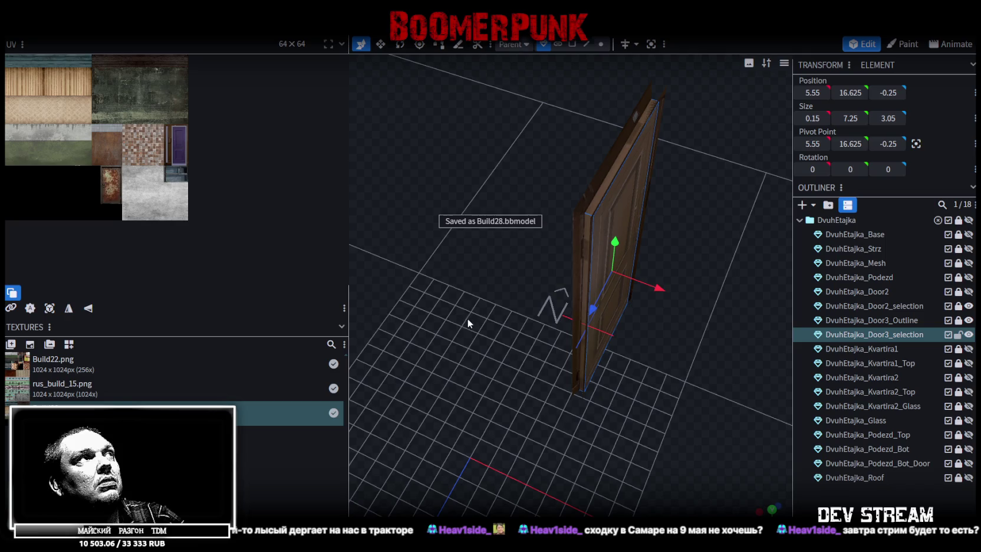
Widen the 3D viewport, pan the atlas preview, save again, and switch to Photoshop
{"action": "left_click_drag", "start_coordinate": [351, 209], "coordinate": [304, 209]}
{"action": "scroll", "coordinate": [169, 204], "scroll_direction": "down", "scroll_amount": 2}
{"action": "middle_click_drag", "start_coordinate": [168, 204], "coordinate": [208, 221]}
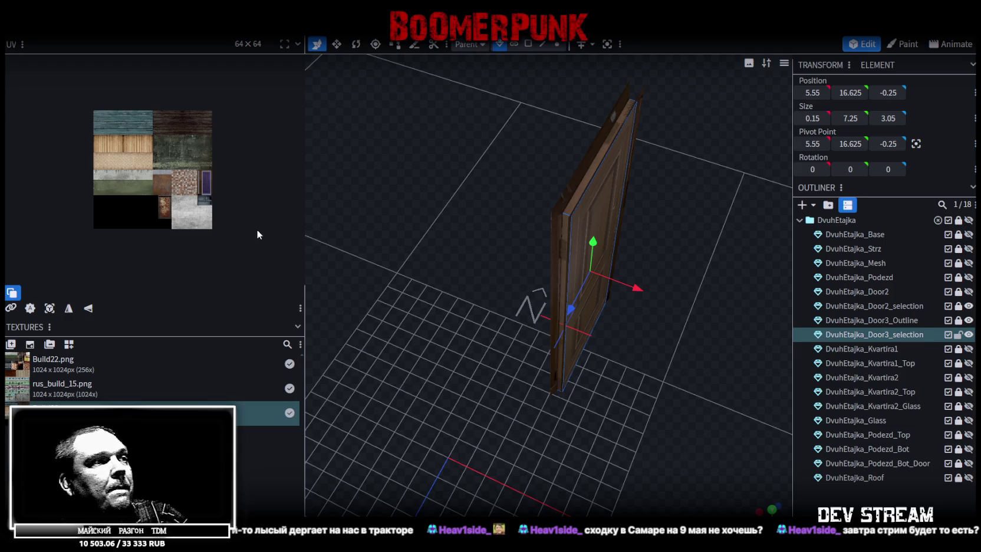
{"action": "mouse_move", "coordinate": [460, 389]}
{"action": "left_mouse_down"}
{"action": "mouse_move", "coordinate": [447, 309]}
{"action": "mouse_move", "coordinate": [399, 349]}
{"action": "left_mouse_up"}
{"action": "key", "text": "ctrl+s"}
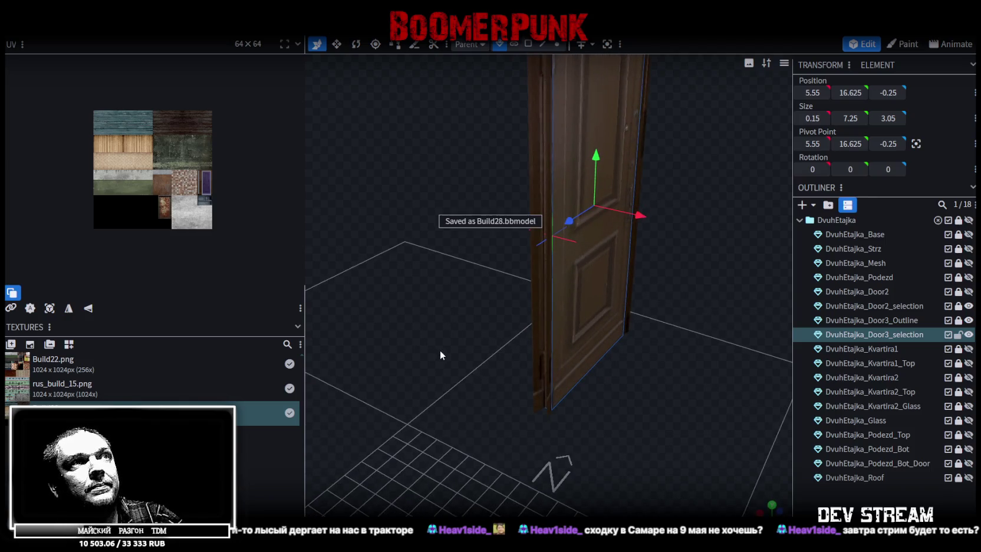
{"action": "mouse_move", "coordinate": [433, 314]}
{"action": "left_mouse_down"}
{"action": "mouse_move", "coordinate": [457, 333]}
{"action": "mouse_move", "coordinate": [437, 357]}
{"action": "mouse_move", "coordinate": [440, 324]}
{"action": "mouse_move", "coordinate": [436, 340]}
{"action": "mouse_move", "coordinate": [473, 351]}
{"action": "mouse_move", "coordinate": [444, 319]}
{"action": "left_mouse_up"}
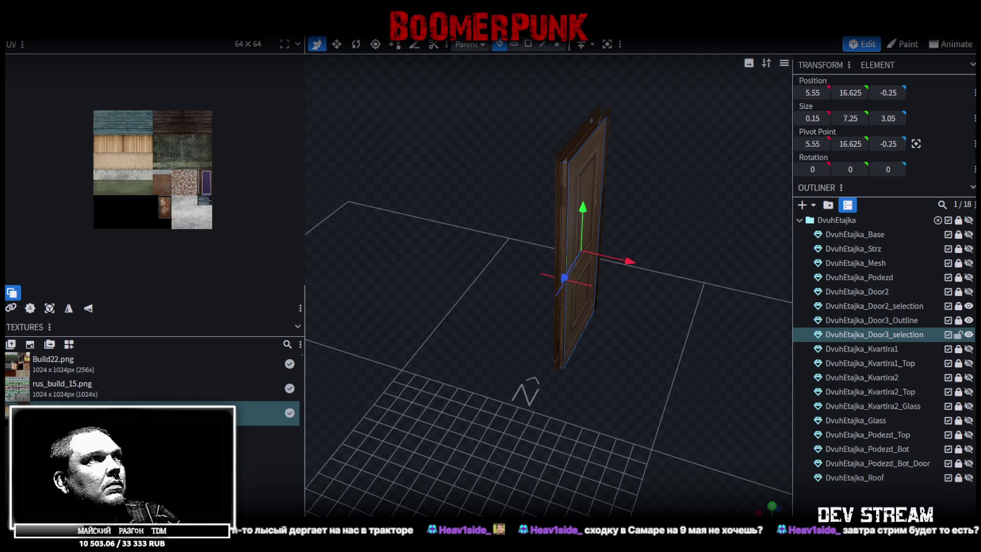
{"action": "key", "text": "alt+Tab"}
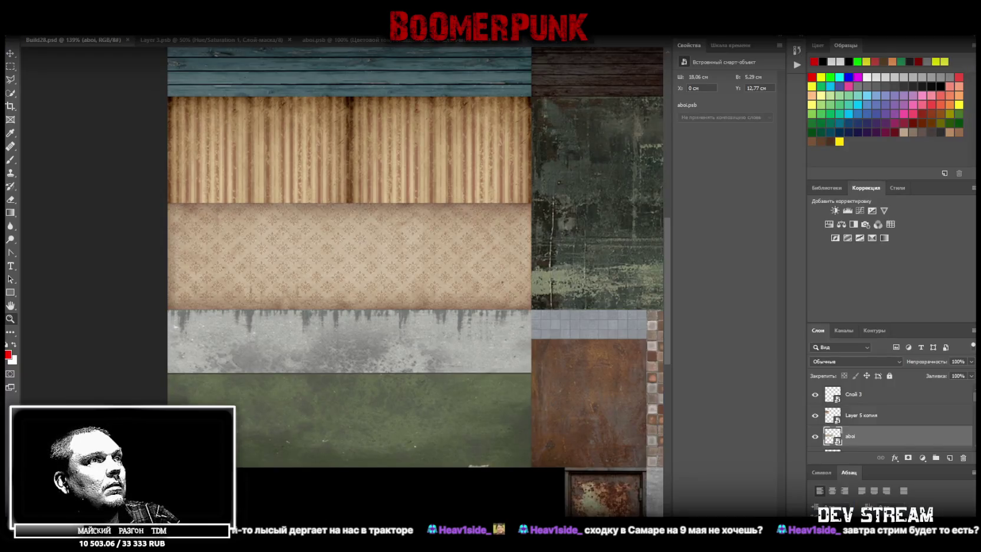
Zoom around the Build28.psd atlas, then hide Photoshop with Win+D to show the desktop
{"action": "scroll", "coordinate": [285, 379], "scroll_direction": "down", "scroll_amount": 3, "text": "alt"}
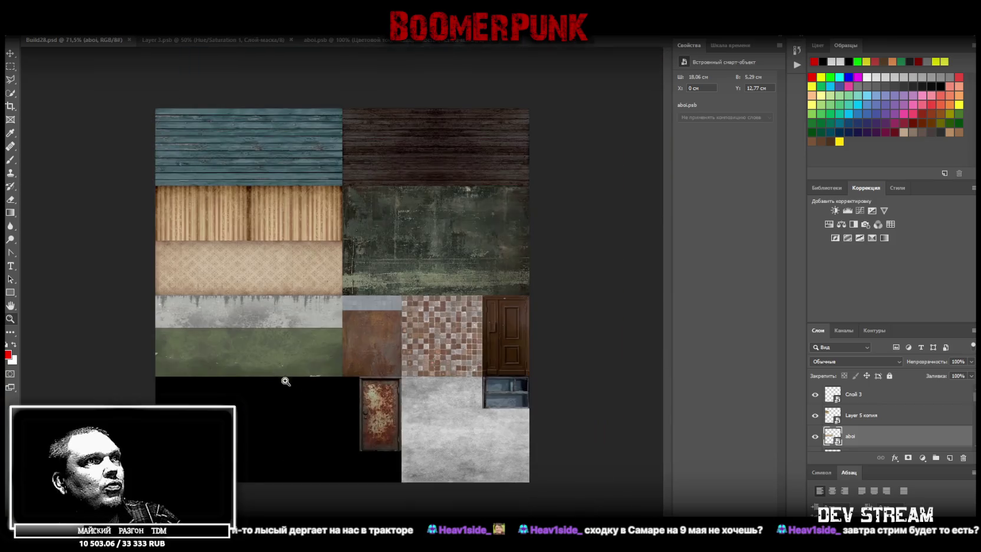
{"action": "scroll", "coordinate": [313, 442], "scroll_direction": "up", "scroll_amount": 2, "text": "alt"}
{"action": "scroll", "coordinate": [413, 460], "scroll_direction": "up", "scroll_amount": 1, "text": "alt"}
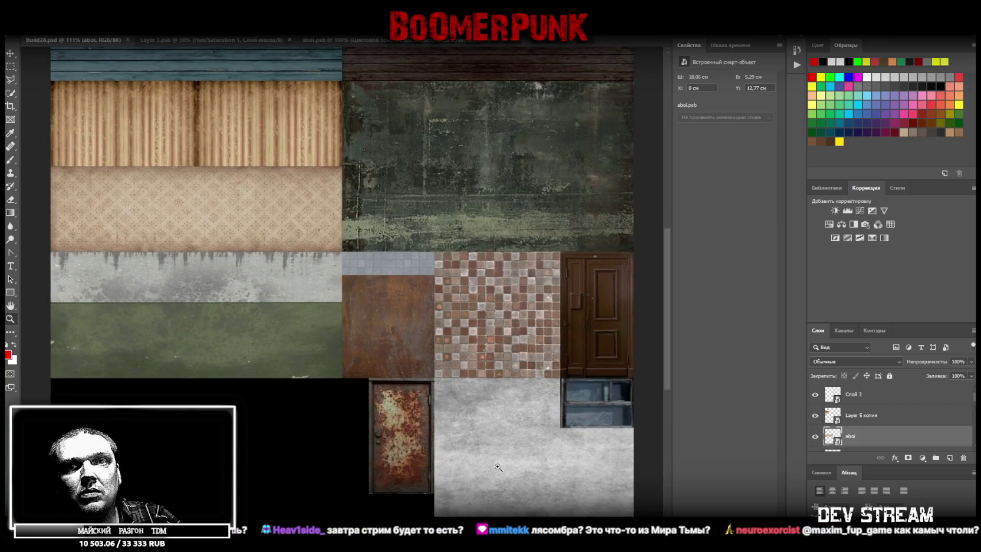
{"action": "scroll", "coordinate": [498, 463], "scroll_direction": "down", "scroll_amount": 1, "text": "alt"}
{"action": "scroll", "coordinate": [507, 456], "scroll_direction": "down", "scroll_amount": 1, "text": "alt"}
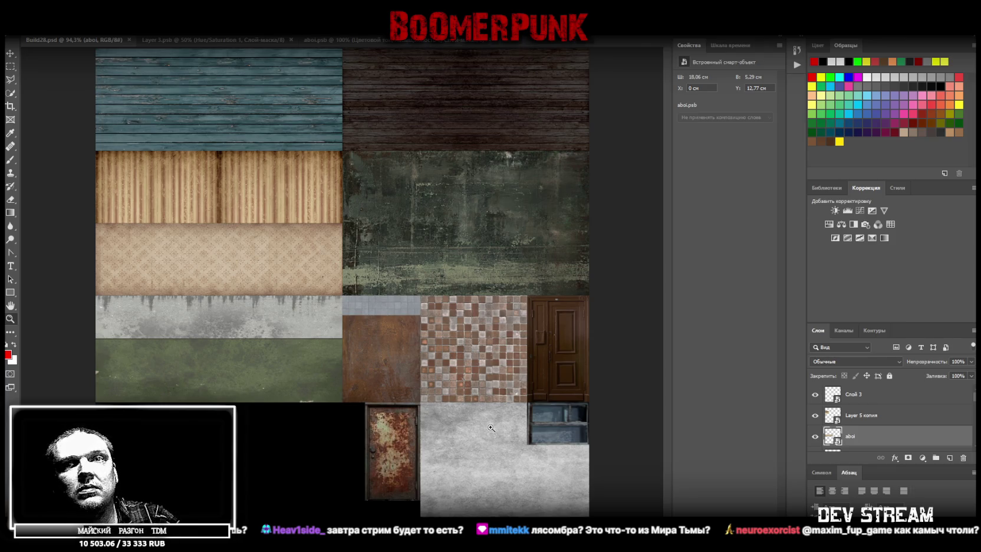
{"action": "scroll", "coordinate": [492, 436], "scroll_direction": "down", "scroll_amount": 3, "text": "alt"}
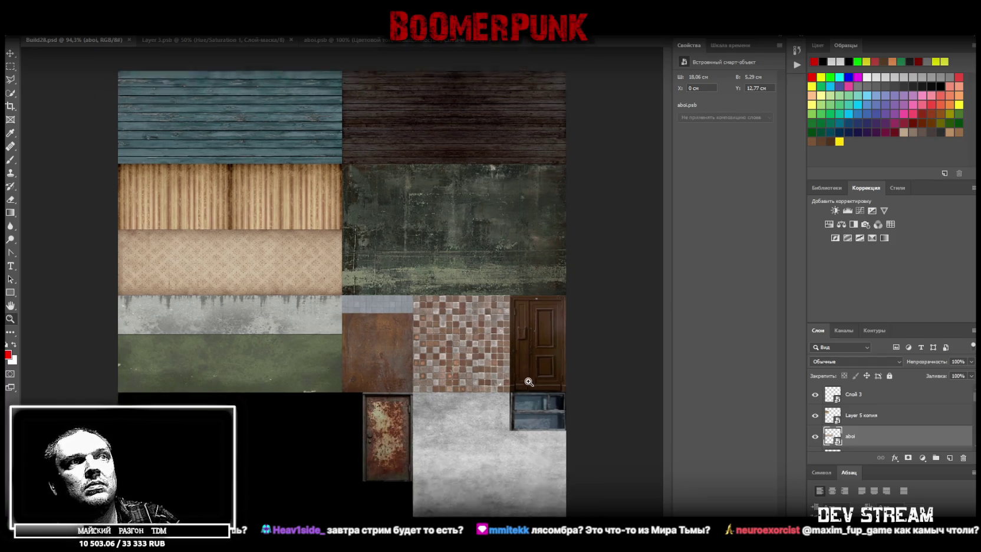
{"action": "scroll", "coordinate": [491, 443], "scroll_direction": "up", "scroll_amount": 2, "text": "alt"}
{"action": "scroll", "coordinate": [491, 443], "scroll_direction": "down", "scroll_amount": 2}
{"action": "scroll", "coordinate": [495, 445], "scroll_direction": "down", "scroll_amount": 2}
{"action": "scroll", "coordinate": [504, 448], "scroll_direction": "up", "scroll_amount": 1, "text": "alt"}
{"action": "scroll", "coordinate": [515, 451], "scroll_direction": "up", "scroll_amount": 1, "text": "alt"}
{"action": "scroll", "coordinate": [514, 452], "scroll_direction": "up", "scroll_amount": 1, "text": "alt"}
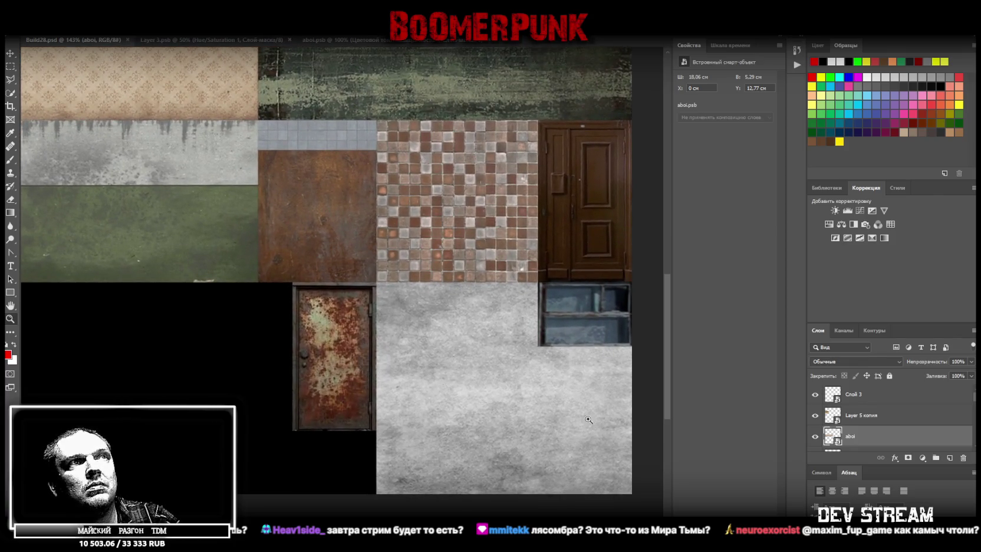
{"action": "scroll", "coordinate": [565, 352], "scroll_direction": "up", "scroll_amount": 1, "text": "alt"}
{"action": "scroll", "coordinate": [545, 325], "scroll_direction": "down", "scroll_amount": 1, "text": "alt"}
{"action": "scroll", "coordinate": [518, 243], "scroll_direction": "up", "scroll_amount": 1, "text": "alt"}
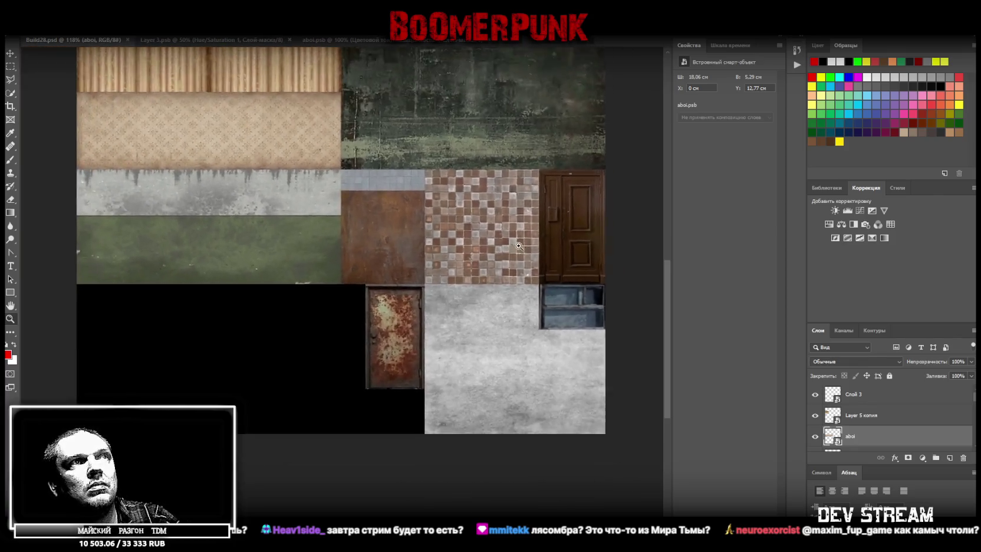
{"action": "scroll", "coordinate": [518, 243], "scroll_direction": "down", "scroll_amount": 1, "text": "alt"}
{"action": "scroll", "coordinate": [519, 243], "scroll_direction": "up", "scroll_amount": 1, "text": "alt"}
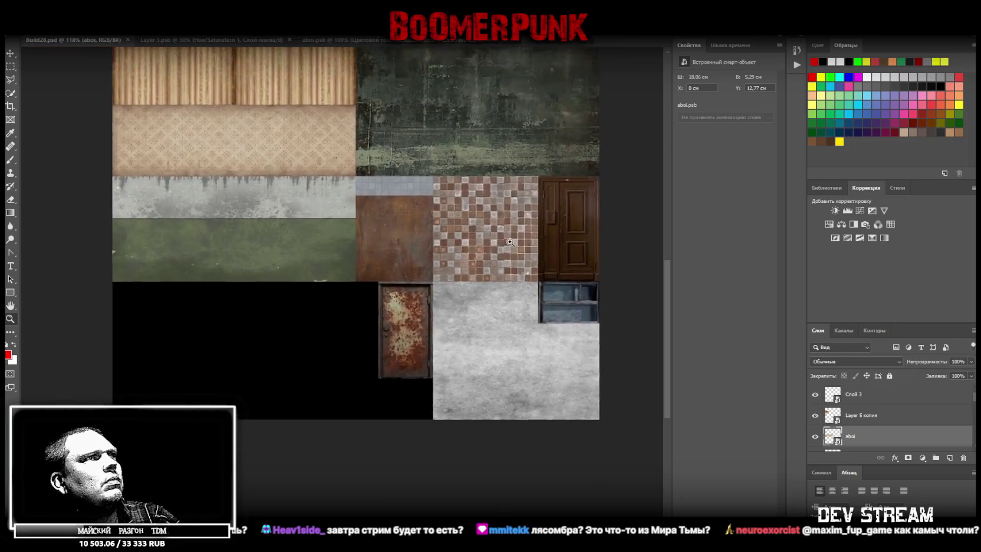
{"action": "scroll", "coordinate": [527, 242], "scroll_direction": "up", "scroll_amount": 1, "text": "alt"}
{"action": "scroll", "coordinate": [527, 241], "scroll_direction": "down", "scroll_amount": 1, "text": "alt"}
{"action": "scroll", "coordinate": [527, 241], "scroll_direction": "up", "scroll_amount": 1, "text": "alt"}
{"action": "scroll", "coordinate": [528, 242], "scroll_direction": "down", "scroll_amount": 1, "text": "alt"}
{"action": "scroll", "coordinate": [529, 242], "scroll_direction": "up", "scroll_amount": 1, "text": "alt"}
{"action": "scroll", "coordinate": [529, 242], "scroll_direction": "down", "scroll_amount": 1, "text": "alt"}
{"action": "scroll", "coordinate": [529, 242], "scroll_direction": "up", "scroll_amount": 1, "text": "alt"}
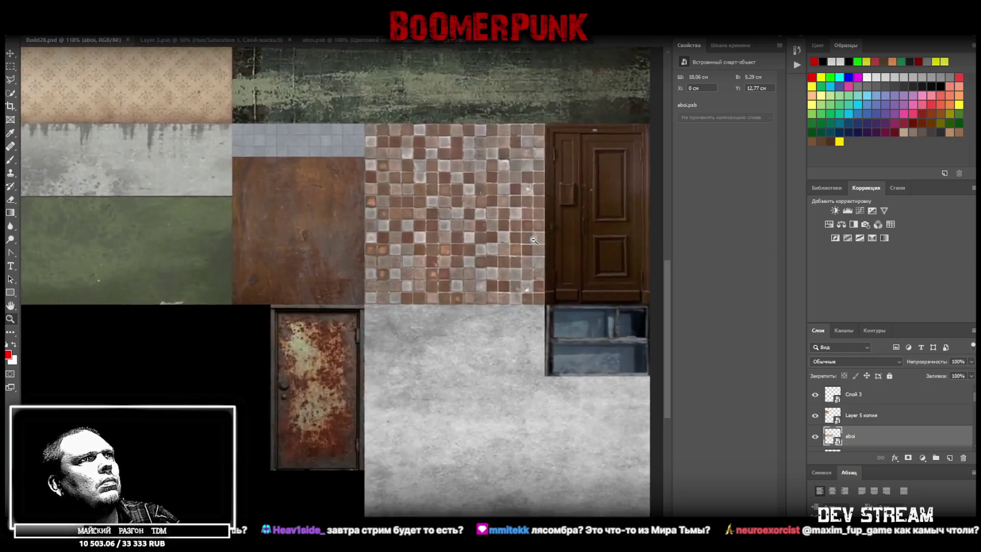
{"action": "scroll", "coordinate": [529, 242], "scroll_direction": "down", "scroll_amount": 1, "text": "alt"}
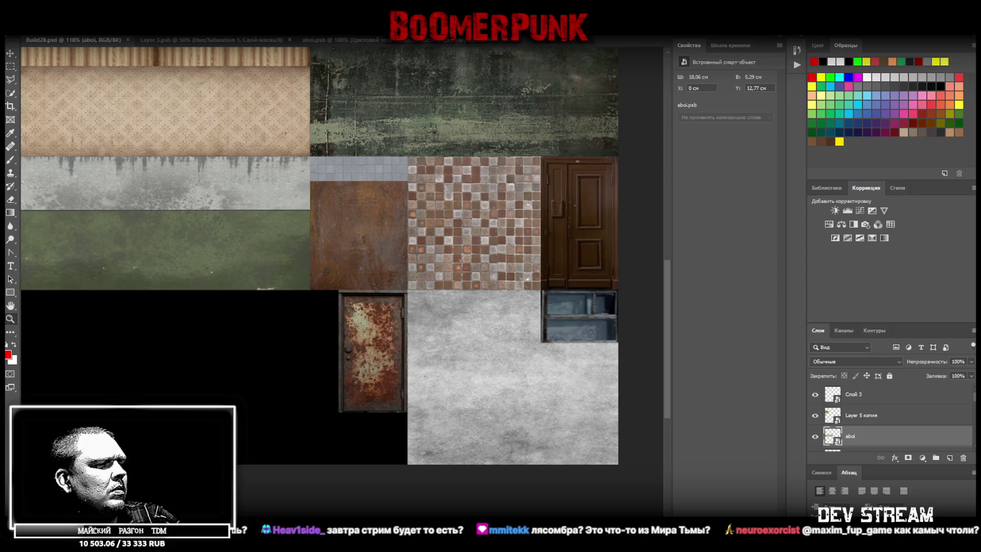
{"action": "key", "text": "super+d"}
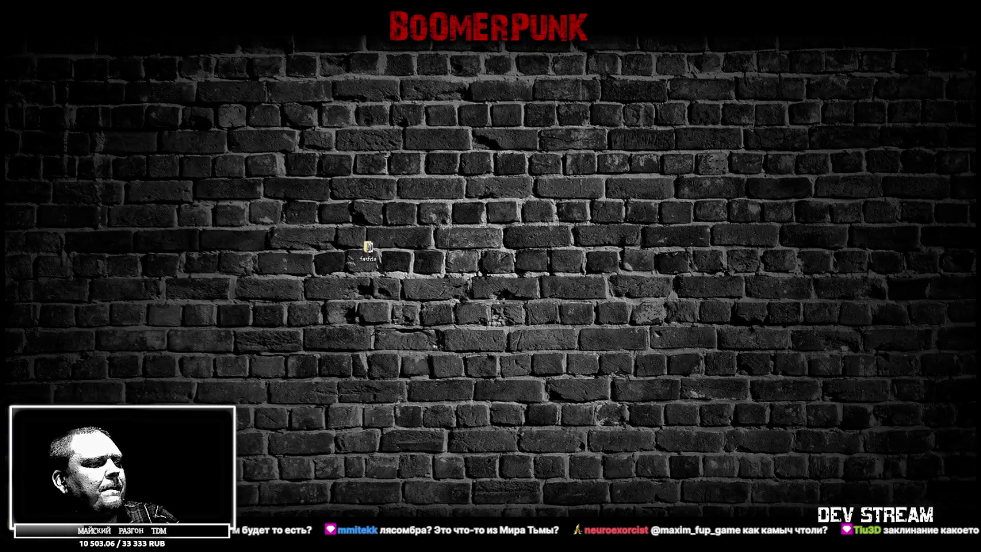
Restore the Photoshop window with the Build28.psd atlas using Win+D
{"action": "key", "text": "super+d"}
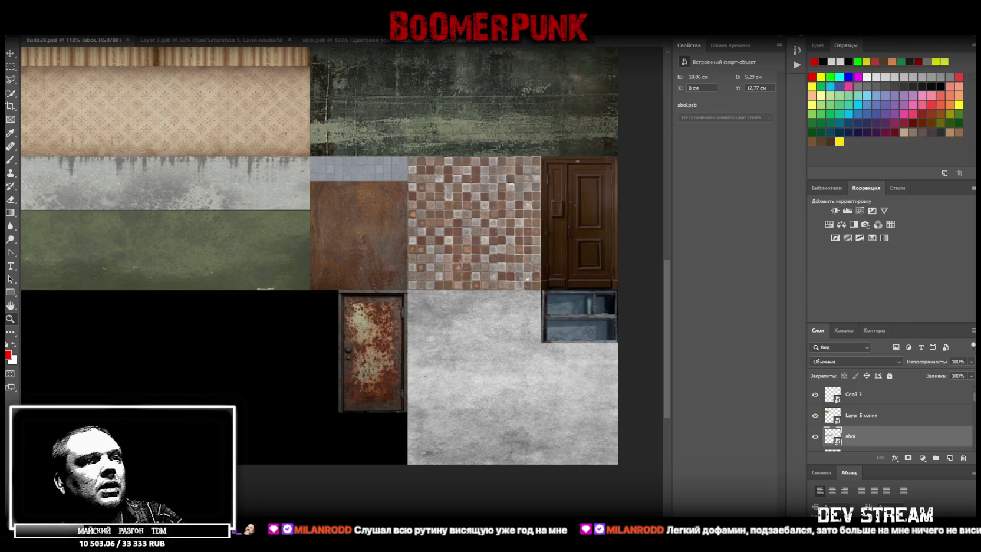
{"action": "key", "text": "alt+Tab"}
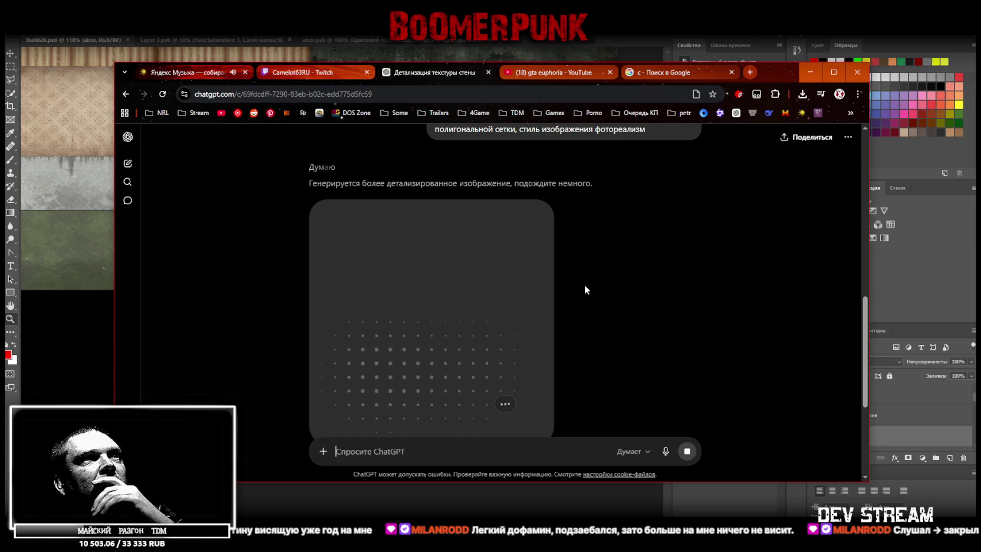
Move the ChatGPT browser aside and place the generated green mailbox image onto the Build28.psd atlas
{"action": "scroll", "coordinate": [581, 283], "scroll_direction": "up", "scroll_amount": 5}
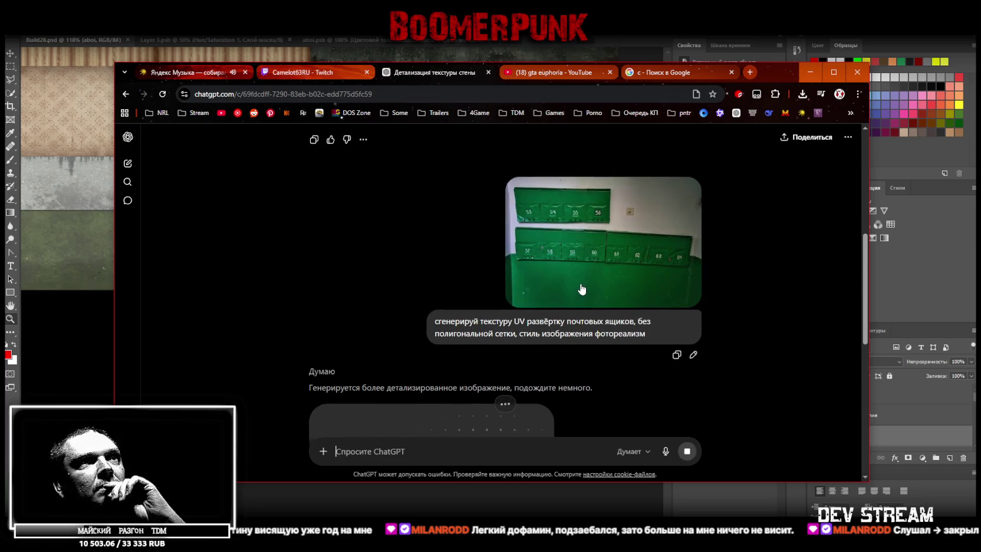
{"action": "scroll", "coordinate": [577, 284], "scroll_direction": "down", "scroll_amount": 4}
{"action": "scroll", "coordinate": [577, 283], "scroll_direction": "down", "scroll_amount": 4}
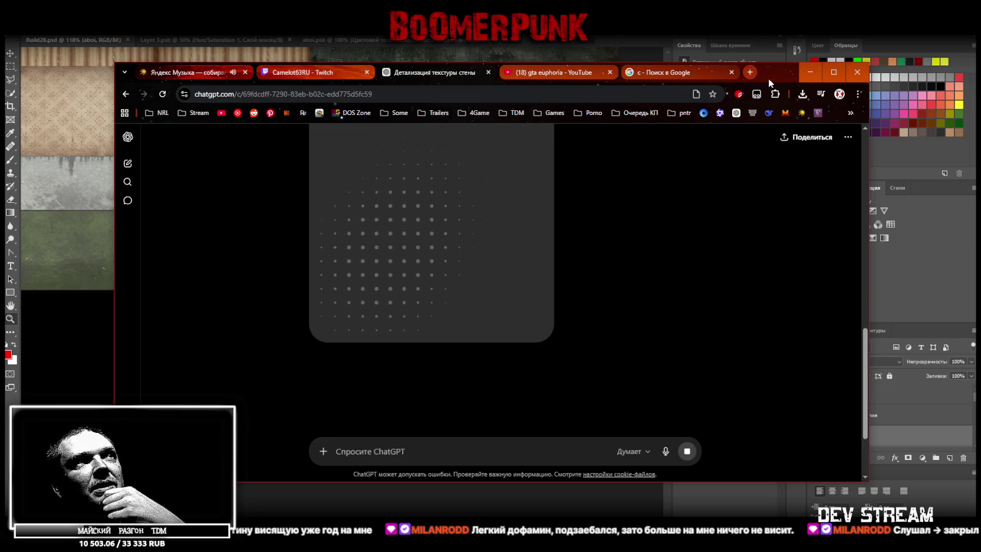
{"action": "scroll", "coordinate": [653, 287], "scroll_direction": "up", "scroll_amount": 1}
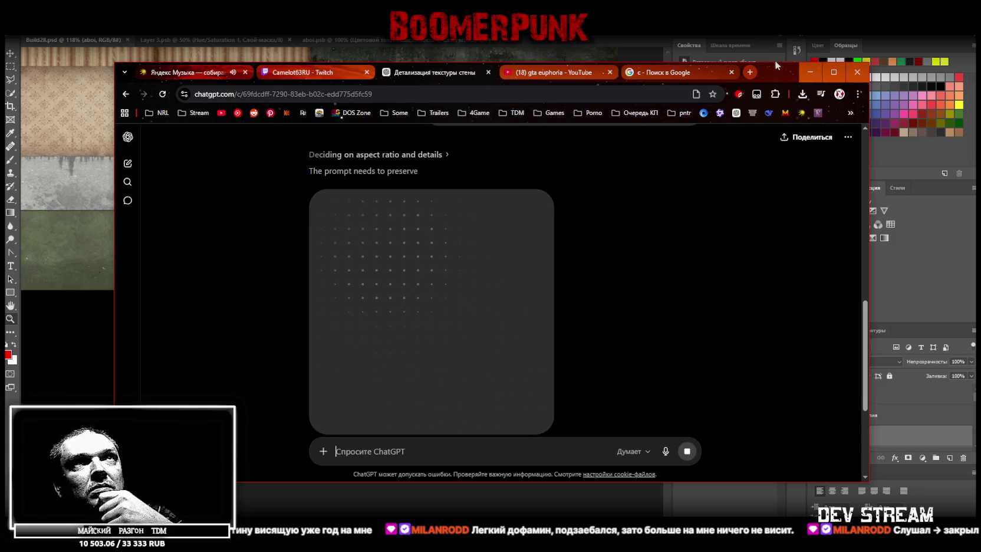
{"action": "mouse_move", "coordinate": [778, 76]}
{"action": "left_mouse_down"}
{"action": "mouse_move", "coordinate": [708, 480]}
{"action": "mouse_move", "coordinate": [708, 551]}
{"action": "left_mouse_up"}
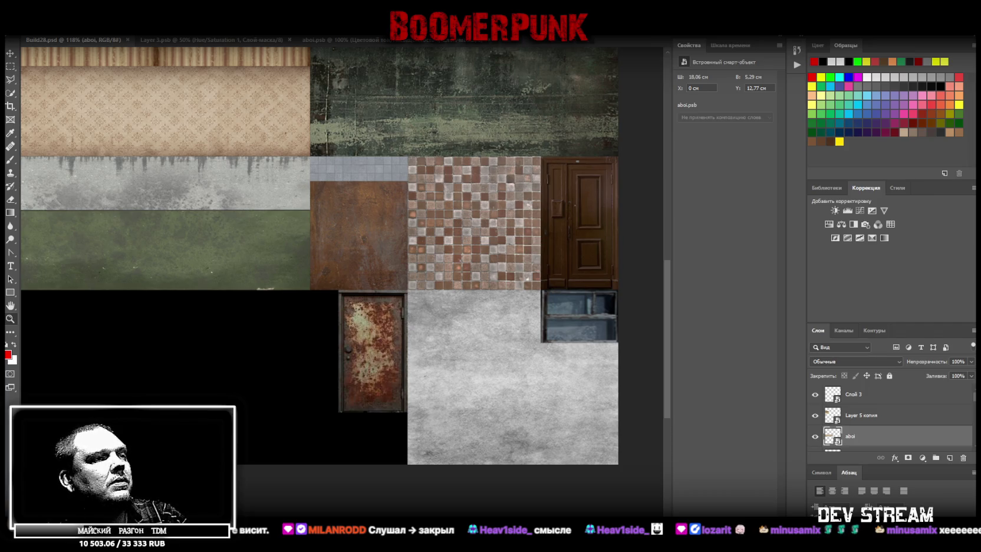
{"action": "left_click_drag", "start_coordinate": [370, 342], "coordinate": [378, 241]}
Commit the placed mailbox image, move its layer to the top, and align it to fill the canvas
{"action": "key", "text": "Return"}
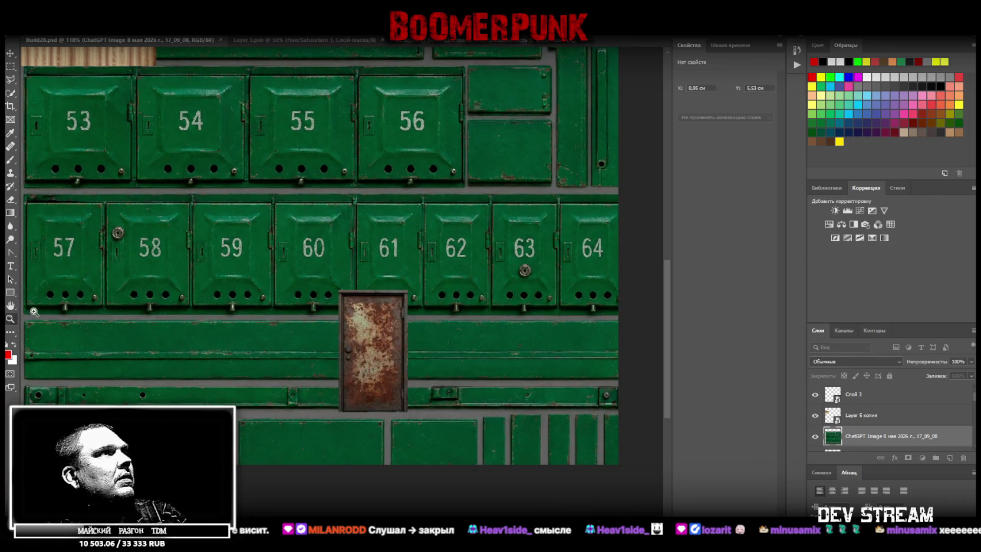
{"action": "key", "text": "ctrl+0"}
{"action": "key", "text": "ctrl+t"}
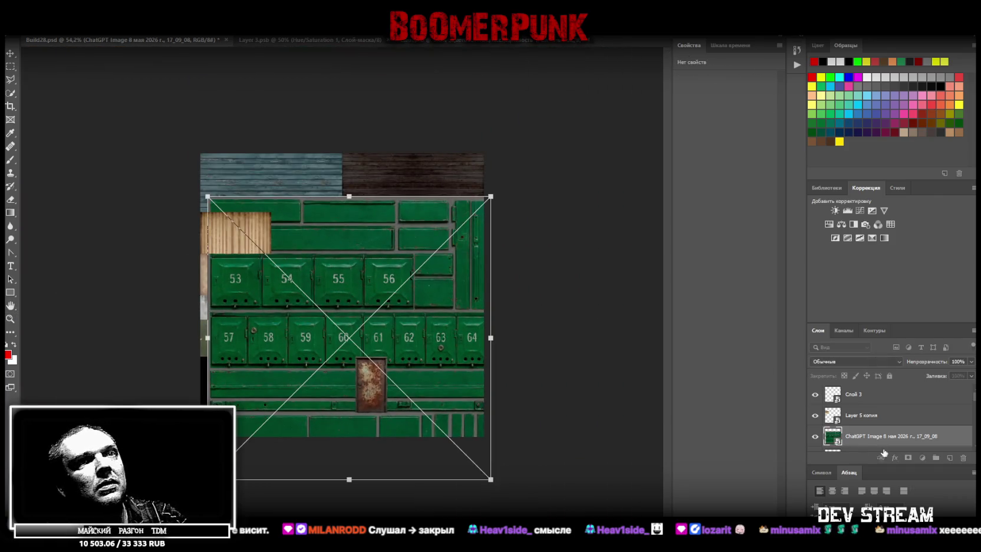
{"action": "key", "text": "Return"}
{"action": "left_click_drag", "start_coordinate": [884, 436], "coordinate": [885, 390]}
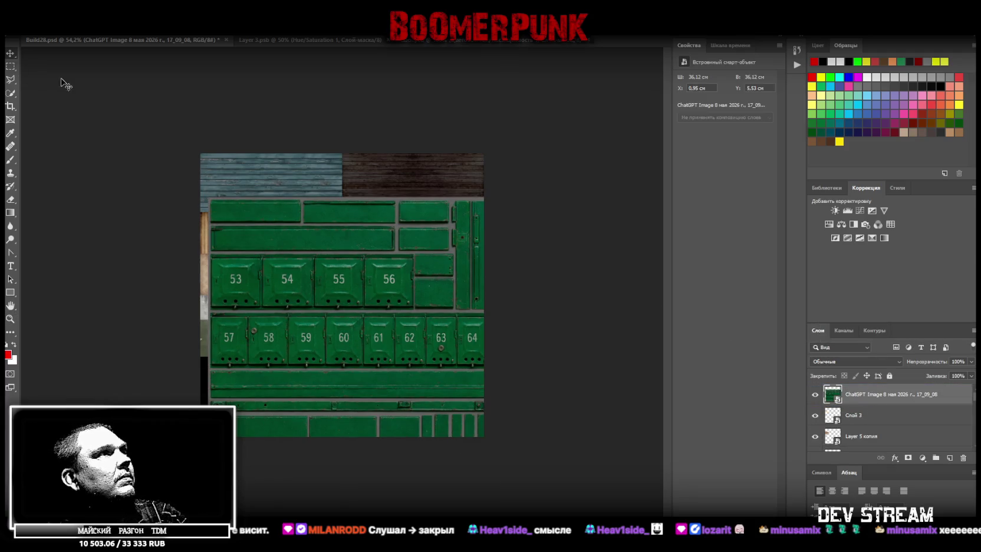
{"action": "left_click_drag", "start_coordinate": [331, 283], "coordinate": [323, 239]}
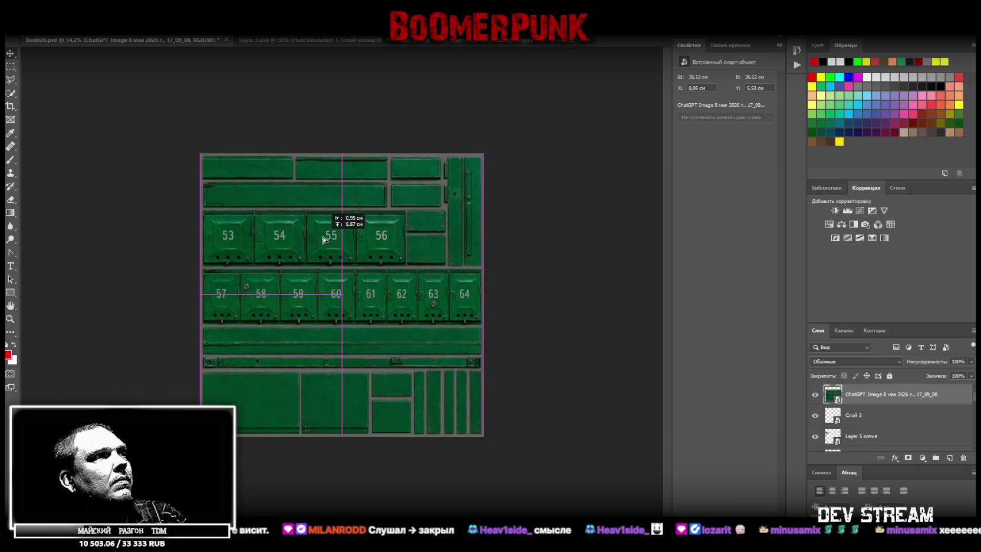
Zoom the view to 88% and attempt healing a mailbox number, dismissing the resulting error
{"action": "left_click", "coordinate": [10, 318]}
{"action": "left_click", "coordinate": [354, 292]}
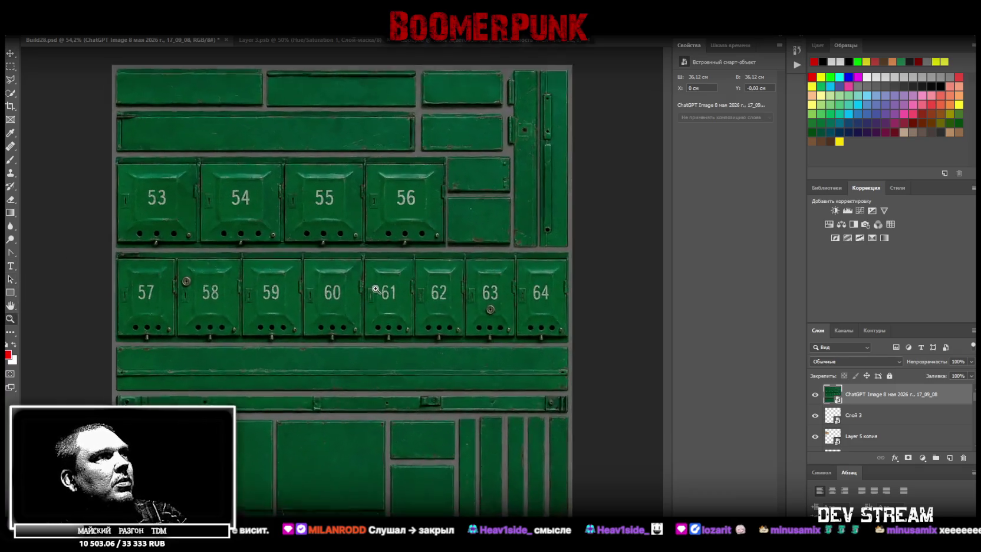
{"action": "left_click", "coordinate": [375, 289]}
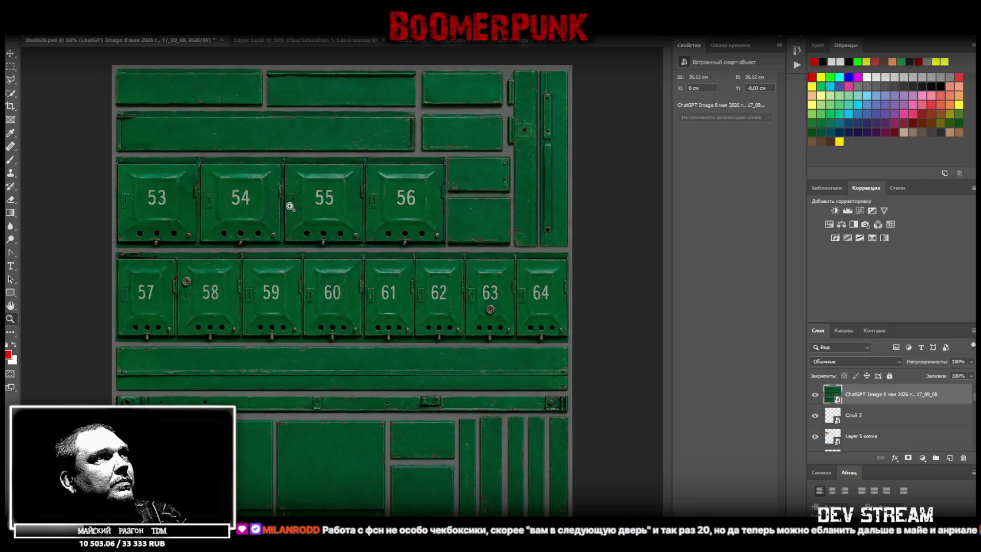
{"action": "left_click", "coordinate": [12, 70]}
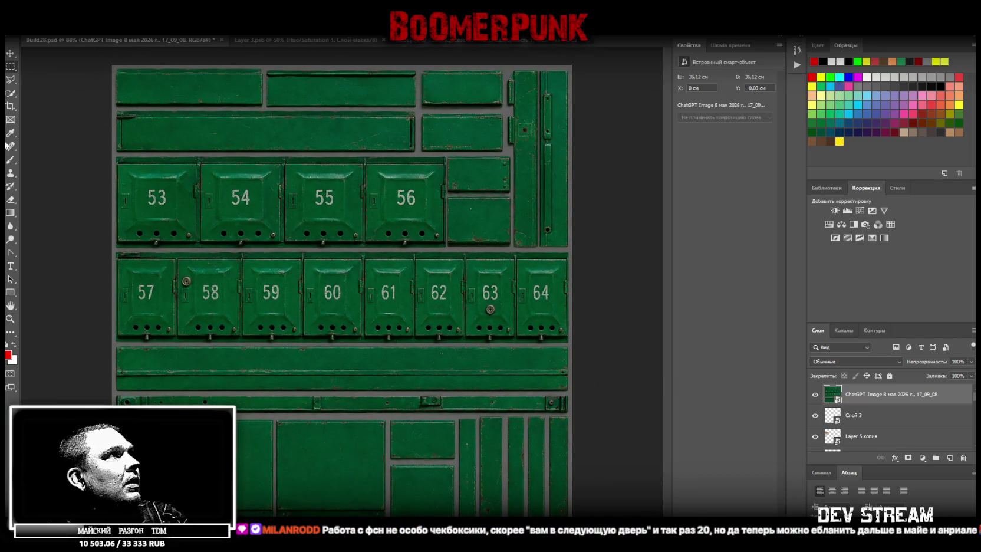
{"action": "left_click", "coordinate": [10, 147]}
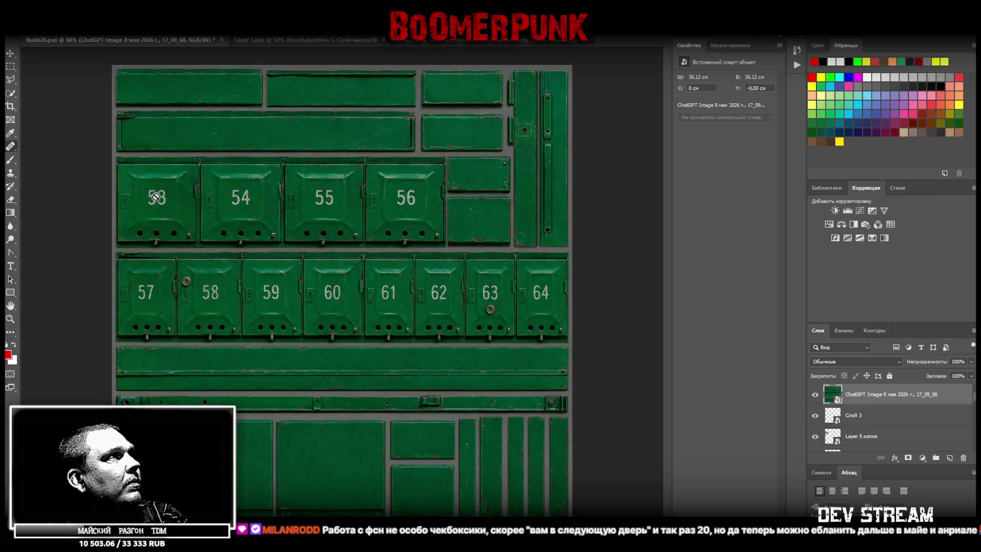
{"action": "left_click", "coordinate": [155, 198]}
{"action": "left_click", "coordinate": [507, 218]}
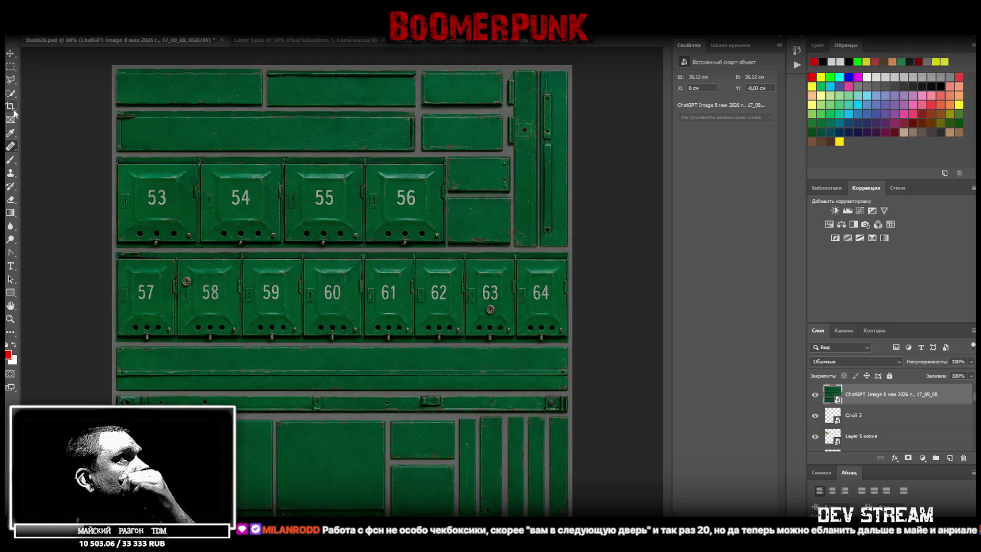
Rasterize the mailbox layer after the healing tool refuses to work on it
{"action": "left_click", "coordinate": [10, 147]}
{"action": "left_click", "coordinate": [156, 200]}
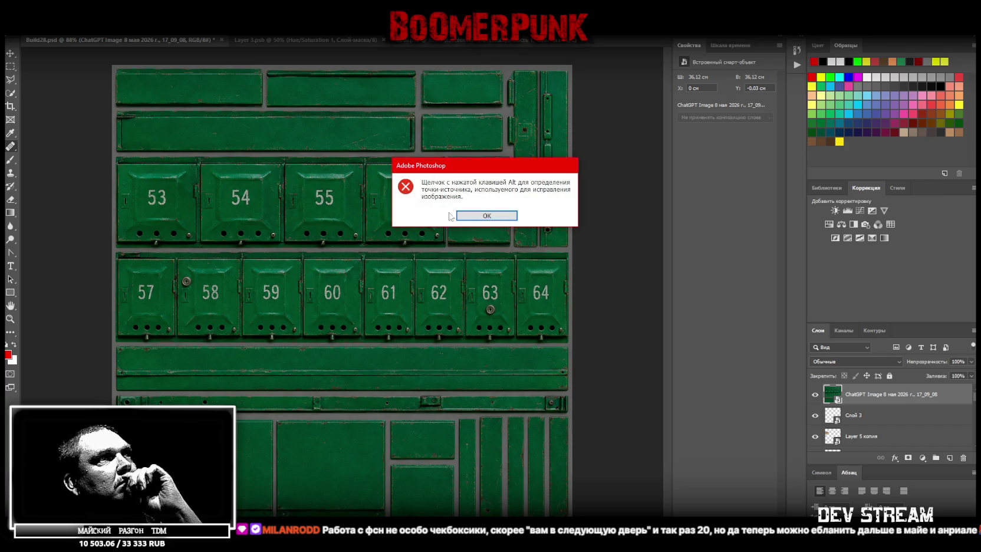
{"action": "left_click", "coordinate": [481, 216]}
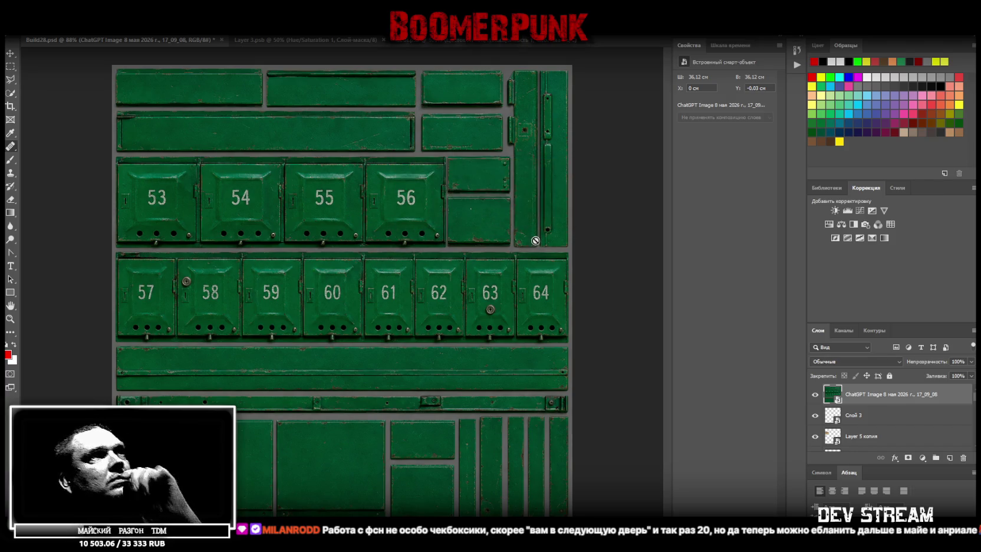
{"action": "right_click", "coordinate": [862, 394]}
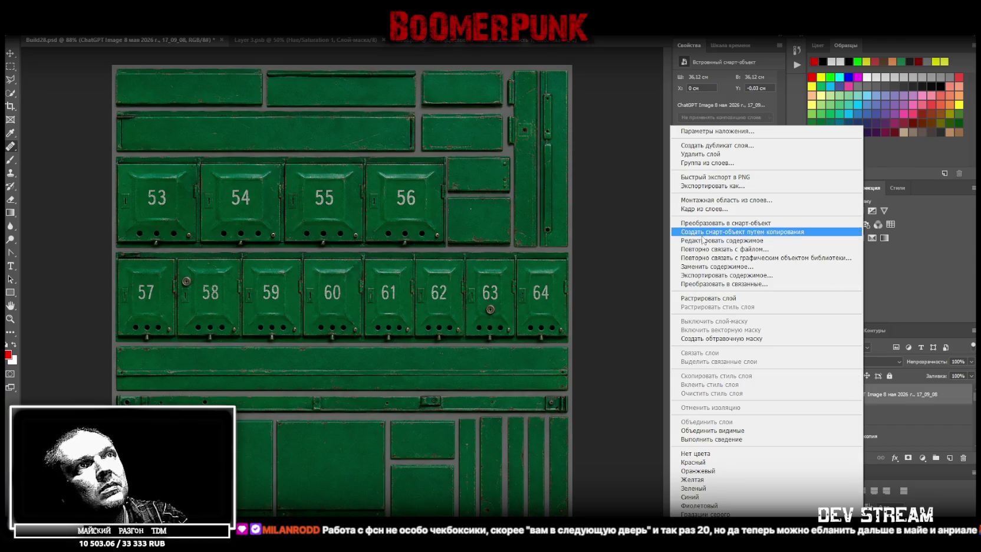
{"action": "left_click", "coordinate": [762, 300]}
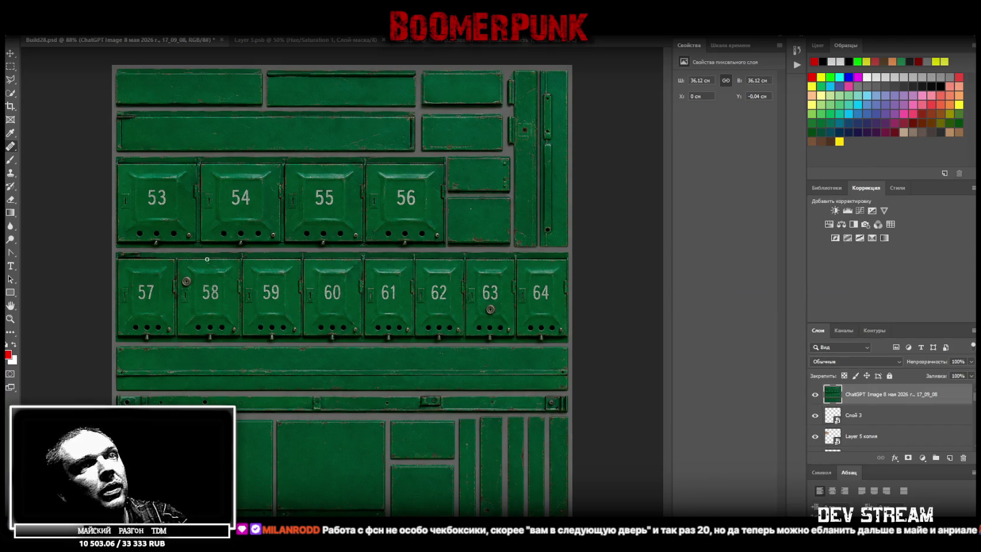
Erase numbers 53, 54, 55 and 56 with the Spot Healing Brush and marquee the blank top row
{"action": "left_click", "coordinate": [149, 204]}
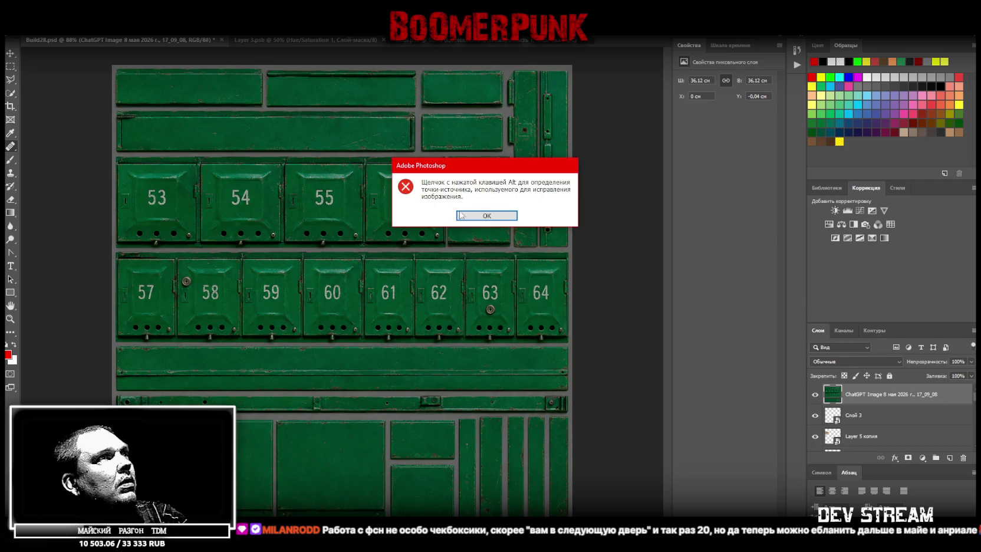
{"action": "left_click", "coordinate": [487, 216]}
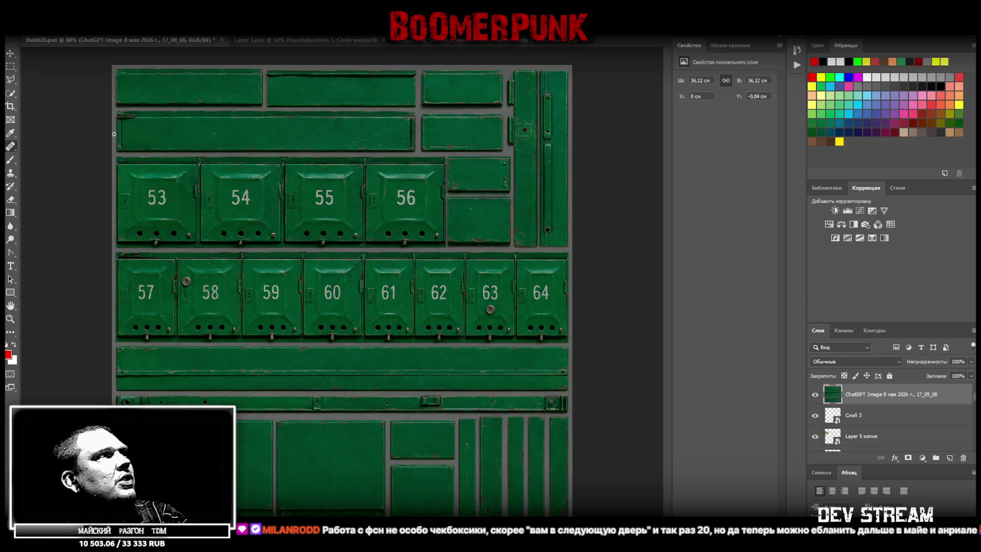
{"action": "right_click", "coordinate": [11, 146]}
{"action": "left_click", "coordinate": [71, 147]}
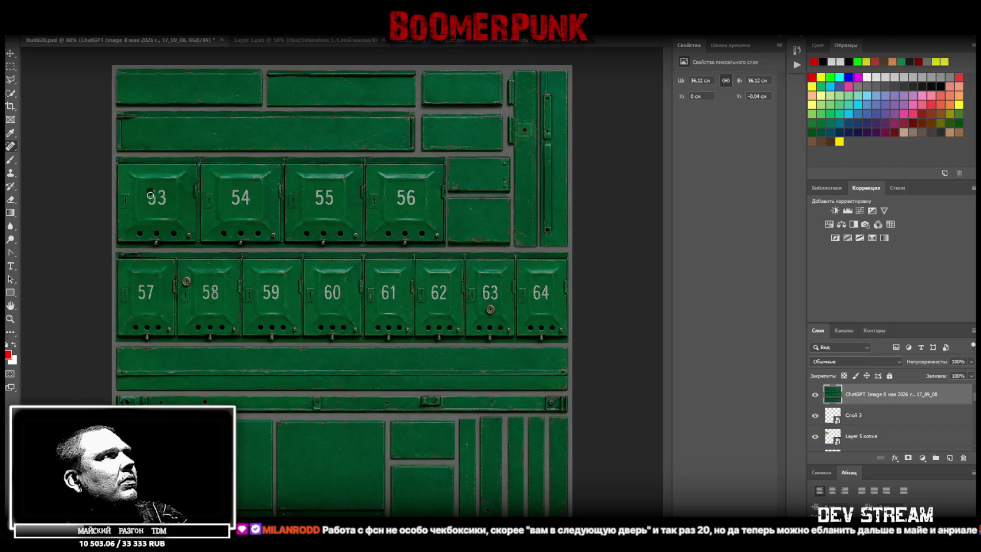
{"action": "left_click_drag", "start_coordinate": [165, 201], "coordinate": [170, 202]}
{"action": "mouse_move", "coordinate": [234, 206]}
{"action": "left_mouse_down"}
{"action": "mouse_move", "coordinate": [247, 192]}
{"action": "mouse_move", "coordinate": [247, 210]}
{"action": "left_mouse_up"}
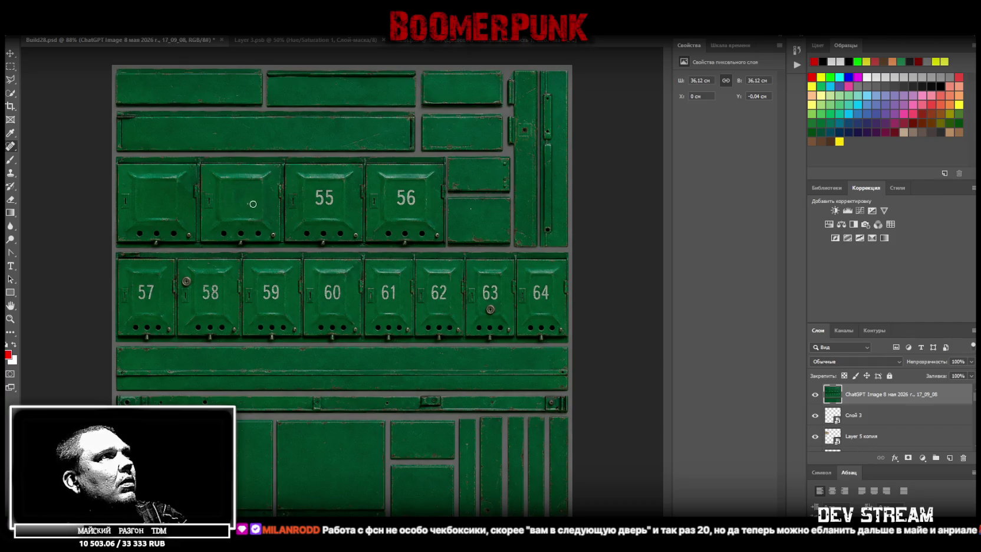
{"action": "left_click_drag", "start_coordinate": [328, 200], "coordinate": [330, 192]}
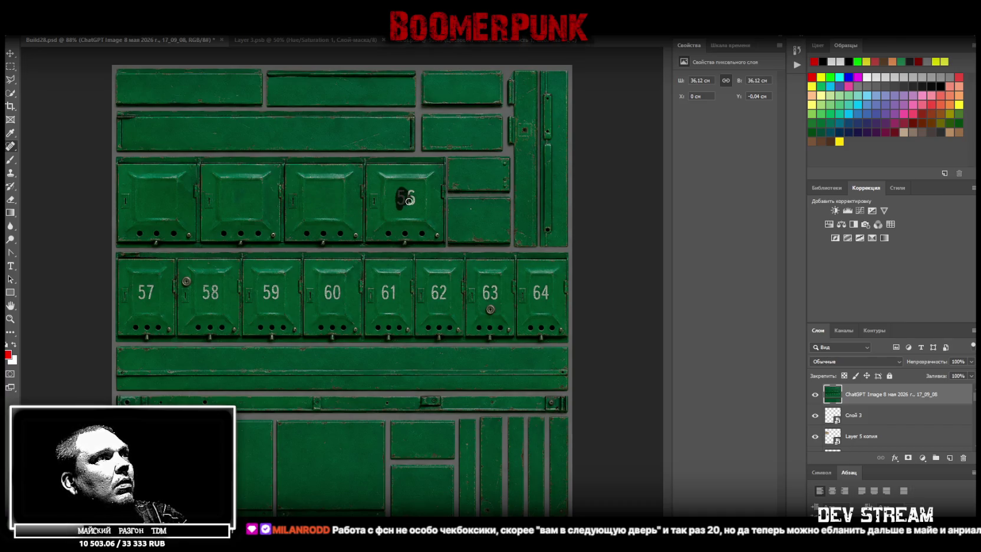
{"action": "left_click_drag", "start_coordinate": [412, 190], "coordinate": [409, 194]}
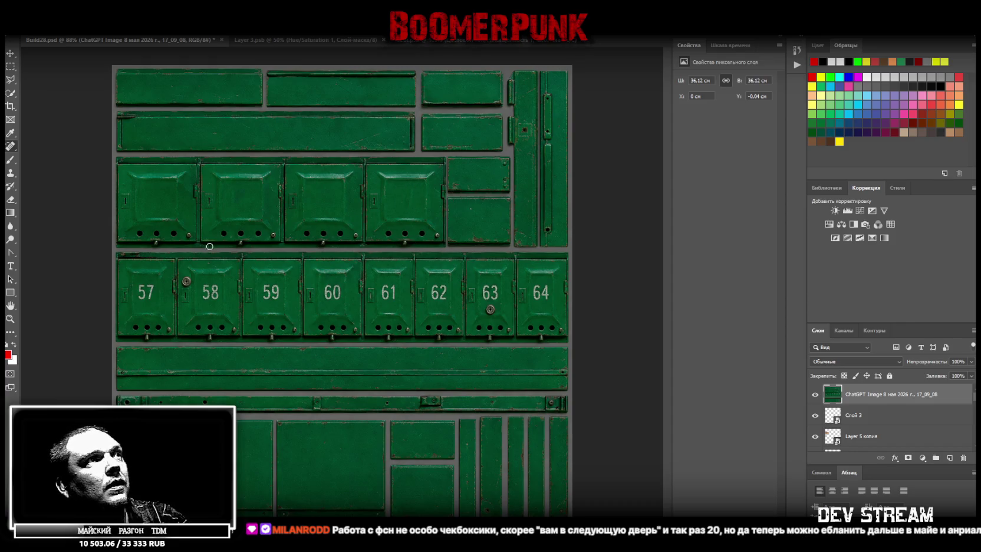
{"action": "left_click", "coordinate": [11, 66]}
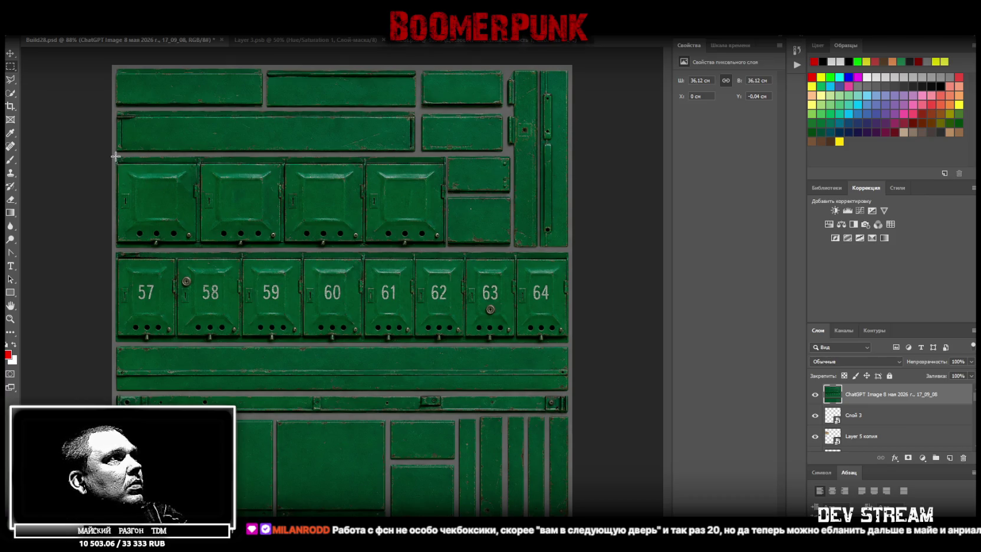
{"action": "left_click_drag", "start_coordinate": [116, 156], "coordinate": [445, 249]}
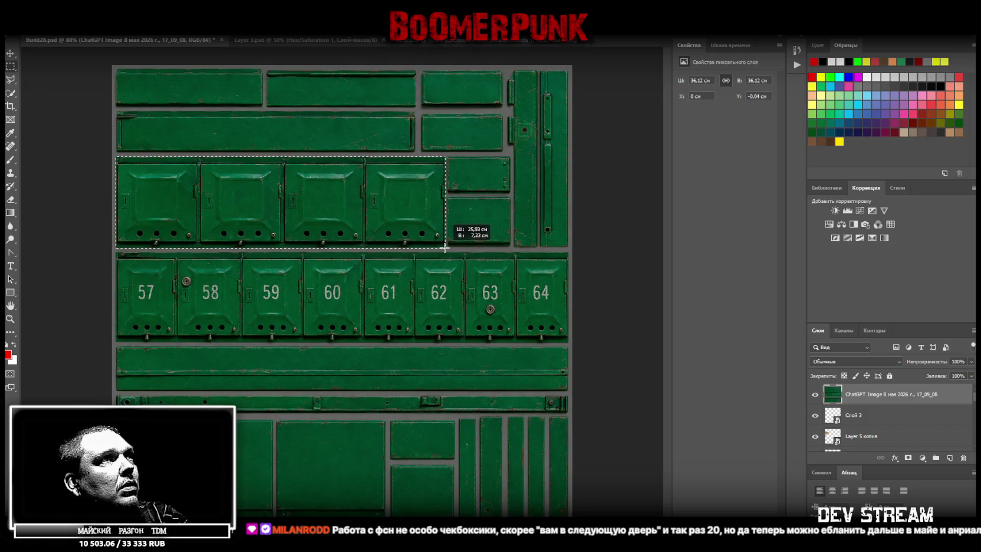
Copy the blank mailbox row to its own layer and marquee the long green strip to its right edge
{"action": "right_click", "coordinate": [276, 200]}
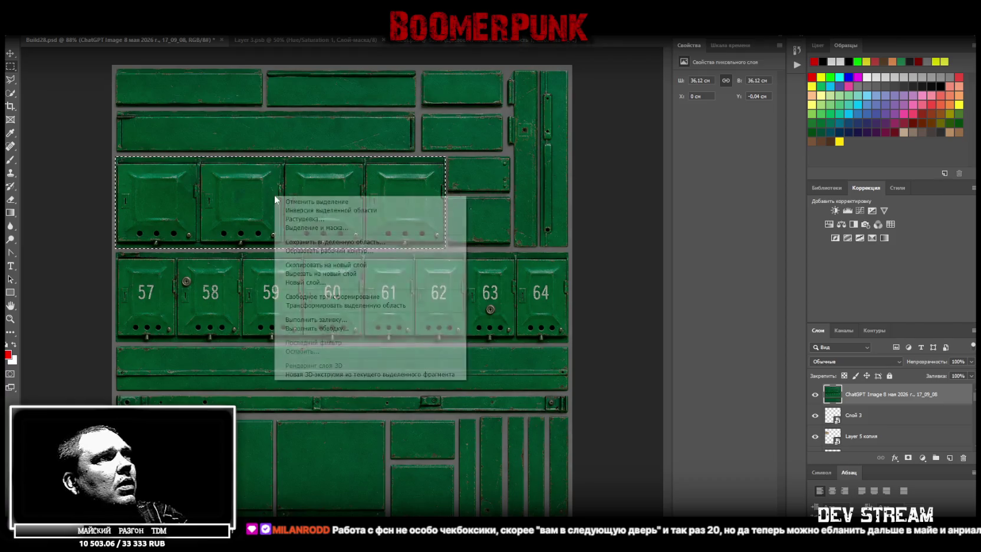
{"action": "left_click", "coordinate": [357, 266]}
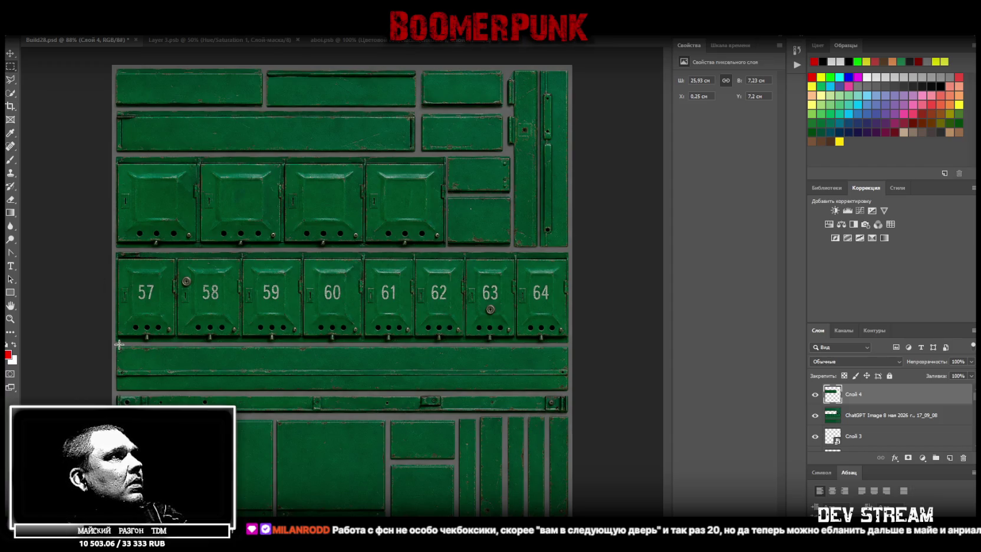
{"action": "left_click_drag", "start_coordinate": [117, 346], "coordinate": [567, 390]}
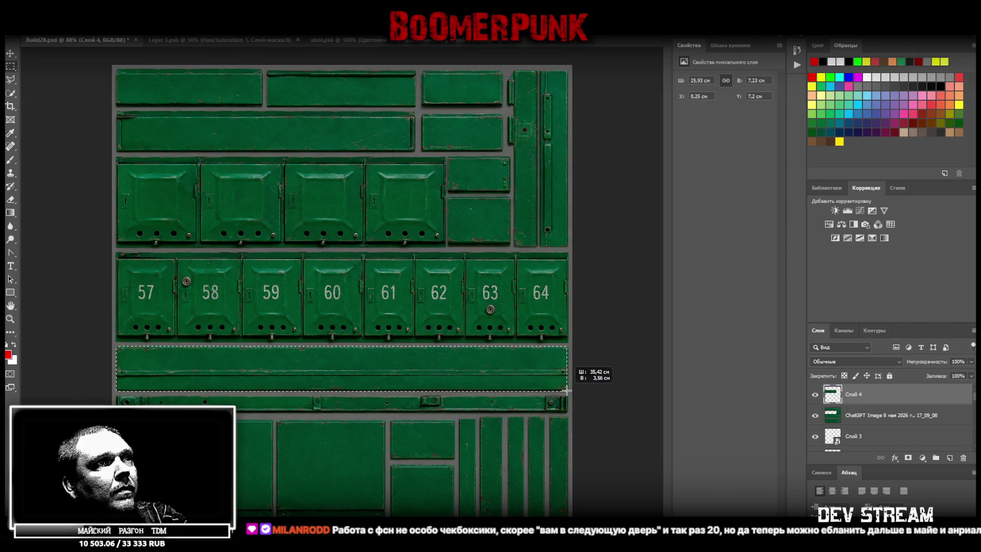
{"action": "left_click_drag", "start_coordinate": [567, 390], "coordinate": [566, 390]}
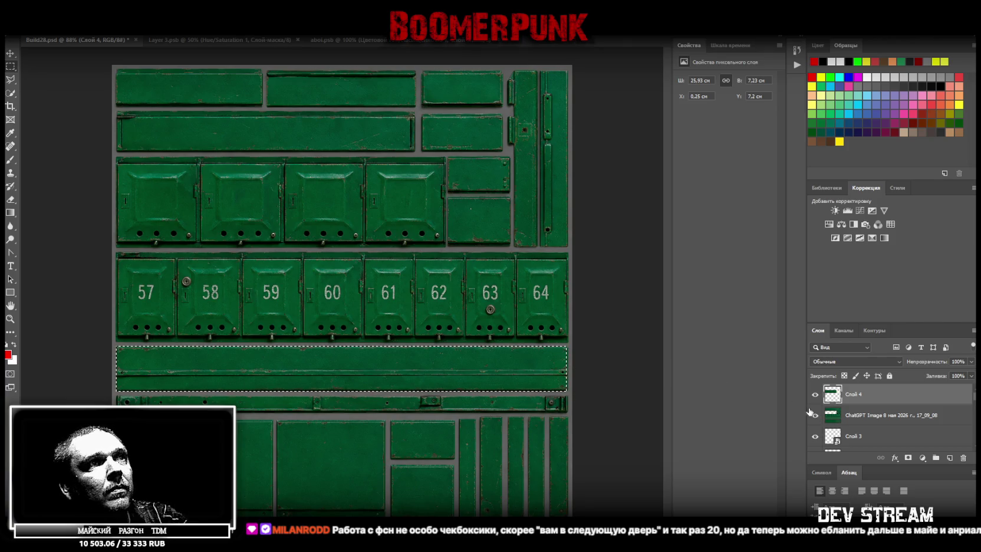
{"action": "left_click", "coordinate": [13, 319]}
{"action": "left_click_drag", "start_coordinate": [539, 391], "coordinate": [543, 389]}
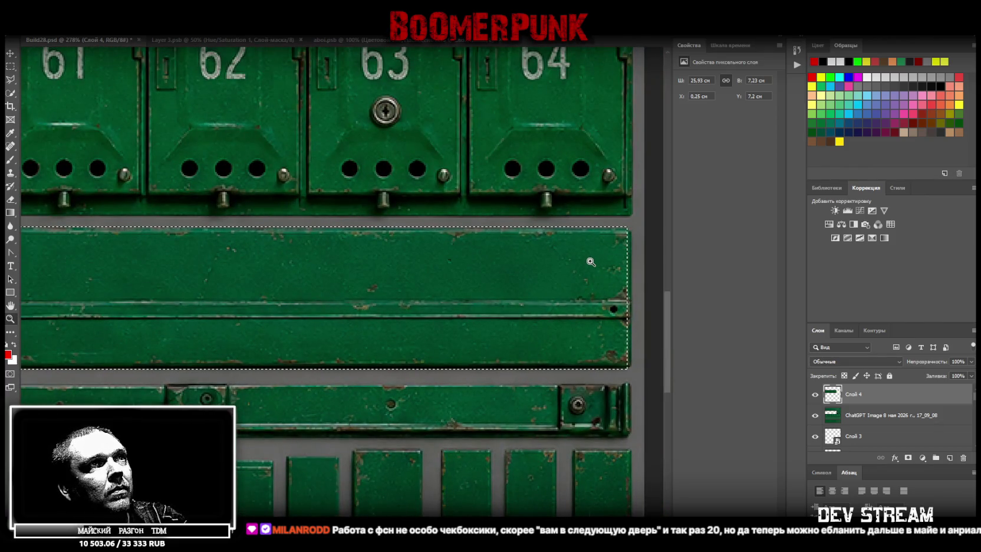
{"action": "left_click", "coordinate": [592, 263]}
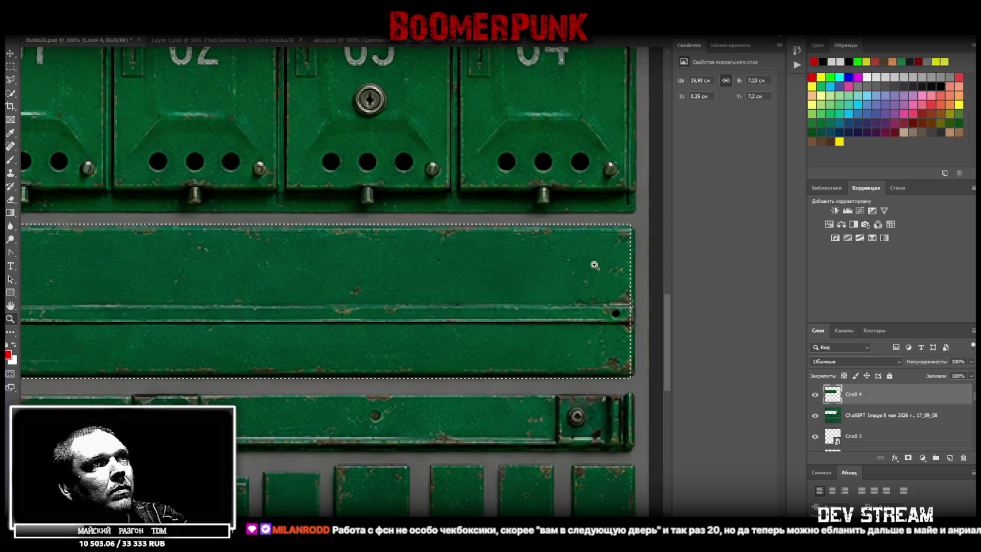
{"action": "key", "text": "m"}
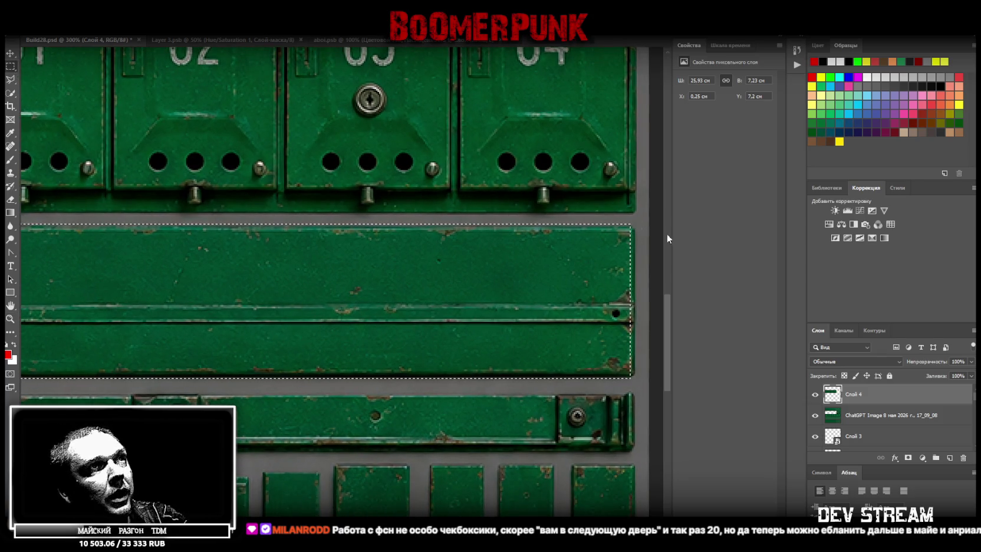
{"action": "left_click_drag", "start_coordinate": [615, 225], "coordinate": [634, 377], "text": "shift"}
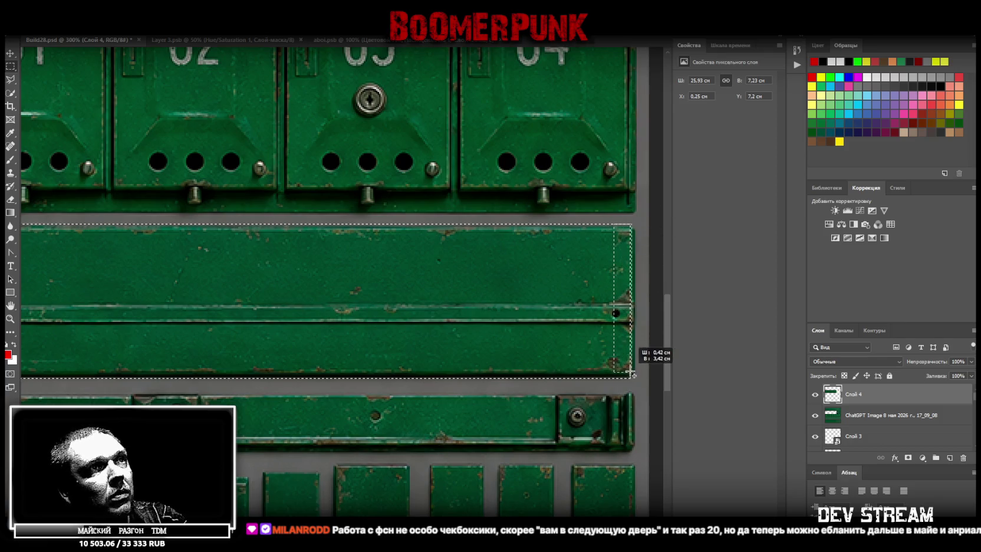
{"action": "left_click_drag", "start_coordinate": [634, 378], "coordinate": [634, 378], "text": "shift"}
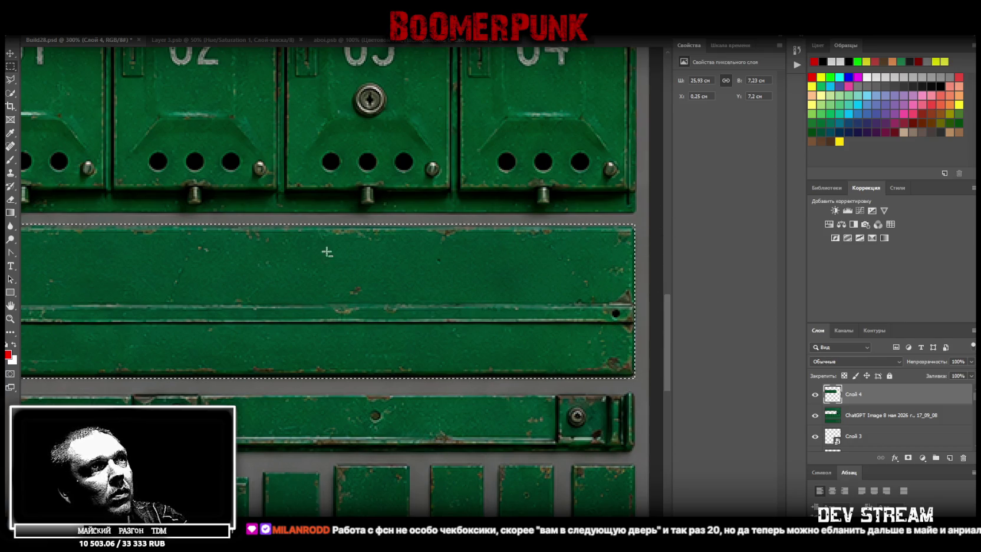
Refine the strip selection and copy the green strip onto its own layer, Слой 5
{"action": "key", "text": "z"}
{"action": "left_click", "coordinate": [122, 318], "text": "alt"}
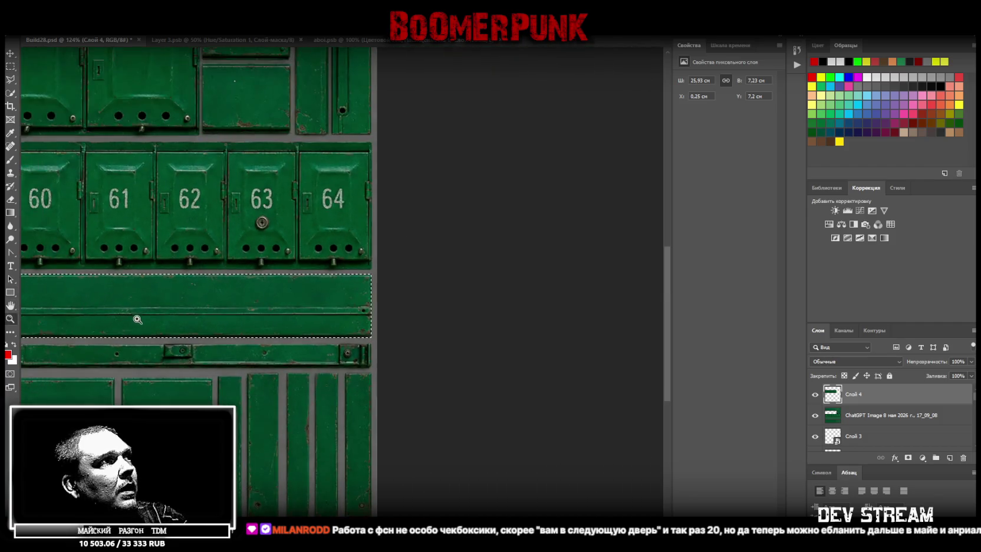
{"action": "scroll", "coordinate": [304, 346], "scroll_direction": "up", "scroll_amount": 2, "text": "alt"}
{"action": "key", "text": "m"}
{"action": "left_click_drag", "start_coordinate": [79, 313], "coordinate": [602, 349], "text": "shift"}
{"action": "left_click", "coordinate": [872, 415]}
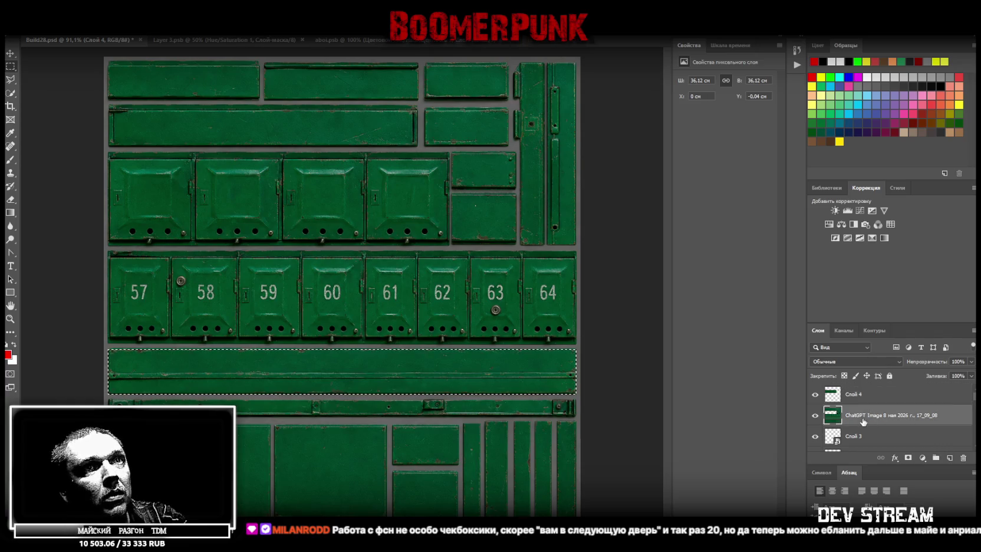
{"action": "right_click", "coordinate": [317, 369]}
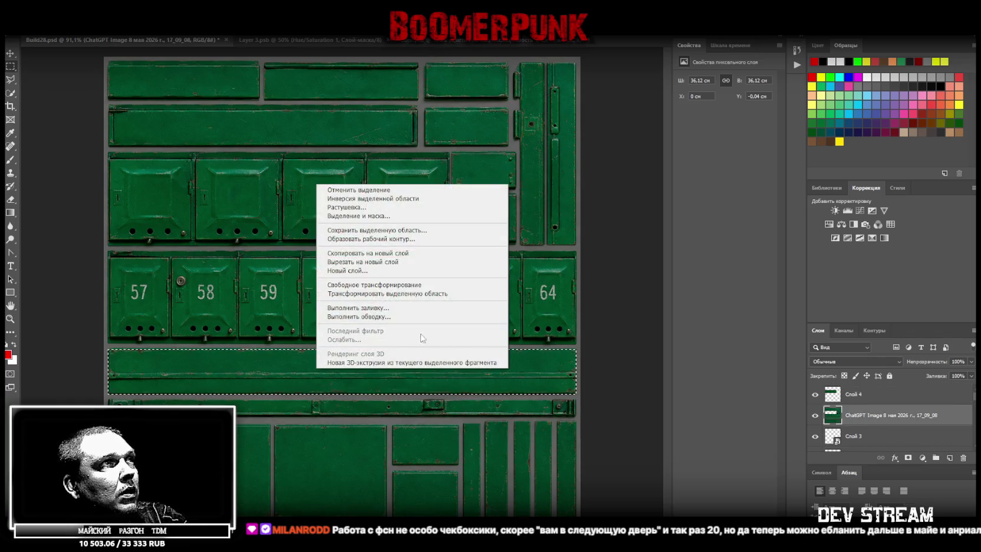
{"action": "left_click", "coordinate": [400, 263]}
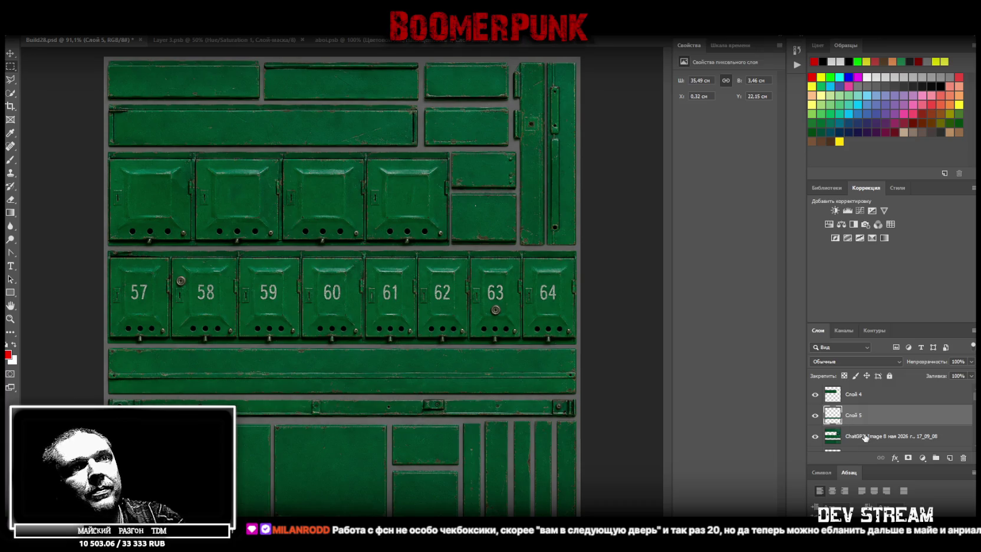
Move the mailbox image layer down the stack and convert Слой 5 to a smart object
{"action": "left_click_drag", "start_coordinate": [864, 437], "coordinate": [867, 449]}
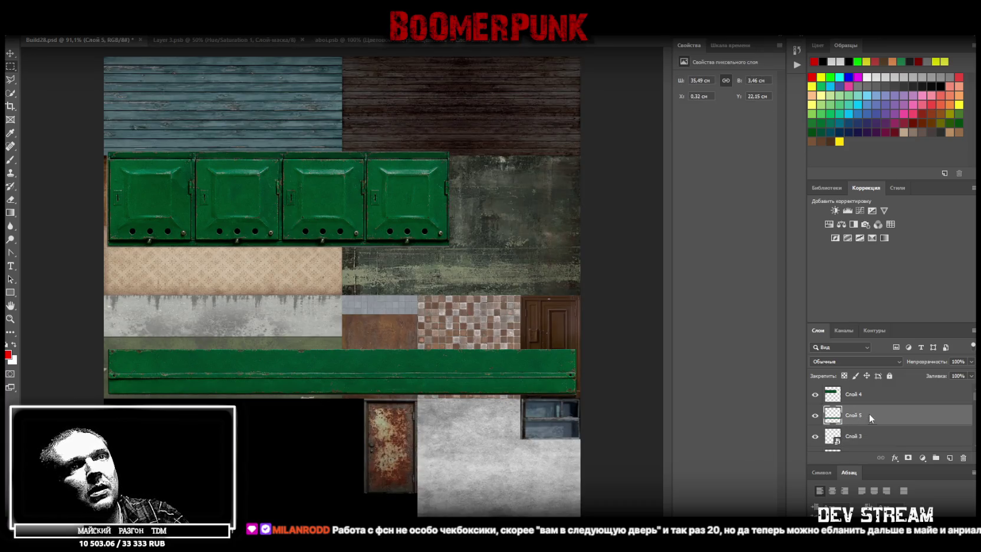
{"action": "right_click", "coordinate": [870, 418]}
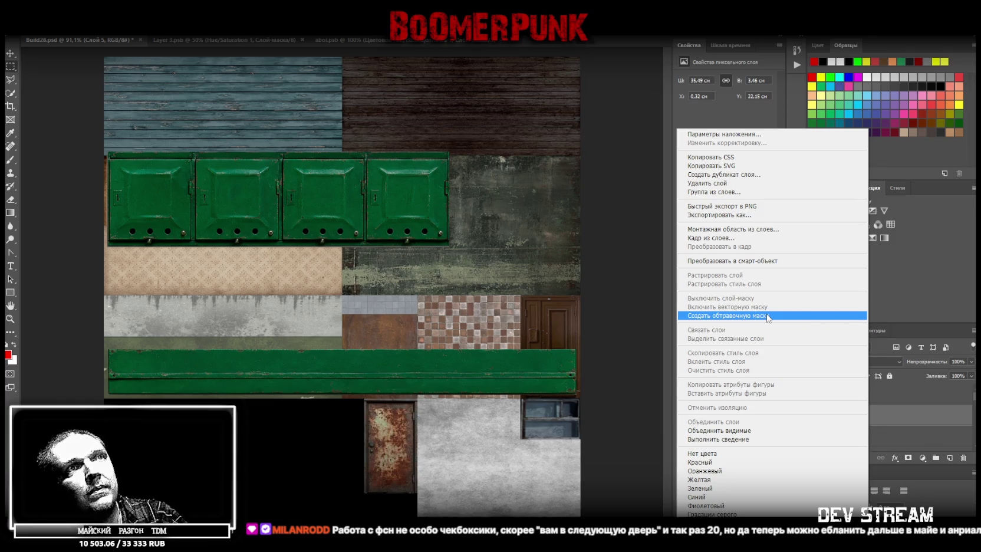
{"action": "left_click", "coordinate": [789, 261]}
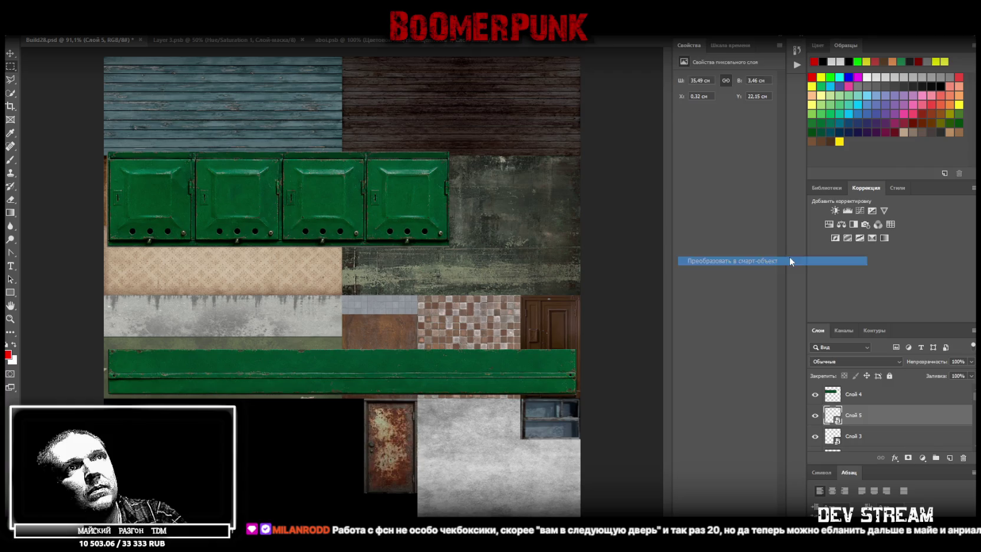
Move Слой 5 above the lockers, narrow it to their width, and squash it into a thin lid
{"action": "key", "text": "ctrl+t"}
{"action": "left_click_drag", "start_coordinate": [401, 362], "coordinate": [401, 118]}
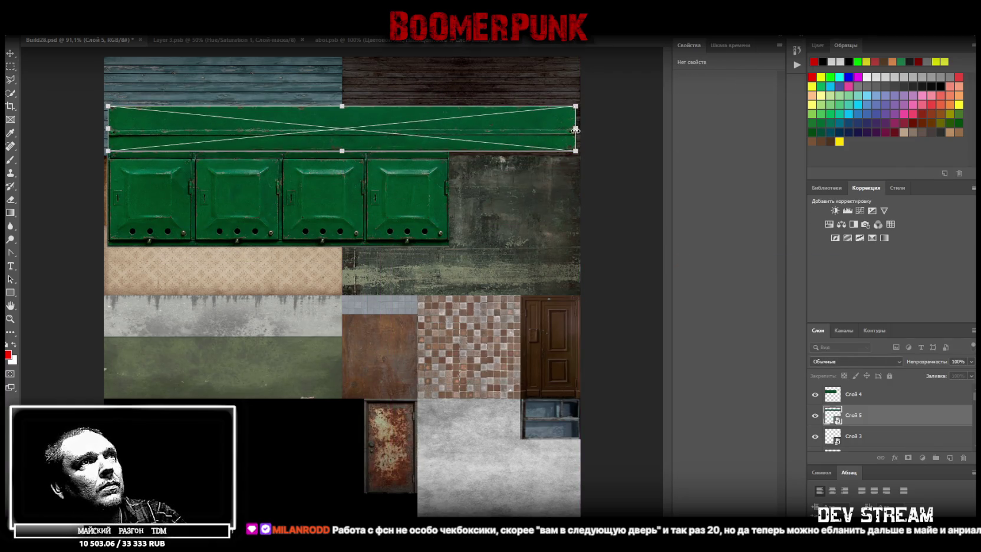
{"action": "left_click_drag", "start_coordinate": [575, 129], "coordinate": [449, 129]}
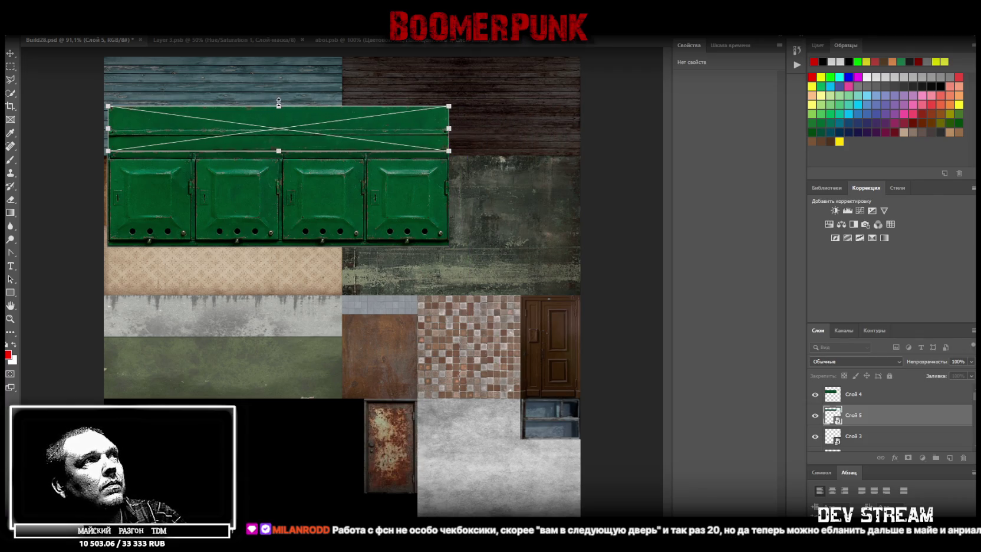
{"action": "left_click_drag", "start_coordinate": [279, 104], "coordinate": [279, 122]}
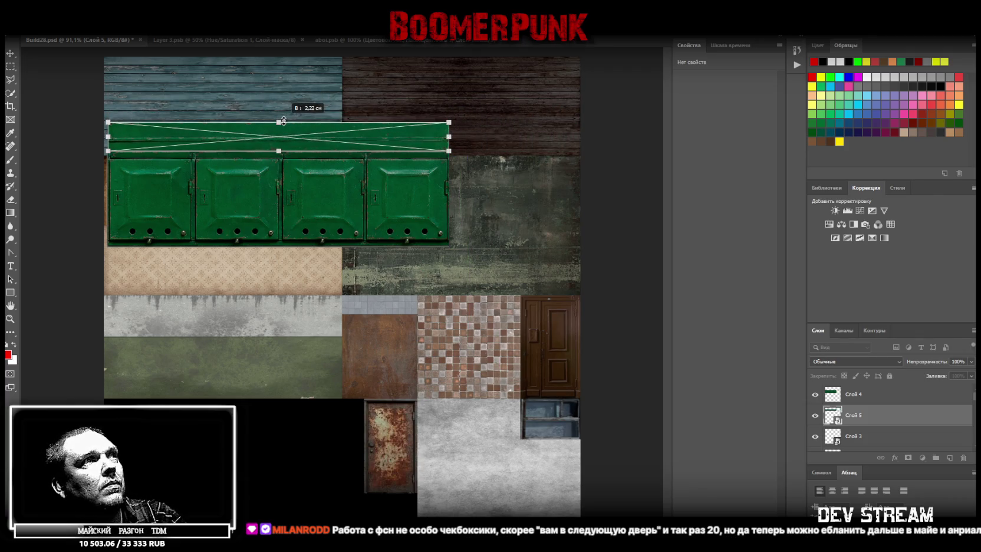
{"action": "key", "text": "Return"}
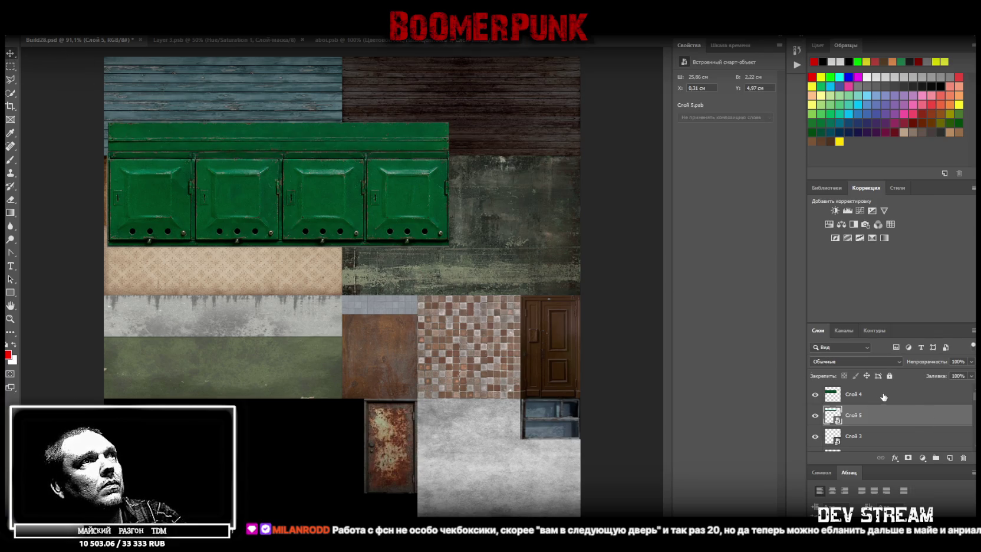
Rasterize and merge the lid with the lockers layer, then convert the result to a smart object
{"action": "left_click", "coordinate": [859, 396], "text": "shift"}
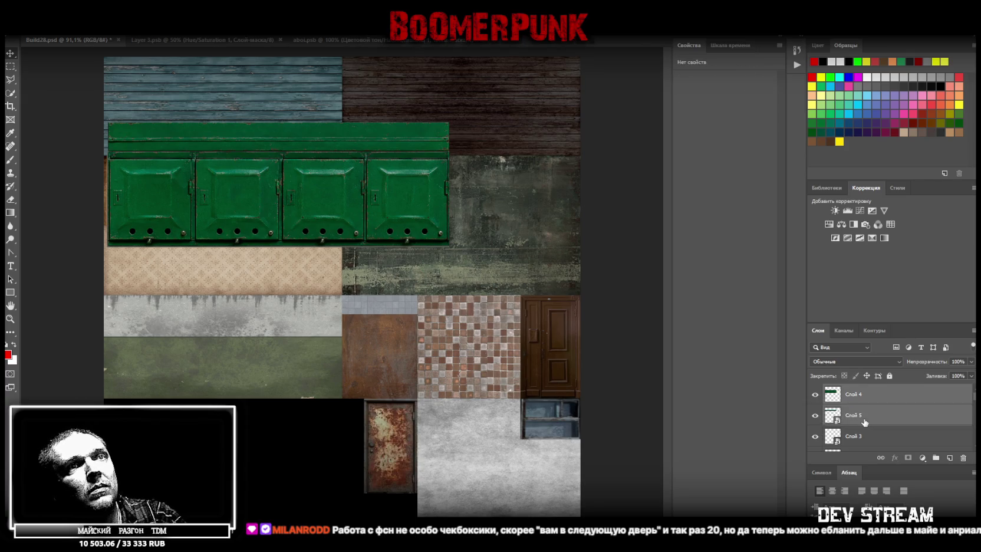
{"action": "right_click", "coordinate": [865, 421]}
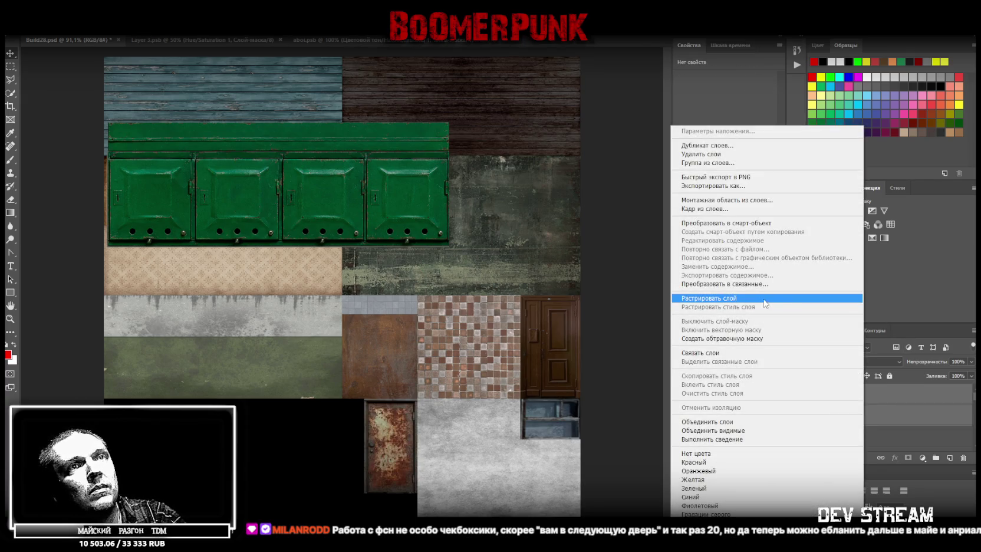
{"action": "left_click", "coordinate": [764, 300]}
{"action": "right_click", "coordinate": [879, 403]}
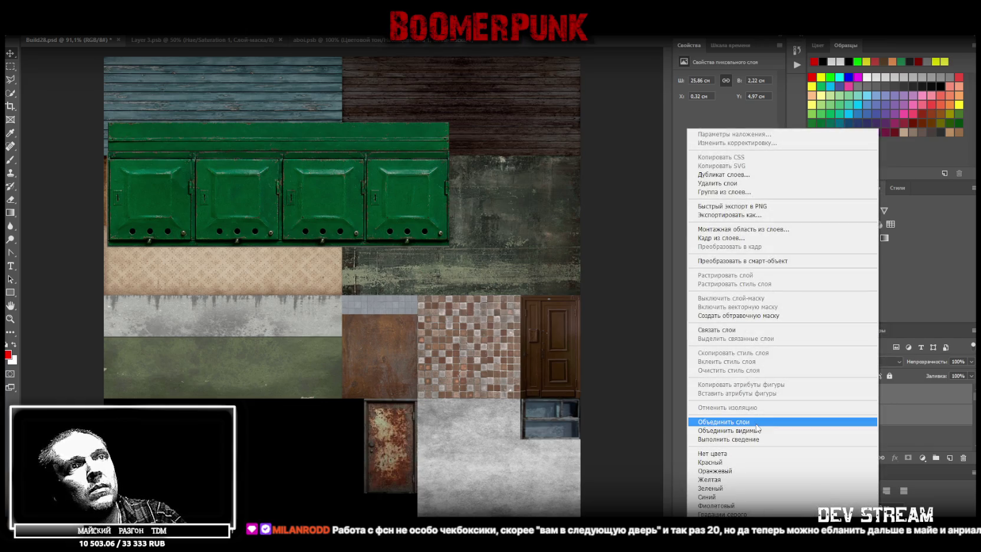
{"action": "left_click", "coordinate": [756, 422]}
{"action": "right_click", "coordinate": [880, 399]}
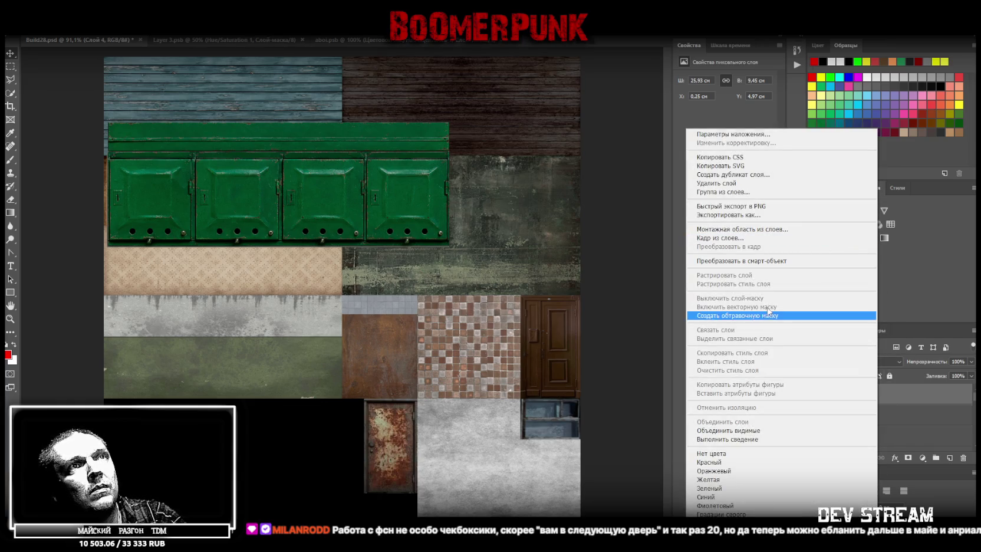
{"action": "left_click", "coordinate": [767, 260]}
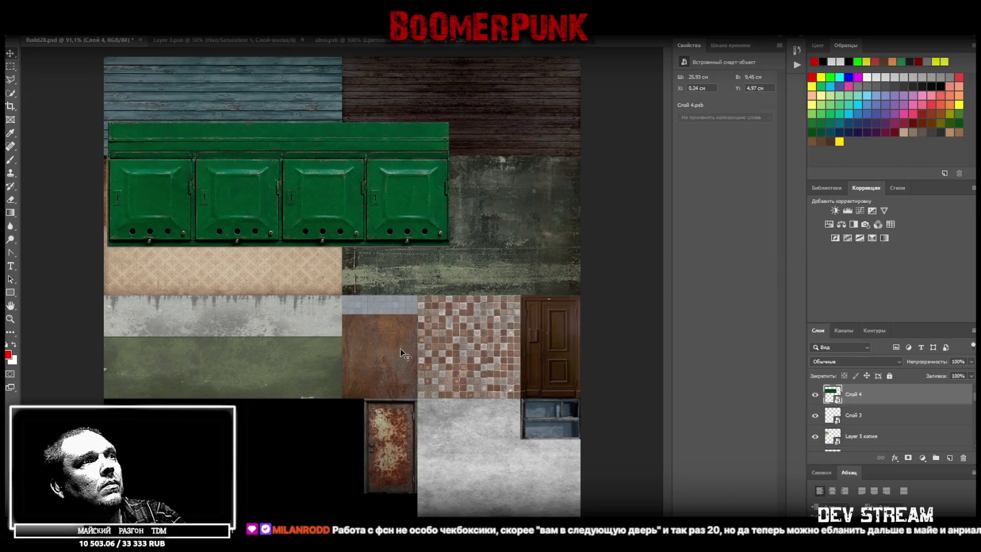
{"action": "key", "text": "z"}
{"action": "scroll", "coordinate": [425, 370], "scroll_direction": "down", "scroll_amount": 3, "text": "alt"}
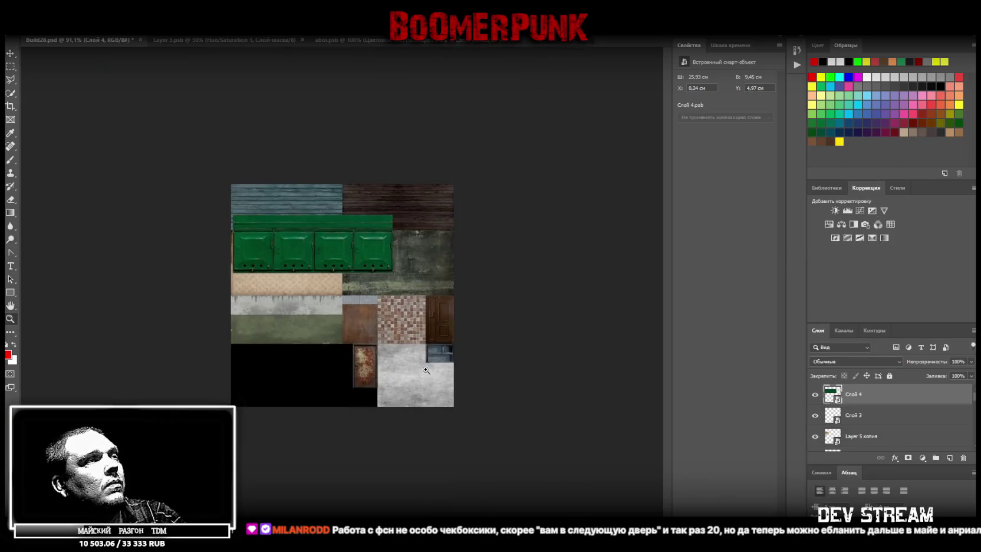
Move the mailbox block down into the black area and shrink it proportionally
{"action": "scroll", "coordinate": [342, 295], "scroll_direction": "up", "scroll_amount": 3, "text": "alt"}
{"action": "key", "text": "ctrl+t"}
{"action": "mouse_move", "coordinate": [363, 206]}
{"action": "left_mouse_down"}
{"action": "mouse_move", "coordinate": [405, 388]}
{"action": "mouse_move", "coordinate": [373, 448]}
{"action": "left_mouse_up"}
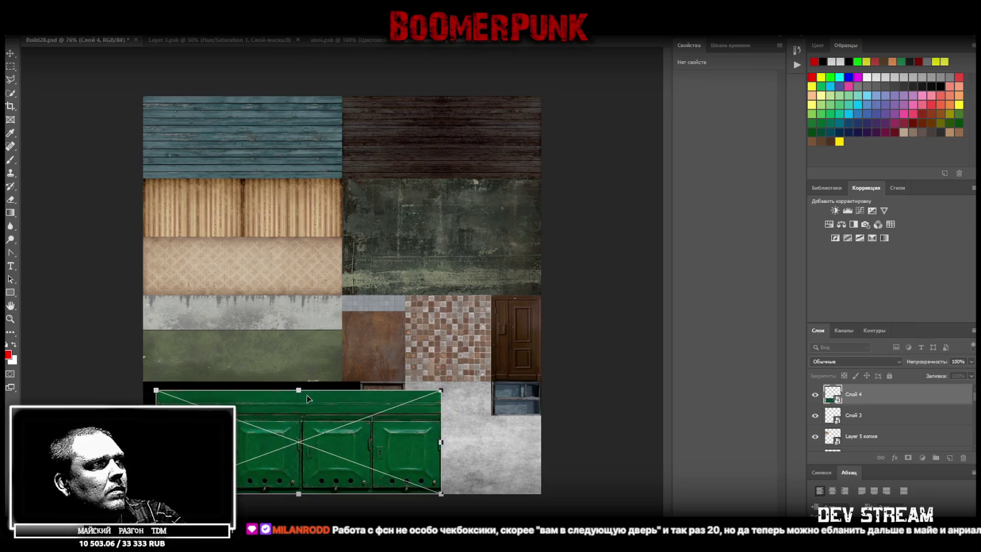
{"action": "mouse_move", "coordinate": [298, 390]}
{"action": "left_mouse_down"}
{"action": "mouse_move", "coordinate": [293, 458]}
{"action": "mouse_move", "coordinate": [358, 473]}
{"action": "left_mouse_up"}
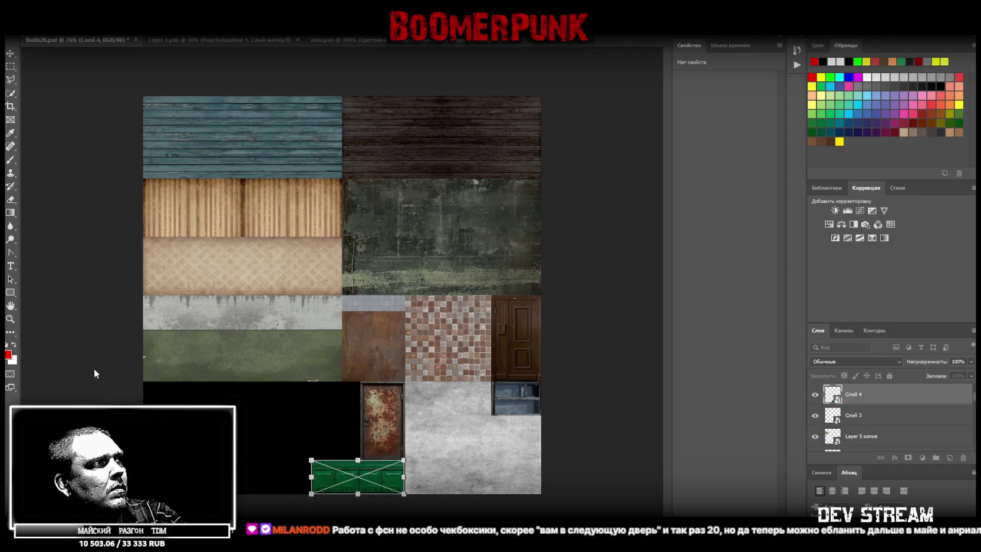
{"action": "key", "text": "Return"}
Fine-tune the mailbox block's size and position so it sits flush beside the rusty door
{"action": "scroll", "coordinate": [385, 470], "scroll_direction": "up", "scroll_amount": 5, "text": "alt"}
{"action": "scroll", "coordinate": [360, 460], "scroll_direction": "down", "scroll_amount": 2}
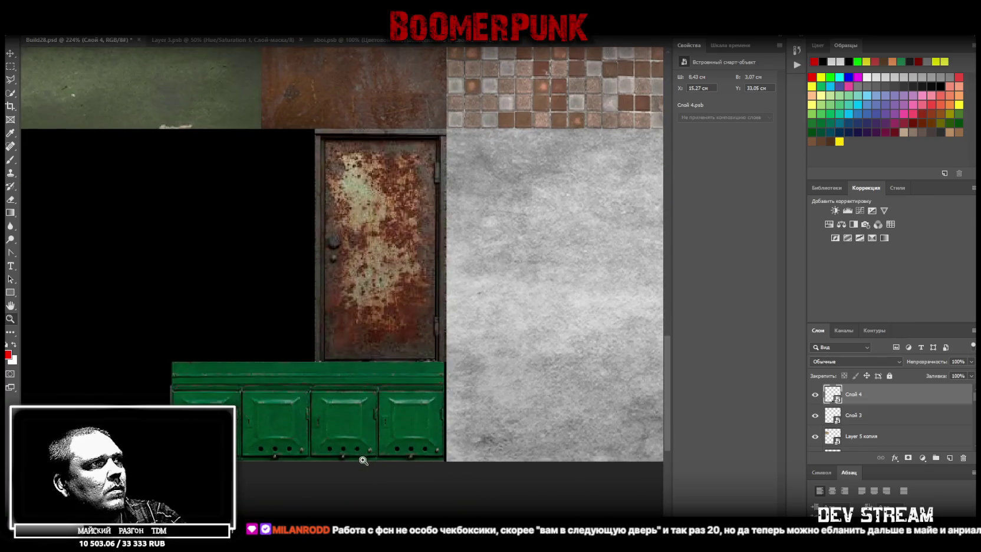
{"action": "key", "text": "ctrl+t"}
{"action": "left_click_drag", "start_coordinate": [403, 405], "coordinate": [405, 405]}
{"action": "left_click_drag", "start_coordinate": [309, 361], "coordinate": [311, 363]}
{"action": "left_click_drag", "start_coordinate": [364, 386], "coordinate": [361, 355]}
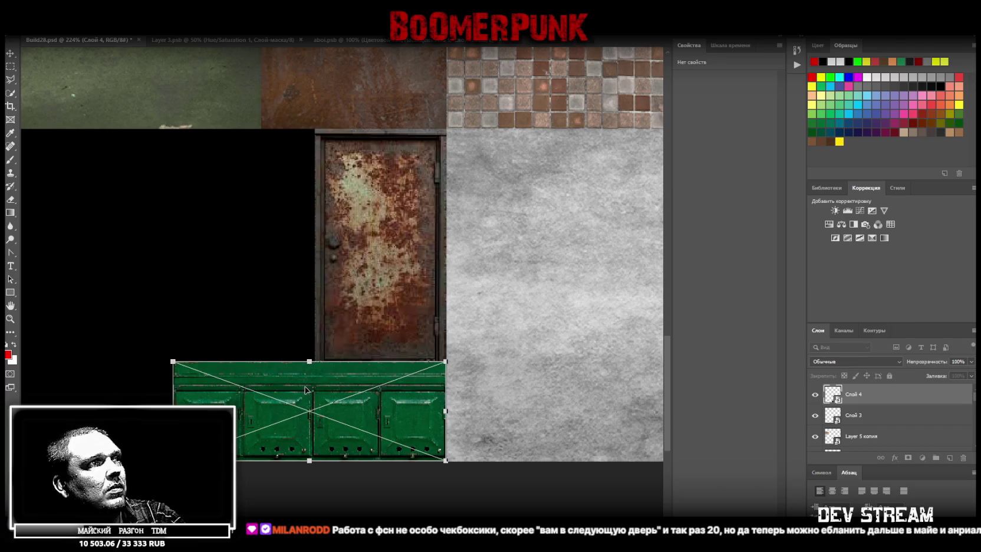
{"action": "left_click_drag", "start_coordinate": [306, 389], "coordinate": [313, 391]}
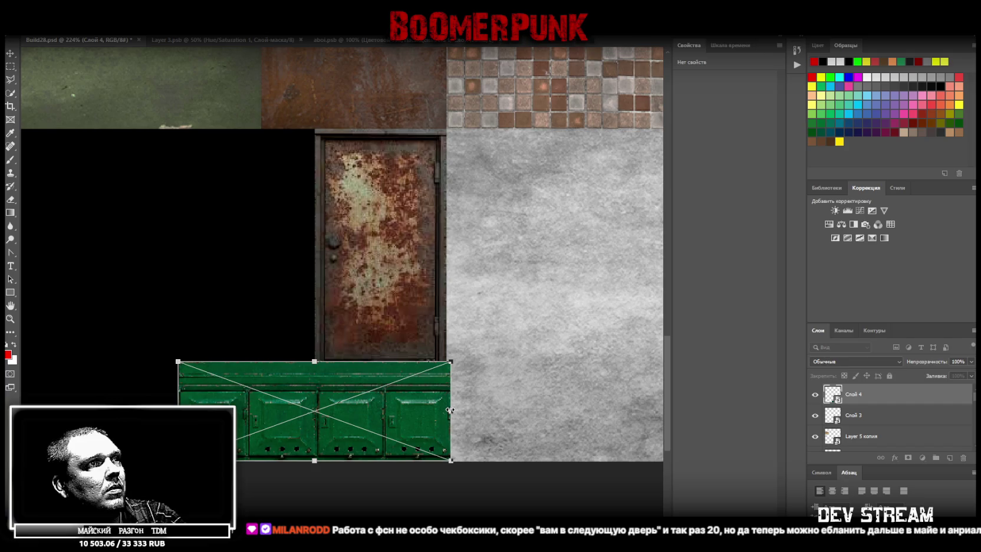
{"action": "left_click_drag", "start_coordinate": [450, 411], "coordinate": [445, 410], "text": "alt"}
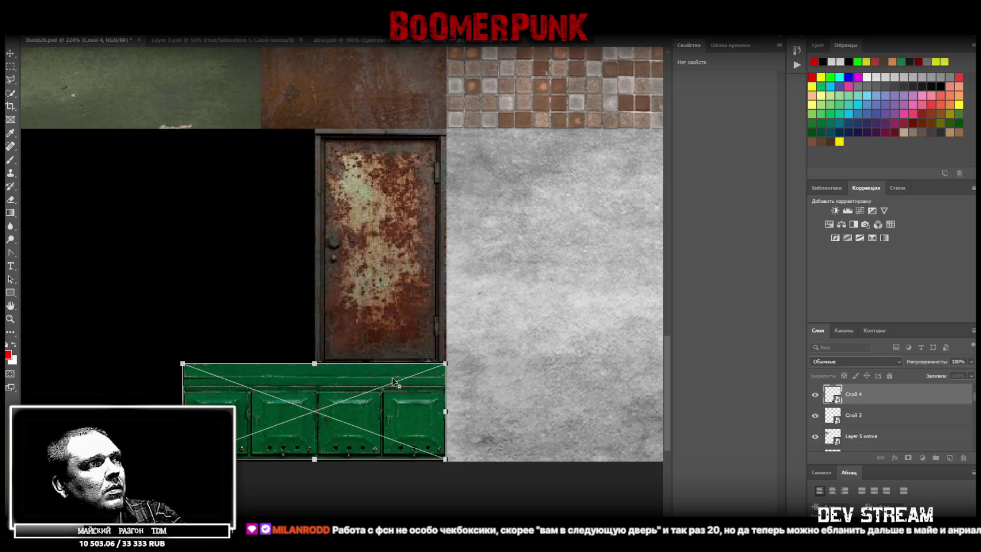
{"action": "left_click_drag", "start_coordinate": [323, 362], "coordinate": [323, 359]}
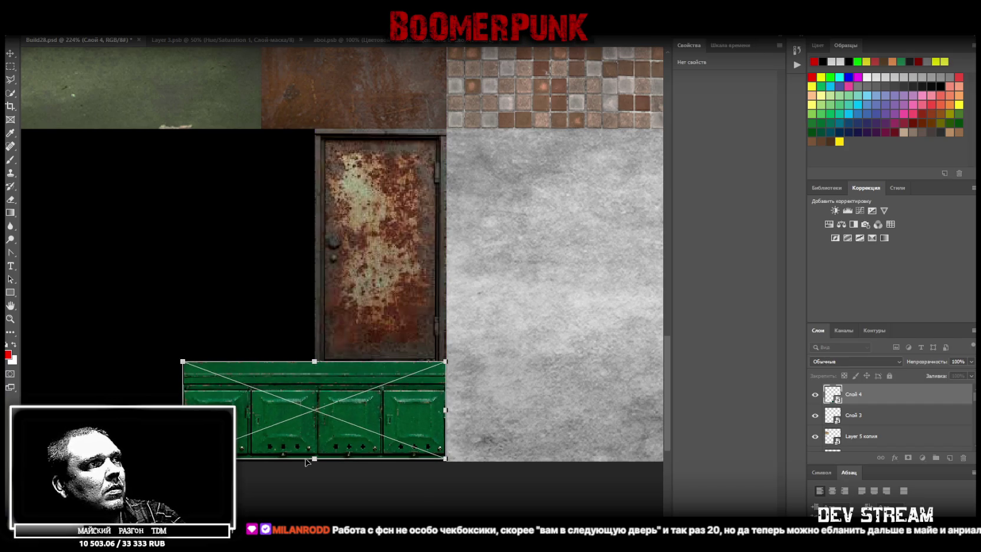
{"action": "left_click_drag", "start_coordinate": [315, 458], "coordinate": [316, 461]}
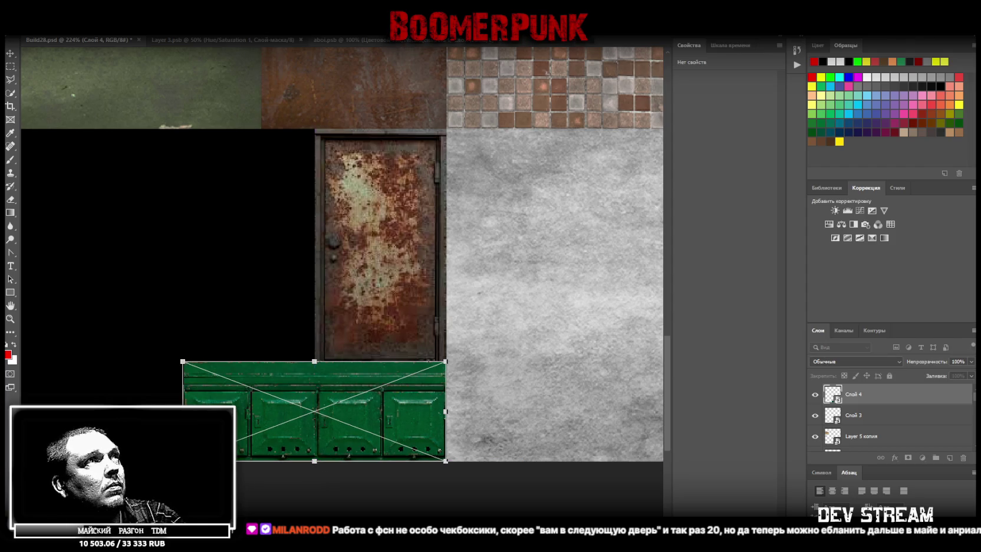
{"action": "key", "text": "Return"}
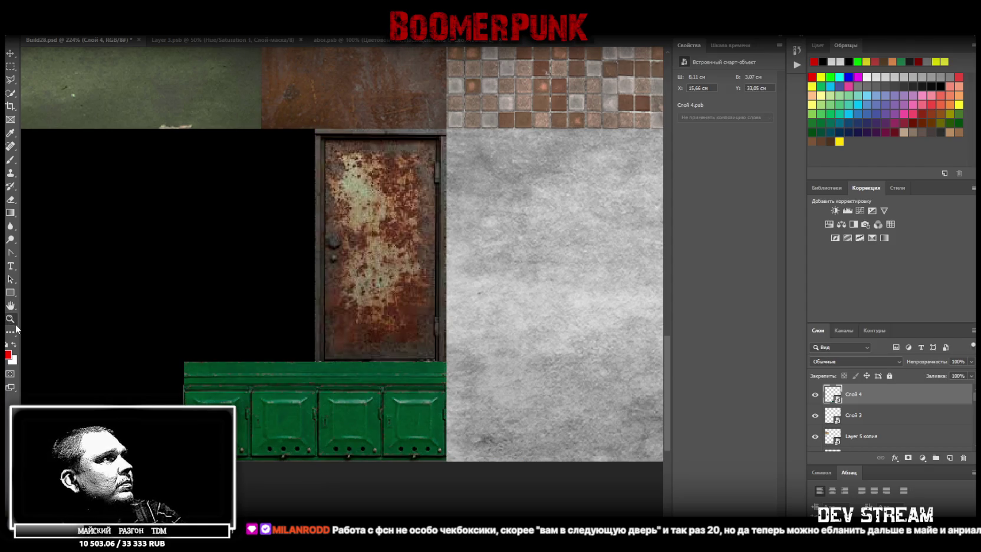
Save the atlas as a PNG and return to Blockbench
{"action": "left_click_drag", "start_coordinate": [306, 335], "coordinate": [270, 339]}
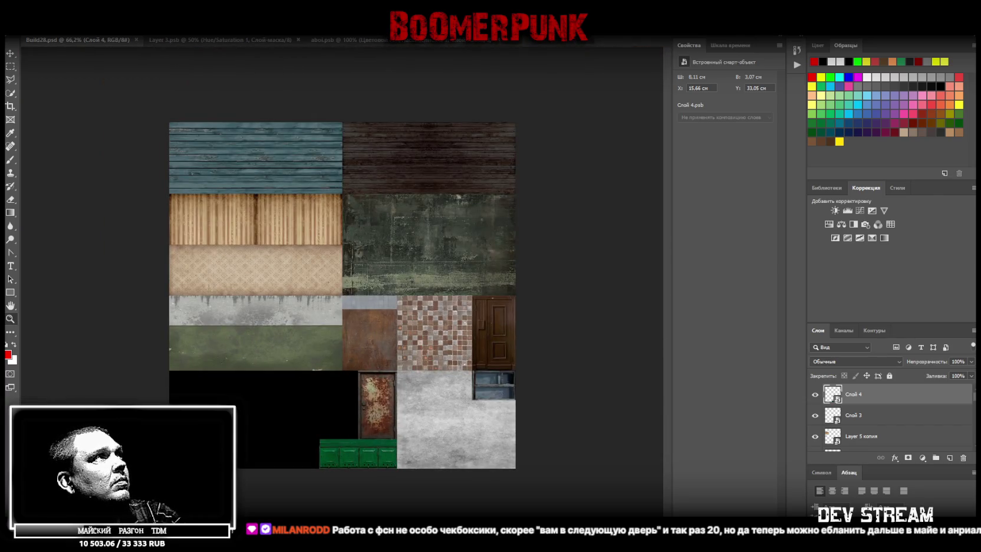
{"action": "left_click", "coordinate": [26, 29]}
{"action": "left_click", "coordinate": [95, 121]}
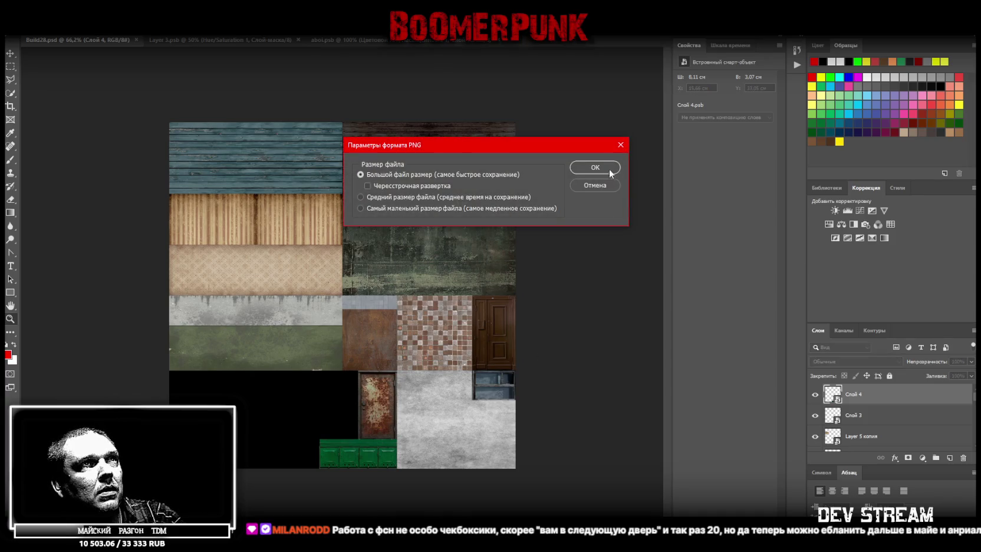
{"action": "left_click", "coordinate": [597, 168]}
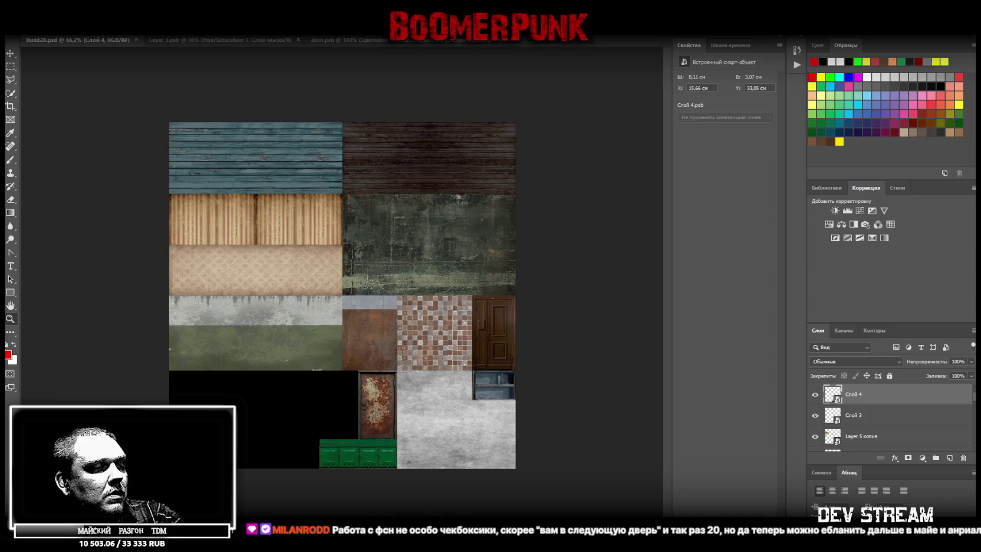
{"action": "key", "text": "alt+Tab"}
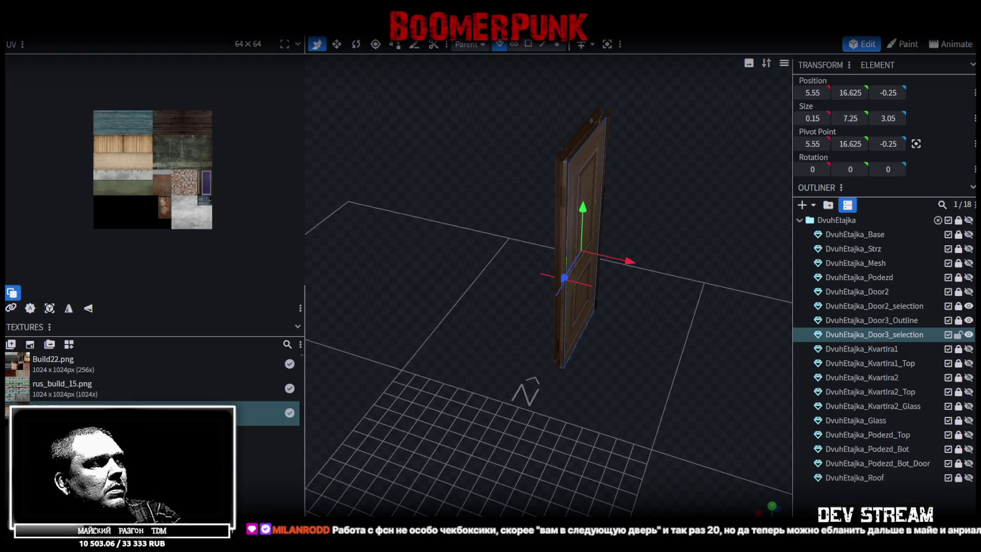
{"action": "right_click", "coordinate": [175, 404]}
{"action": "left_click", "coordinate": [80, 355]}
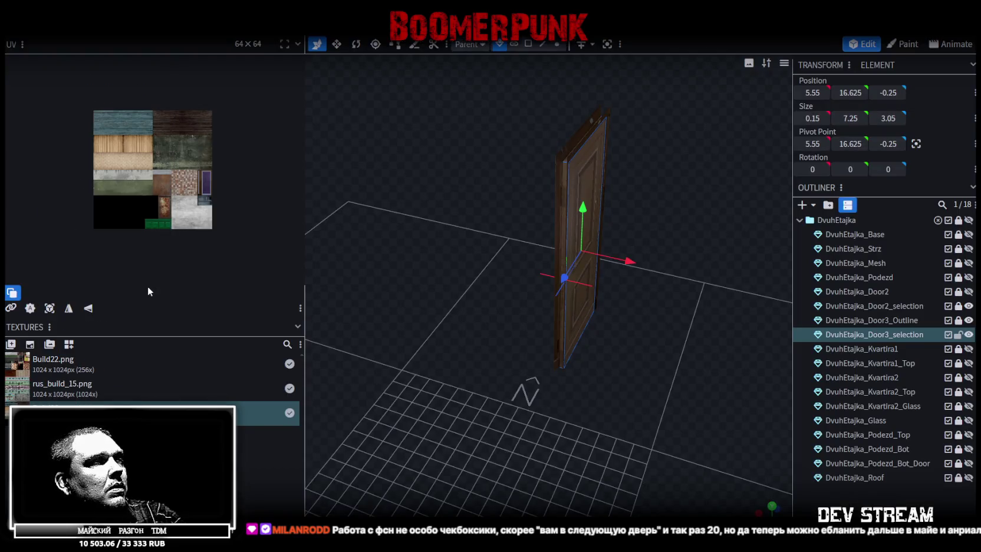
{"action": "mouse_move", "coordinate": [592, 410]}
{"action": "left_mouse_down"}
{"action": "mouse_move", "coordinate": [682, 401]}
{"action": "mouse_move", "coordinate": [680, 369]}
{"action": "mouse_move", "coordinate": [557, 373]}
{"action": "mouse_move", "coordinate": [572, 394]}
{"action": "mouse_move", "coordinate": [657, 394]}
{"action": "mouse_move", "coordinate": [663, 384]}
{"action": "left_mouse_up"}
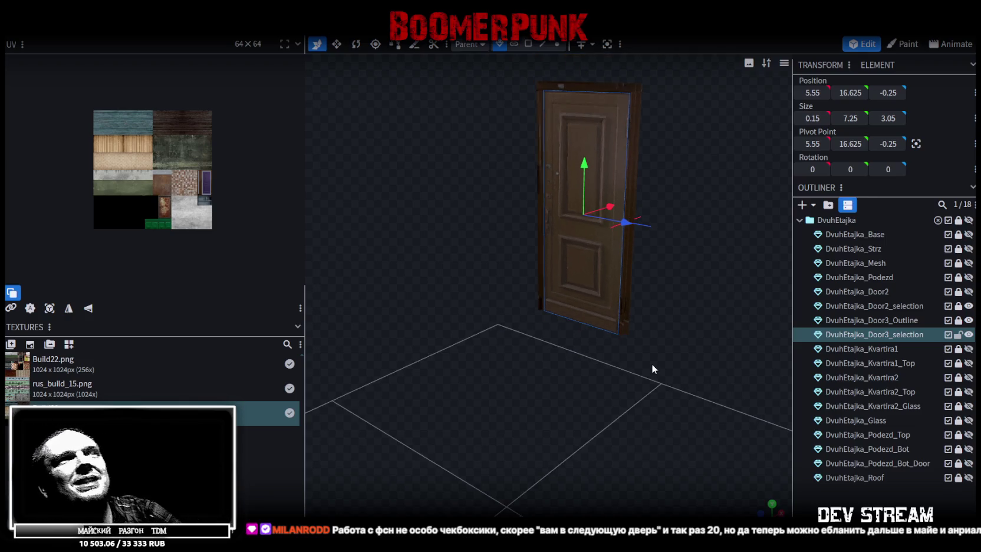
{"action": "left_click_drag", "start_coordinate": [651, 365], "coordinate": [454, 376]}
{"action": "scroll", "coordinate": [557, 426], "scroll_direction": "down", "scroll_amount": 3}
{"action": "mouse_move", "coordinate": [557, 425]}
{"action": "left_mouse_down"}
{"action": "mouse_move", "coordinate": [615, 417]}
{"action": "mouse_move", "coordinate": [545, 418]}
{"action": "left_mouse_up"}
{"action": "mouse_move", "coordinate": [632, 395]}
{"action": "left_mouse_down"}
{"action": "mouse_move", "coordinate": [410, 417]}
{"action": "mouse_move", "coordinate": [641, 383]}
{"action": "left_mouse_up"}
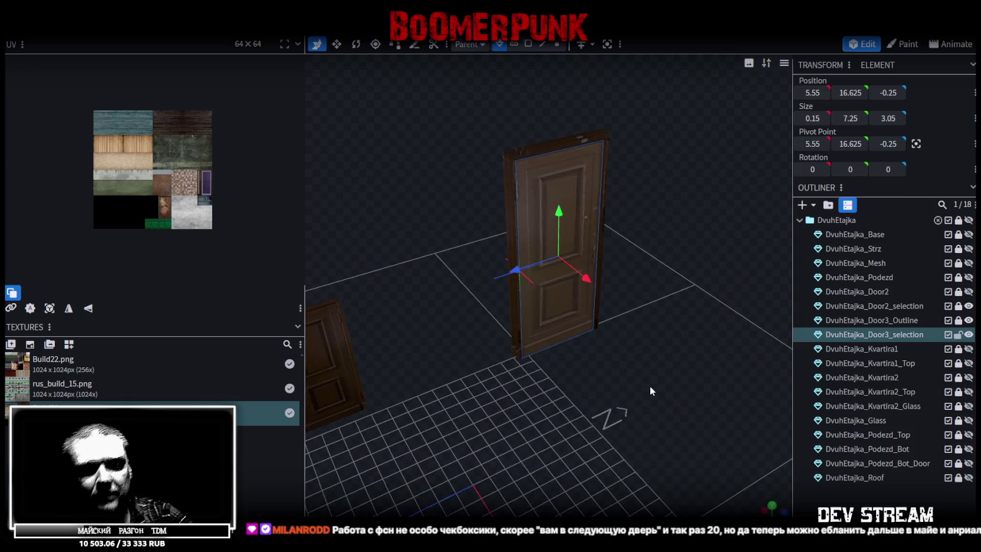
{"action": "scroll", "coordinate": [650, 386], "scroll_direction": "up", "scroll_amount": 2}
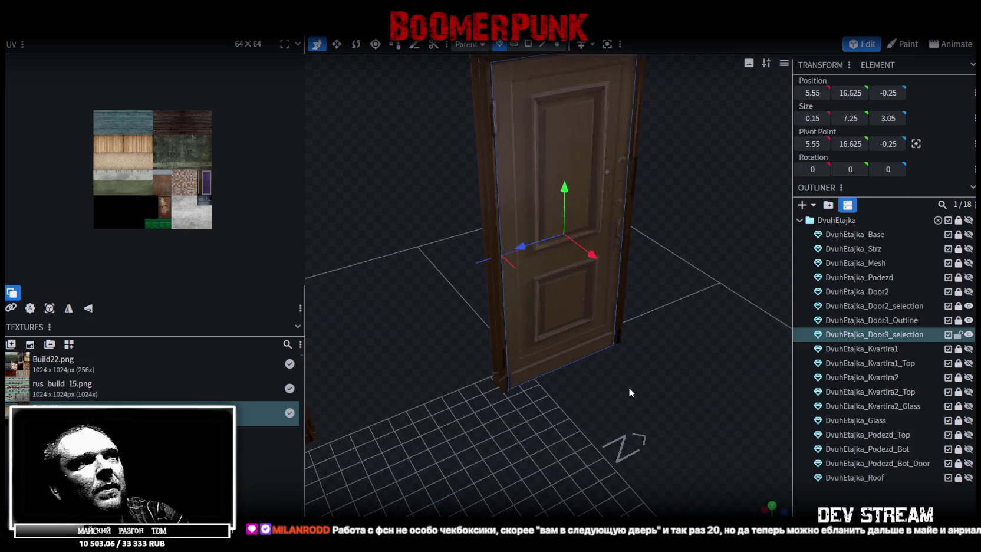
{"action": "mouse_move", "coordinate": [585, 400]}
{"action": "left_mouse_down"}
{"action": "mouse_move", "coordinate": [671, 390]}
{"action": "mouse_move", "coordinate": [559, 341]}
{"action": "mouse_move", "coordinate": [588, 322]}
{"action": "mouse_move", "coordinate": [651, 364]}
{"action": "left_mouse_up"}
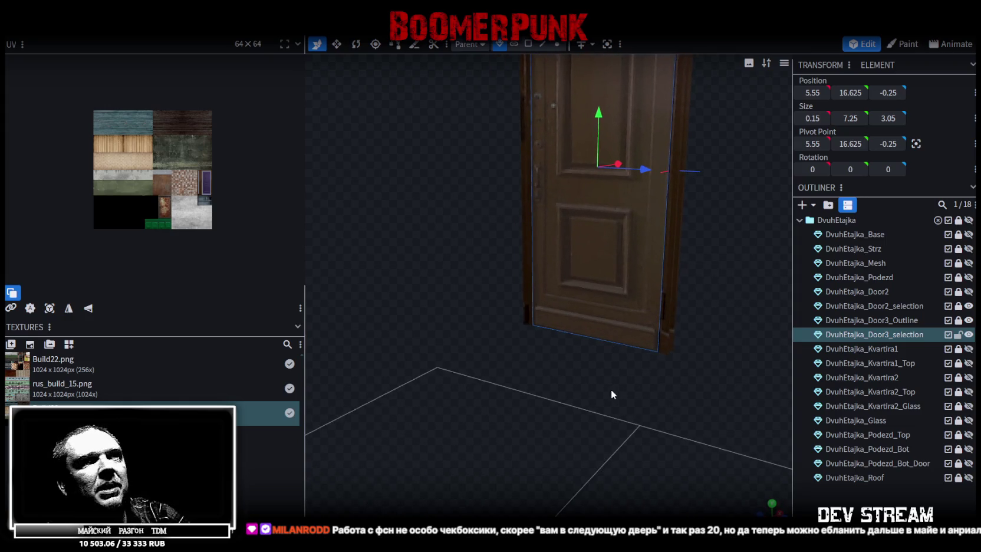
{"action": "scroll", "coordinate": [617, 397], "scroll_direction": "down", "scroll_amount": 2}
{"action": "mouse_move", "coordinate": [617, 396]}
{"action": "left_mouse_down"}
{"action": "mouse_move", "coordinate": [626, 365]}
{"action": "mouse_move", "coordinate": [641, 365]}
{"action": "mouse_move", "coordinate": [634, 366]}
{"action": "left_mouse_up"}
{"action": "scroll", "coordinate": [633, 366], "scroll_direction": "down", "scroll_amount": 1}
{"action": "key", "text": "Escape"}
Add a new cuboid mesh and select it
{"action": "left_click", "coordinate": [803, 205]}
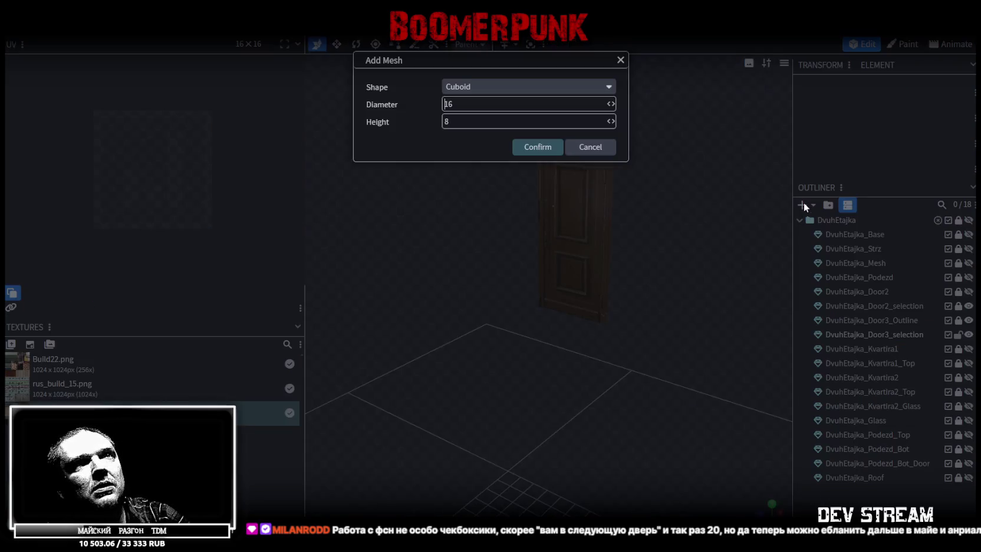
{"action": "left_click", "coordinate": [537, 147]}
{"action": "left_click_drag", "start_coordinate": [623, 381], "coordinate": [641, 231]}
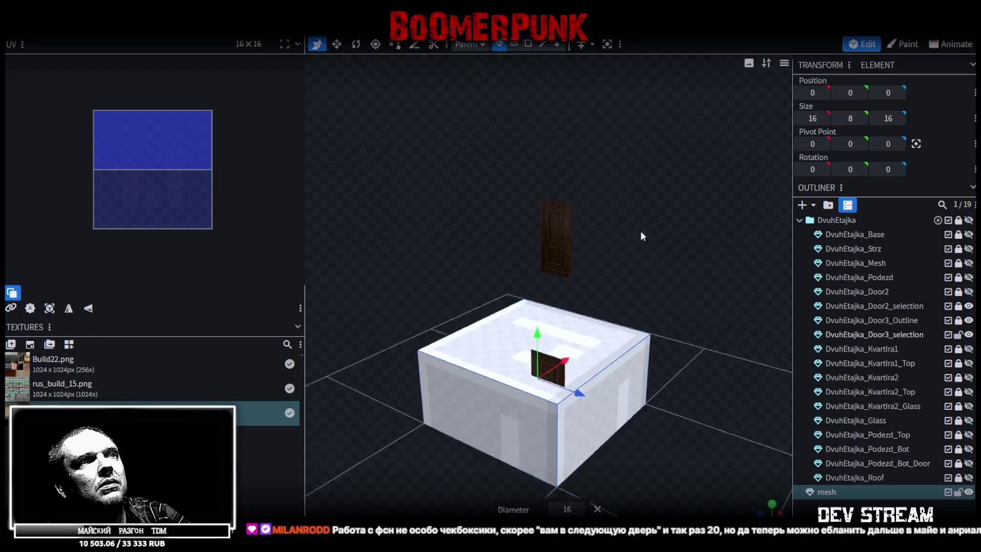
{"action": "mouse_move", "coordinate": [527, 372]}
{"action": "left_mouse_down"}
{"action": "mouse_move", "coordinate": [632, 417]}
{"action": "mouse_move", "coordinate": [343, 442]}
{"action": "mouse_move", "coordinate": [368, 425]}
{"action": "mouse_move", "coordinate": [486, 418]}
{"action": "mouse_move", "coordinate": [471, 358]}
{"action": "left_mouse_up"}
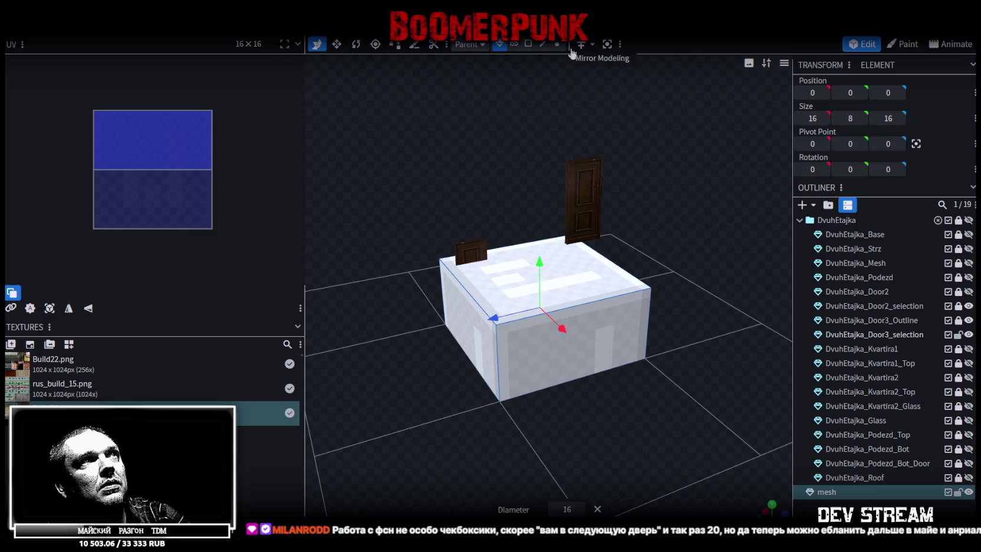
{"action": "left_click", "coordinate": [478, 331]}
{"action": "left_click_drag", "start_coordinate": [477, 330], "coordinate": [530, 354]}
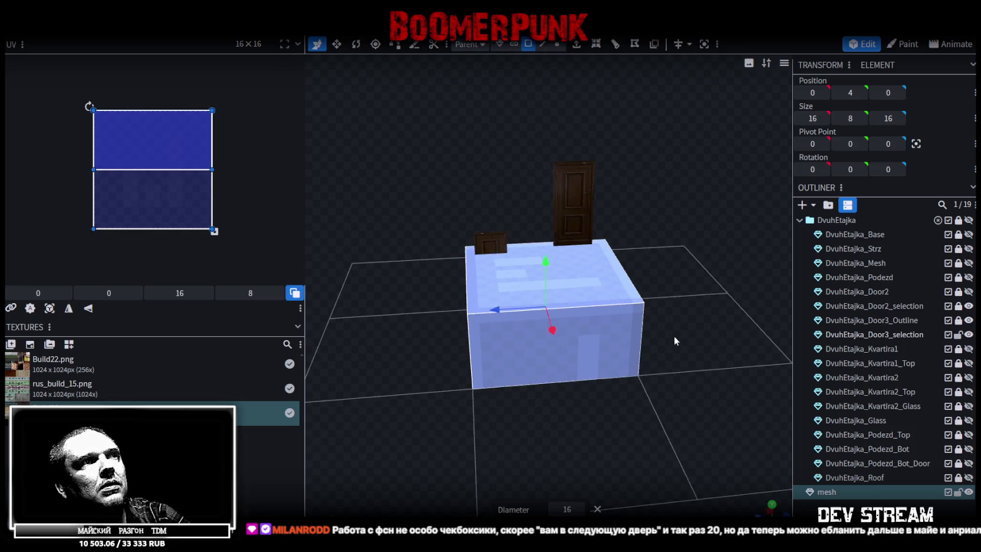
Resize the cuboid into a slab 4 units wide and 0.3 deep
{"action": "key", "text": "s"}
{"action": "mouse_move", "coordinate": [596, 303]}
{"action": "left_mouse_down"}
{"action": "mouse_move", "coordinate": [547, 323]}
{"action": "mouse_move", "coordinate": [653, 369]}
{"action": "mouse_move", "coordinate": [634, 331]}
{"action": "left_mouse_up"}
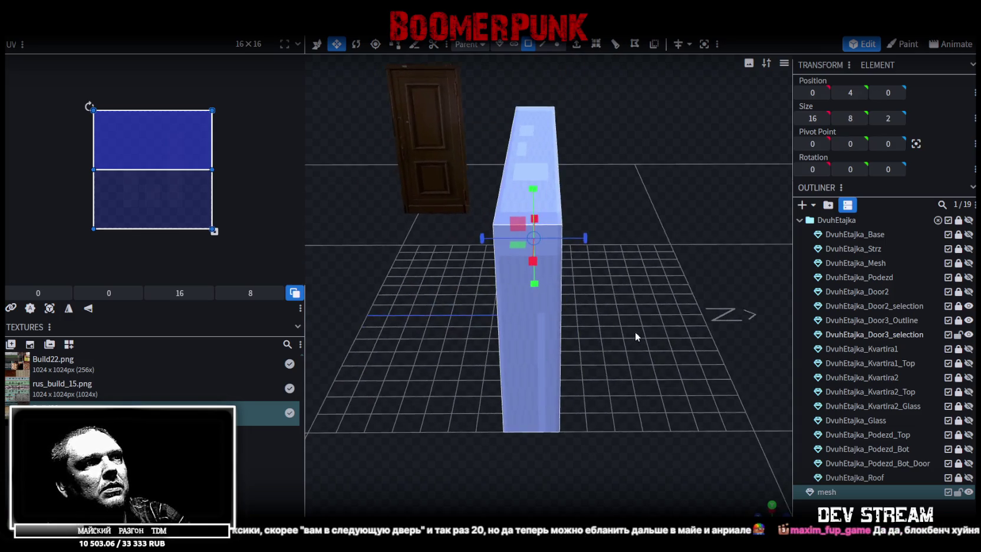
{"action": "left_click_drag", "start_coordinate": [591, 244], "coordinate": [568, 241]}
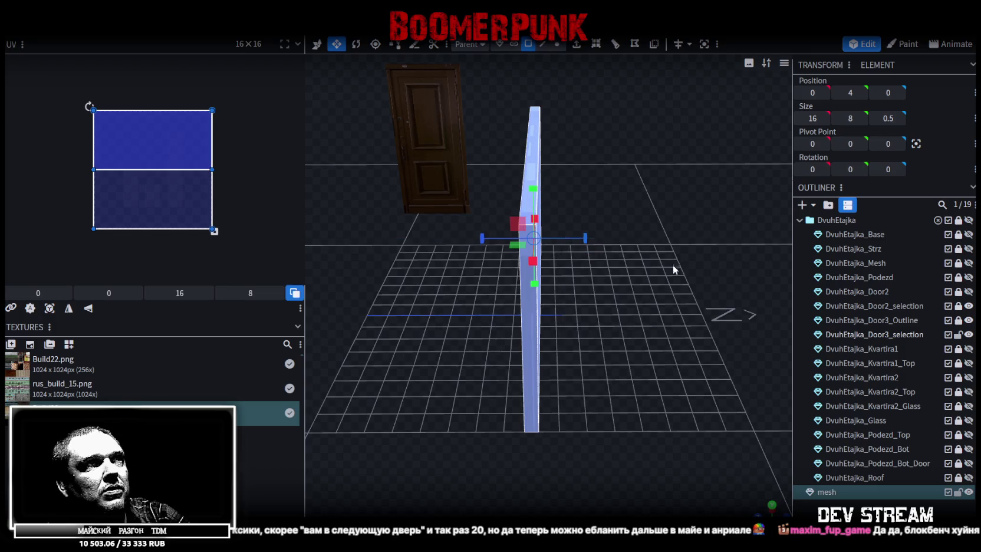
{"action": "left_click_drag", "start_coordinate": [651, 261], "coordinate": [563, 246]}
{"action": "scroll", "coordinate": [644, 318], "scroll_direction": "down", "scroll_amount": 3}
{"action": "mouse_move", "coordinate": [643, 318]}
{"action": "left_mouse_down"}
{"action": "mouse_move", "coordinate": [626, 262]}
{"action": "mouse_move", "coordinate": [529, 270]}
{"action": "left_mouse_up"}
{"action": "mouse_move", "coordinate": [589, 283]}
{"action": "left_mouse_down"}
{"action": "mouse_move", "coordinate": [711, 305]}
{"action": "mouse_move", "coordinate": [656, 307]}
{"action": "mouse_move", "coordinate": [682, 339]}
{"action": "mouse_move", "coordinate": [665, 342]}
{"action": "left_mouse_up"}
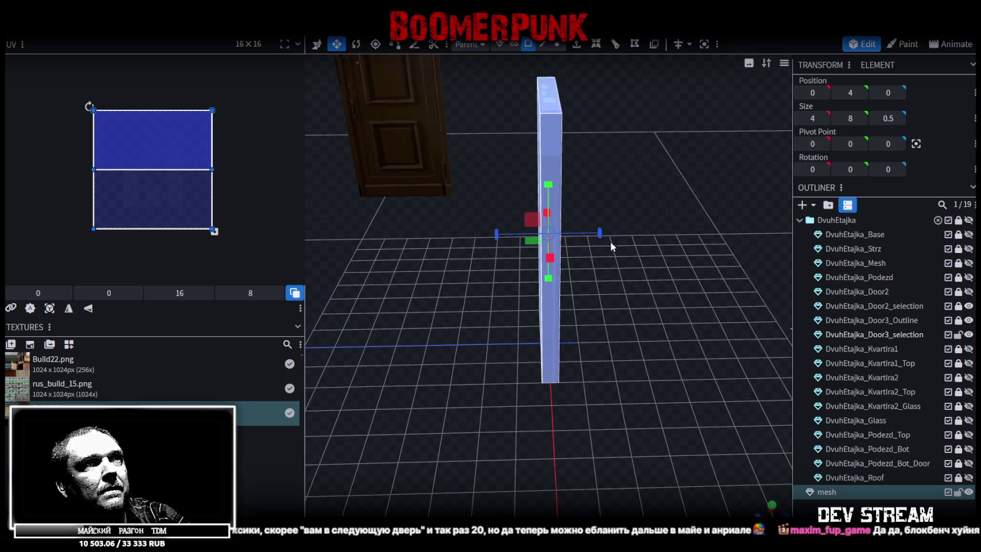
{"action": "left_click_drag", "start_coordinate": [600, 233], "coordinate": [602, 236]}
{"action": "scroll", "coordinate": [624, 289], "scroll_direction": "up", "scroll_amount": 2}
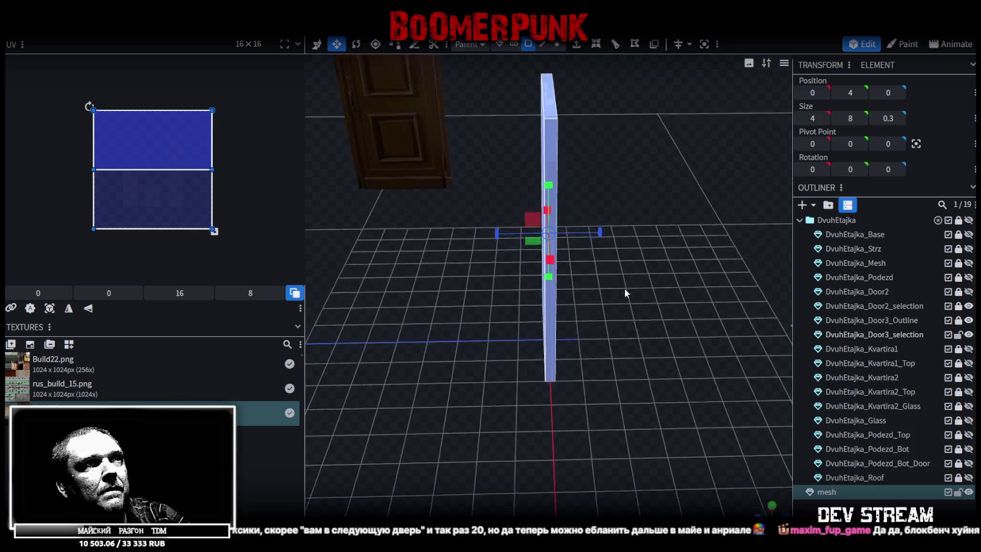
{"action": "scroll", "coordinate": [626, 289], "scroll_direction": "up", "scroll_amount": 2}
Undo a stray nudge and lower the slab's top face to a height of 1
{"action": "key", "text": "v"}
{"action": "left_click_drag", "start_coordinate": [500, 207], "coordinate": [505, 203]}
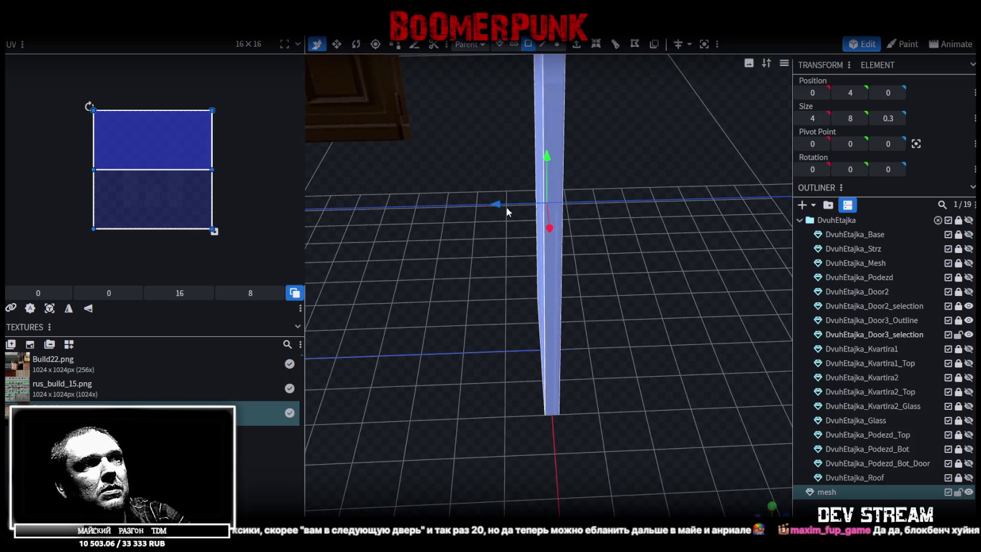
{"action": "key", "text": "ctrl+z"}
{"action": "left_click_drag", "start_coordinate": [658, 277], "coordinate": [533, 297]}
{"action": "left_click_drag", "start_coordinate": [669, 255], "coordinate": [583, 217]}
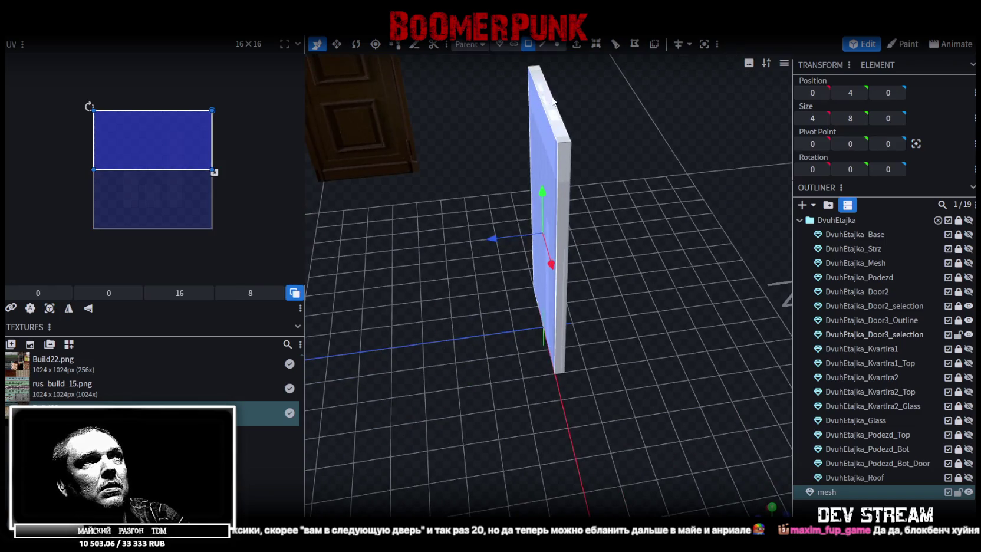
{"action": "key", "text": "ctrl+z"}
{"action": "left_click_drag", "start_coordinate": [657, 183], "coordinate": [612, 139]}
{"action": "left_click_drag", "start_coordinate": [557, 86], "coordinate": [557, 228]}
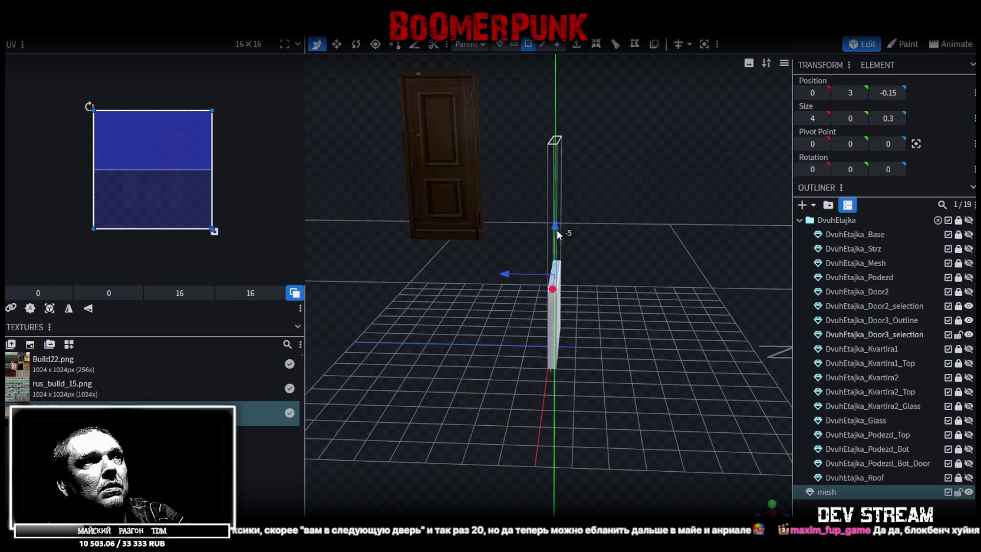
{"action": "mouse_move", "coordinate": [567, 278]}
{"action": "left_mouse_down"}
{"action": "mouse_move", "coordinate": [610, 279]}
{"action": "mouse_move", "coordinate": [652, 305]}
{"action": "mouse_move", "coordinate": [661, 232]}
{"action": "mouse_move", "coordinate": [651, 267]}
{"action": "mouse_move", "coordinate": [571, 67]}
{"action": "left_mouse_up"}
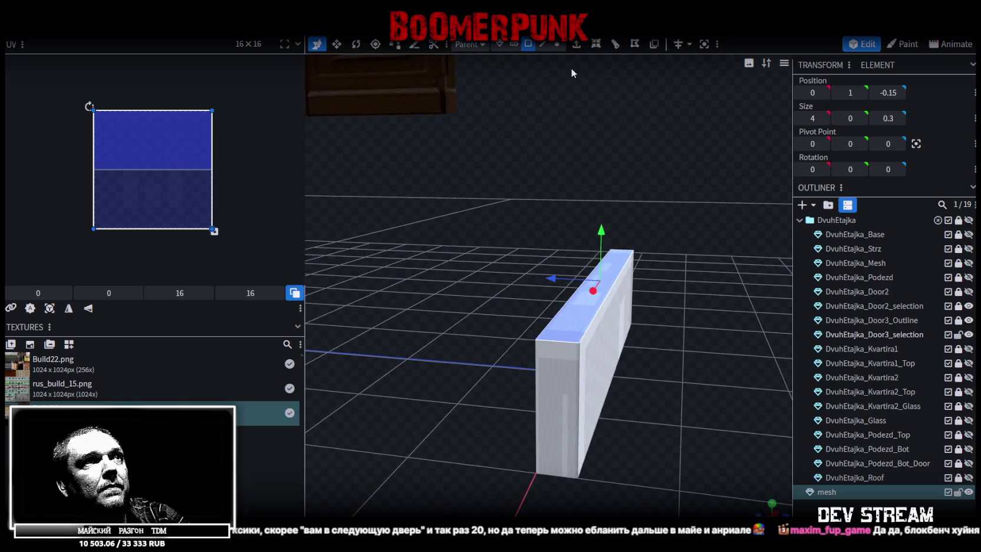
Slope the slab's top edge in Edge mode and select its front face
{"action": "left_click", "coordinate": [543, 45]}
{"action": "left_click", "coordinate": [613, 289]}
{"action": "mouse_move", "coordinate": [618, 235]}
{"action": "left_mouse_down"}
{"action": "mouse_move", "coordinate": [611, 263]}
{"action": "mouse_move", "coordinate": [529, 49]}
{"action": "left_mouse_up"}
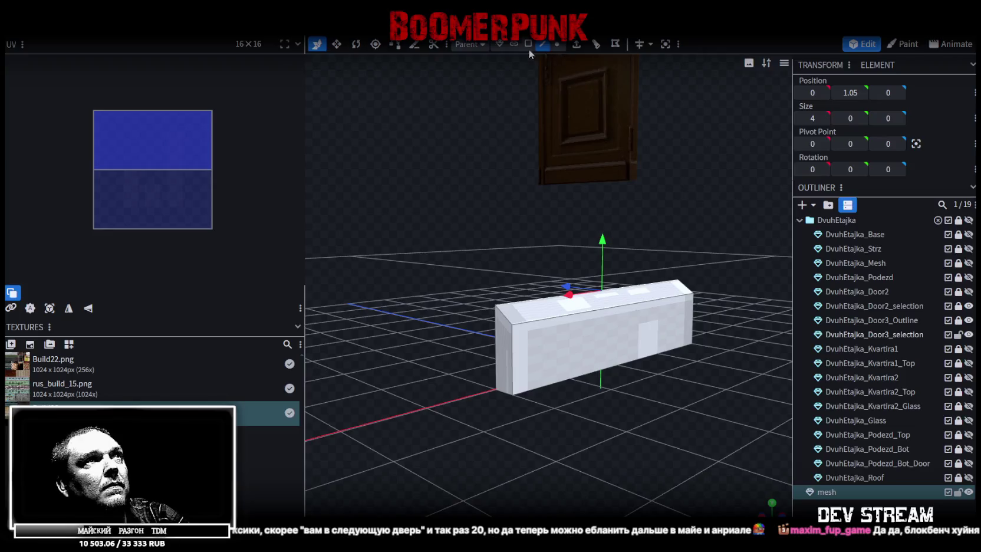
{"action": "left_click", "coordinate": [573, 364]}
{"action": "left_click_drag", "start_coordinate": [573, 364], "coordinate": [648, 435]}
{"action": "scroll", "coordinate": [636, 423], "scroll_direction": "down", "scroll_amount": 2}
{"action": "scroll", "coordinate": [656, 412], "scroll_direction": "up", "scroll_amount": 2}
{"action": "left_click", "coordinate": [641, 340]}
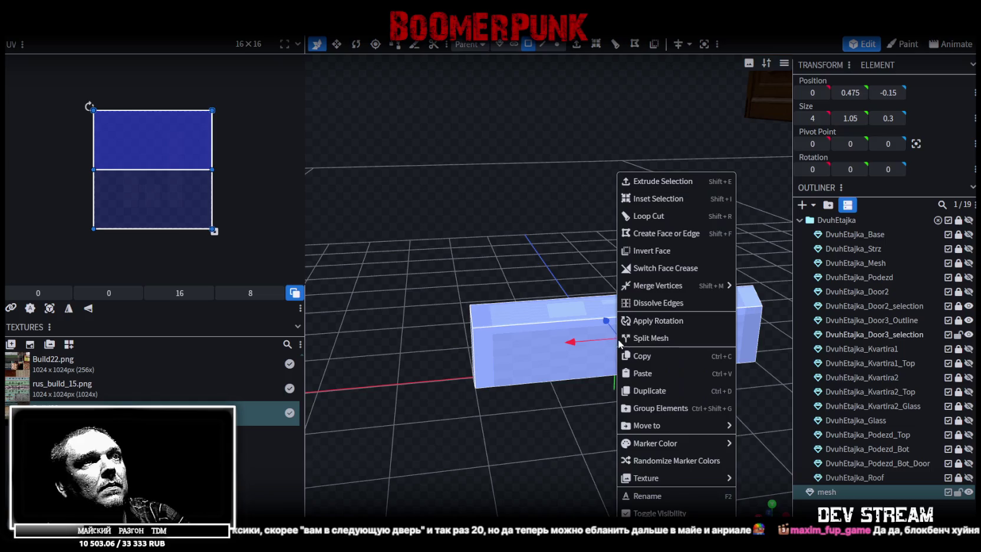
Apply the Build28.png texture to the slab face and project its UVs from the current view
{"action": "right_click", "coordinate": [617, 339]}
{"action": "mouse_move", "coordinate": [646, 477]}
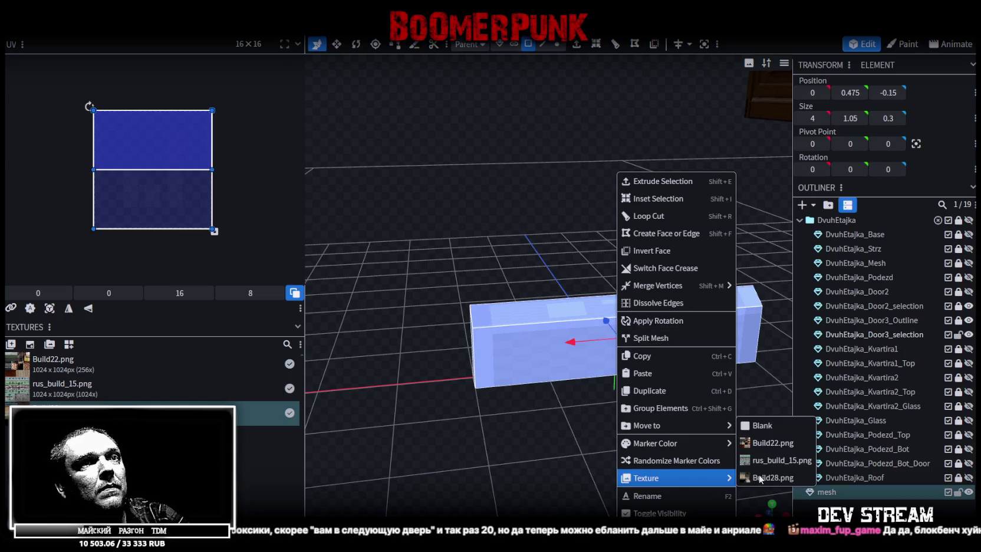
{"action": "left_click", "coordinate": [760, 477]}
{"action": "scroll", "coordinate": [636, 423], "scroll_direction": "up", "scroll_amount": 5}
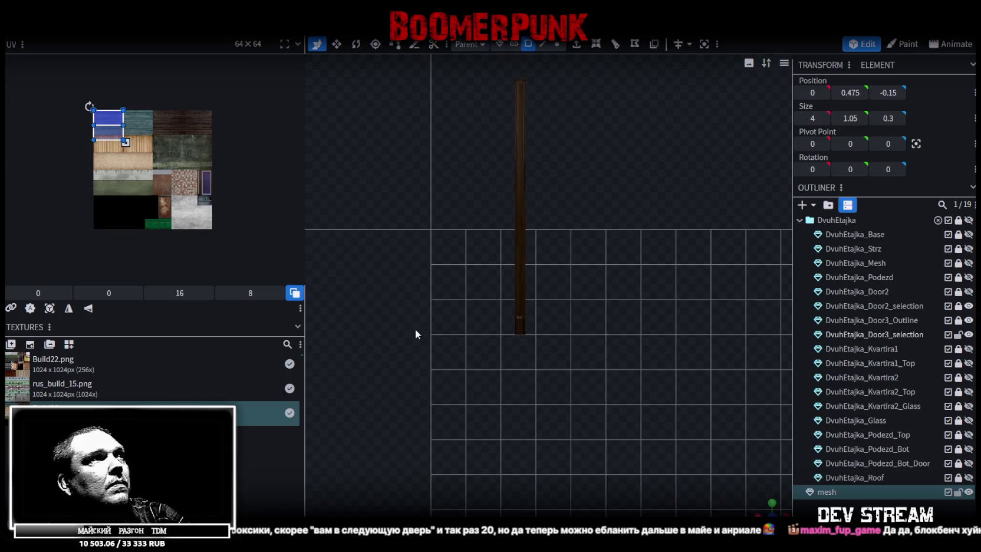
{"action": "left_click", "coordinate": [50, 309]}
Move the face's UV box onto the green mailbox panel in the atlas
{"action": "scroll", "coordinate": [128, 115], "scroll_direction": "up", "scroll_amount": 2}
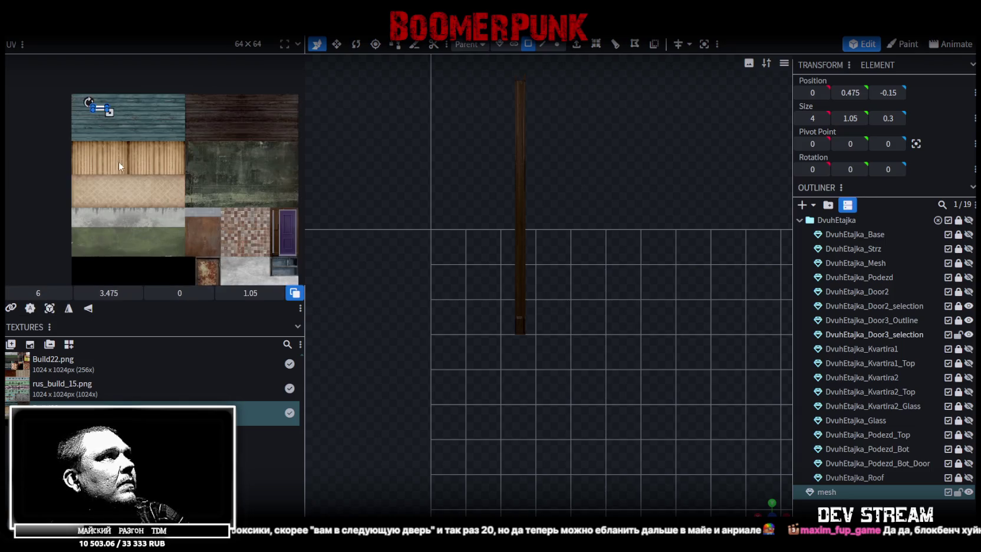
{"action": "scroll", "coordinate": [119, 147], "scroll_direction": "up", "scroll_amount": 2}
{"action": "scroll", "coordinate": [109, 100], "scroll_direction": "up", "scroll_amount": 1}
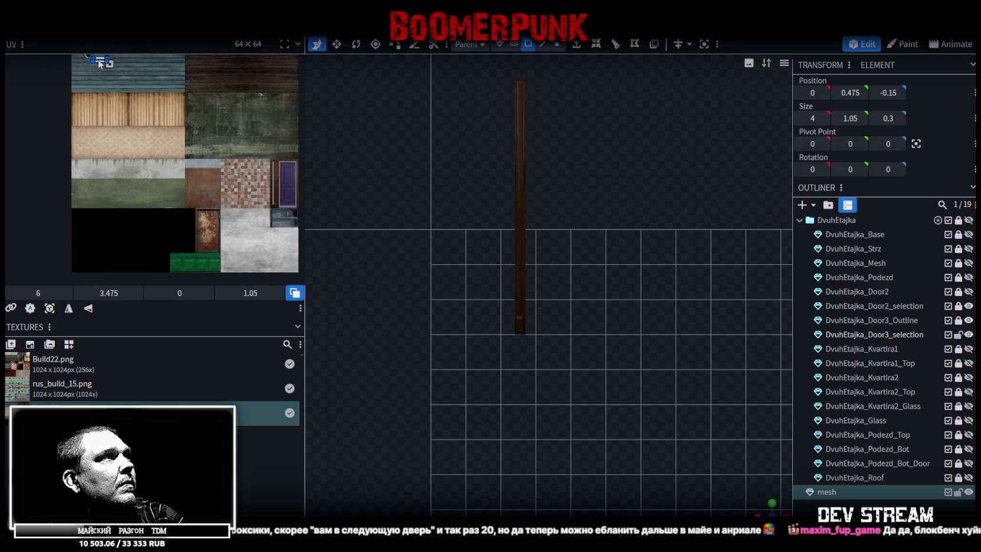
{"action": "mouse_move", "coordinate": [168, 246]}
{"action": "left_mouse_down"}
{"action": "mouse_move", "coordinate": [181, 258]}
{"action": "mouse_move", "coordinate": [171, 219]}
{"action": "left_mouse_up"}
{"action": "scroll", "coordinate": [138, 156], "scroll_direction": "up", "scroll_amount": 3}
{"action": "scroll", "coordinate": [177, 194], "scroll_direction": "up", "scroll_amount": 2}
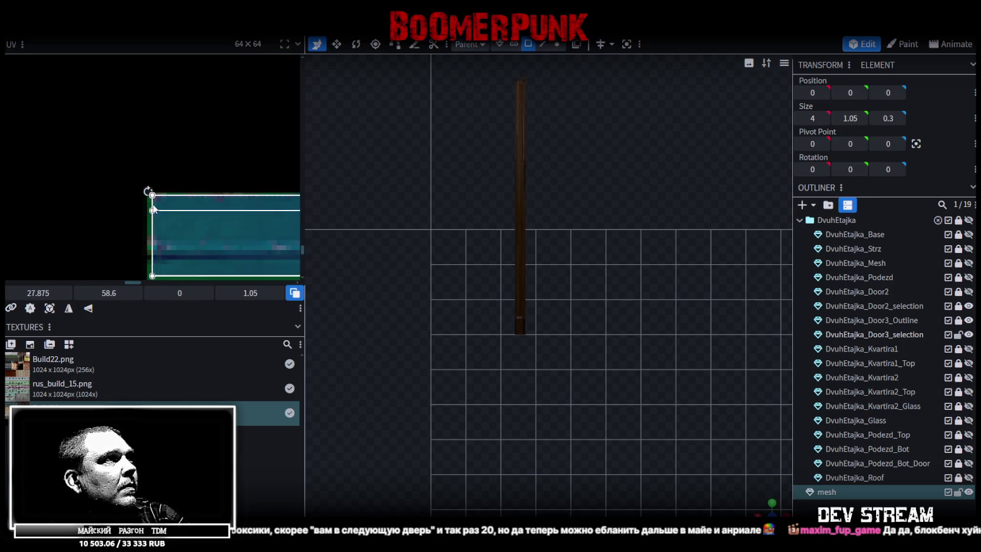
{"action": "scroll", "coordinate": [176, 224], "scroll_direction": "up", "scroll_amount": 2}
{"action": "left_click_drag", "start_coordinate": [184, 230], "coordinate": [183, 228]}
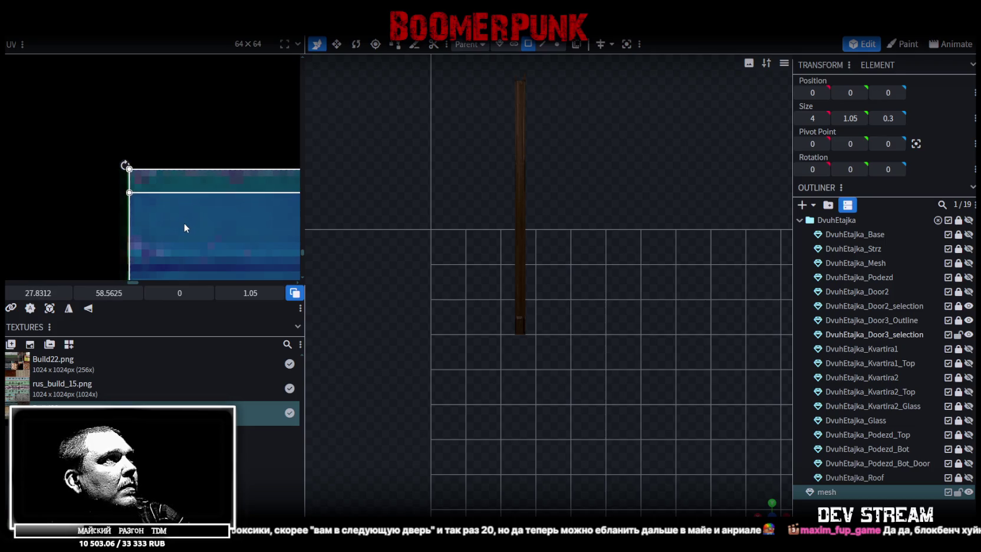
{"action": "scroll", "coordinate": [180, 229], "scroll_direction": "down", "scroll_amount": 1}
{"action": "scroll", "coordinate": [176, 147], "scroll_direction": "down", "scroll_amount": 1}
{"action": "scroll", "coordinate": [195, 177], "scroll_direction": "up", "scroll_amount": 1}
{"action": "scroll", "coordinate": [194, 168], "scroll_direction": "up", "scroll_amount": 1}
{"action": "scroll", "coordinate": [197, 159], "scroll_direction": "up", "scroll_amount": 1}
{"action": "left_click_drag", "start_coordinate": [200, 145], "coordinate": [188, 150]}
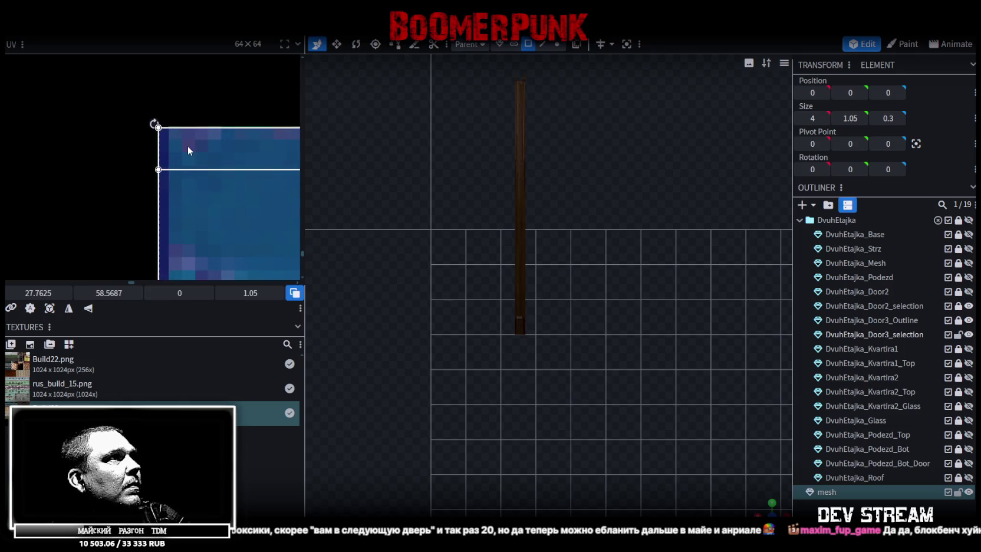
Stretch the UV box so it covers the whole green mailbox panel
{"action": "scroll", "coordinate": [195, 168], "scroll_direction": "down", "scroll_amount": 1}
{"action": "scroll", "coordinate": [159, 165], "scroll_direction": "down", "scroll_amount": 1}
{"action": "scroll", "coordinate": [191, 182], "scroll_direction": "down", "scroll_amount": 1}
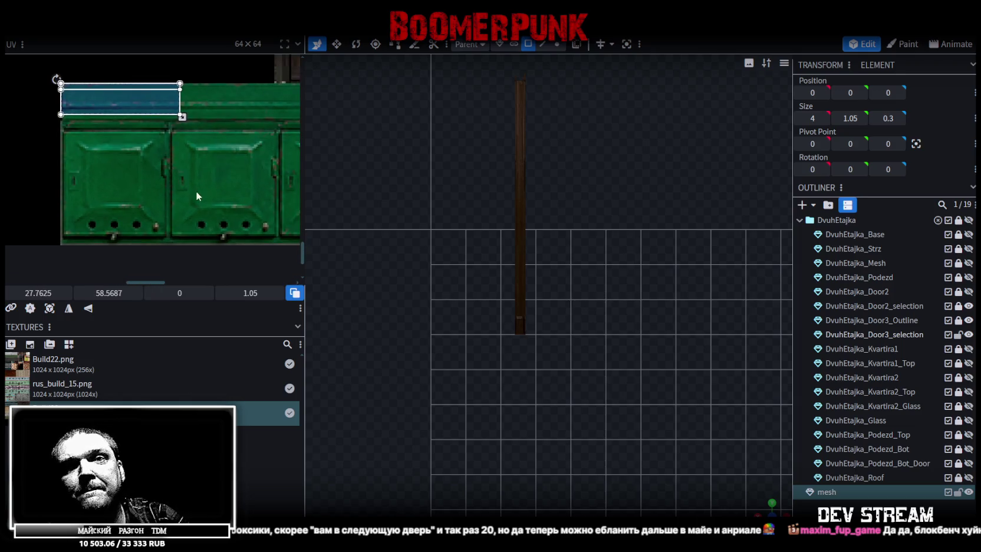
{"action": "scroll", "coordinate": [216, 198], "scroll_direction": "down", "scroll_amount": 1}
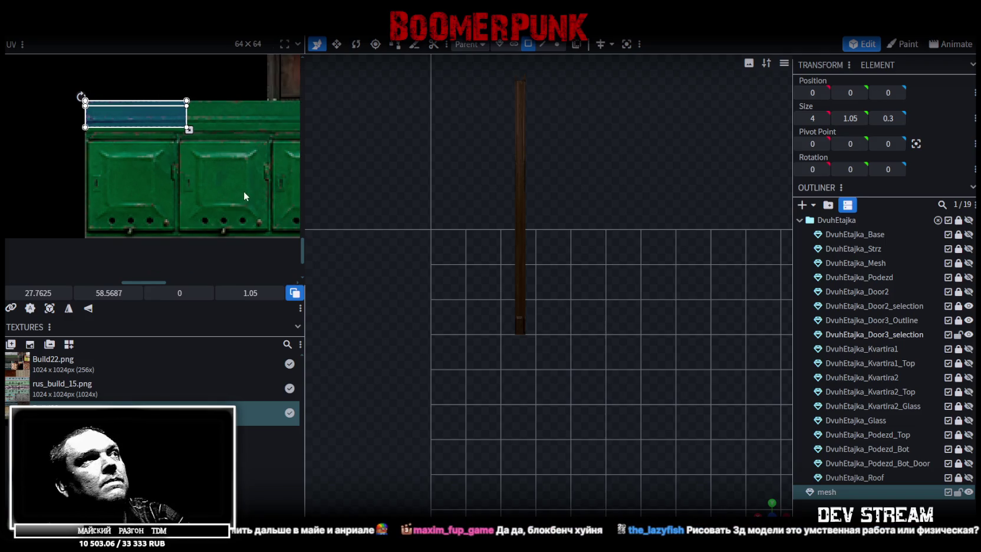
{"action": "middle_click_drag", "start_coordinate": [244, 192], "coordinate": [150, 150]}
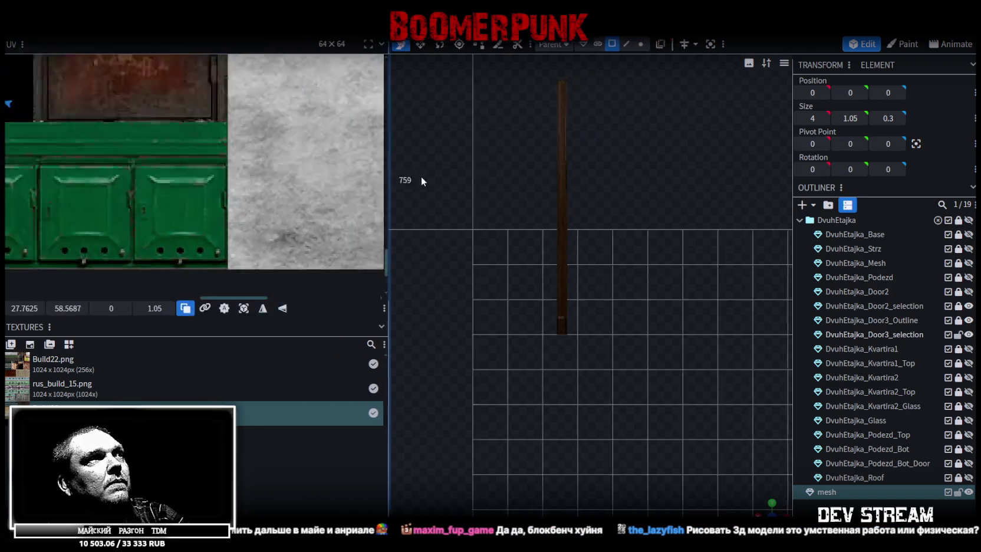
{"action": "left_click_drag", "start_coordinate": [306, 145], "coordinate": [432, 176]}
{"action": "middle_click_drag", "start_coordinate": [179, 138], "coordinate": [257, 190]}
{"action": "middle_click_drag", "start_coordinate": [138, 139], "coordinate": [214, 149]}
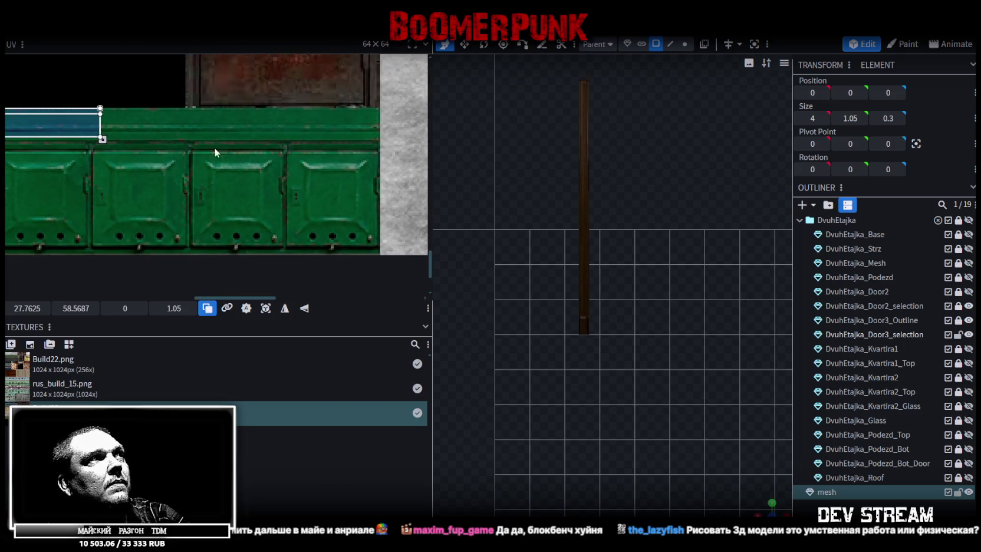
{"action": "left_click_drag", "start_coordinate": [107, 140], "coordinate": [386, 249]}
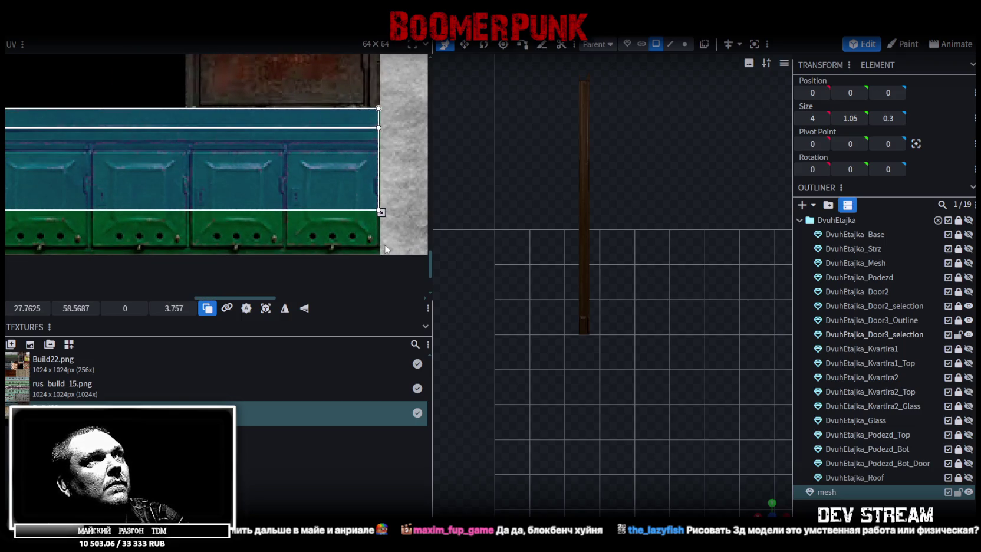
{"action": "scroll", "coordinate": [375, 218], "scroll_direction": "up", "scroll_amount": 2}
{"action": "scroll", "coordinate": [360, 203], "scroll_direction": "up", "scroll_amount": 2}
{"action": "scroll", "coordinate": [343, 190], "scroll_direction": "up", "scroll_amount": 2}
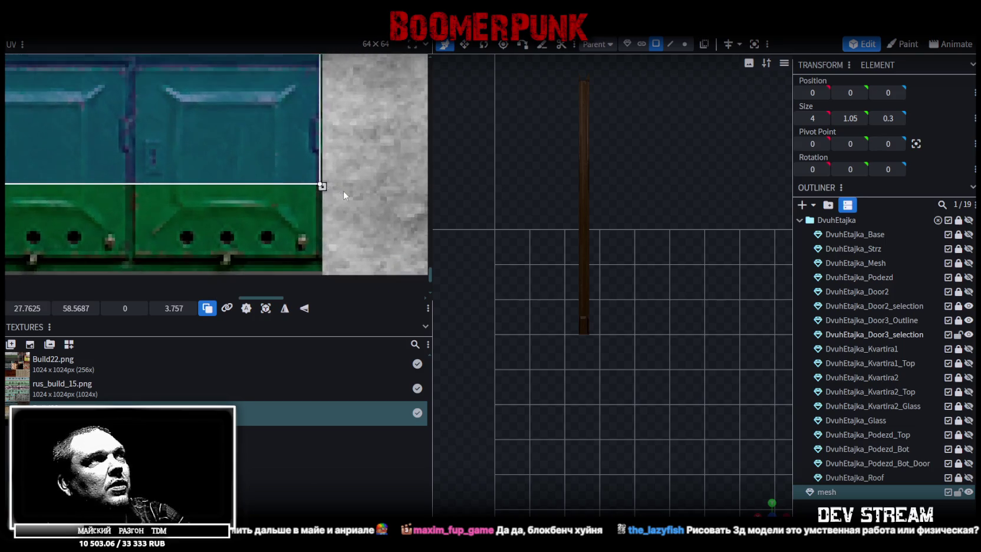
{"action": "scroll", "coordinate": [318, 231], "scroll_direction": "up", "scroll_amount": 2}
{"action": "middle_click_drag", "start_coordinate": [313, 188], "coordinate": [313, 130]}
{"action": "left_click_drag", "start_coordinate": [303, 125], "coordinate": [303, 252]}
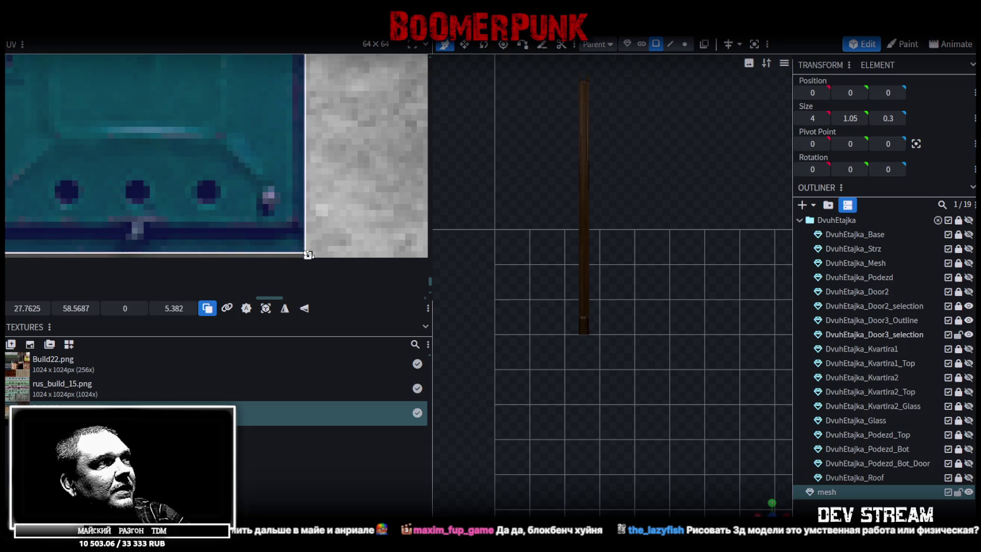
{"action": "left_click_drag", "start_coordinate": [303, 252], "coordinate": [302, 251]}
{"action": "scroll", "coordinate": [230, 218], "scroll_direction": "down", "scroll_amount": 5}
{"action": "scroll", "coordinate": [619, 305], "scroll_direction": "down", "scroll_amount": 4}
{"action": "scroll", "coordinate": [616, 313], "scroll_direction": "down", "scroll_amount": 3}
{"action": "scroll", "coordinate": [656, 475], "scroll_direction": "up", "scroll_amount": 3}
{"action": "scroll", "coordinate": [658, 463], "scroll_direction": "up", "scroll_amount": 3}
Orbit to a perspective view of the textured 4 × 1.05 × 0.3 slab and switch to resize mode
{"action": "right_click_drag", "start_coordinate": [657, 464], "coordinate": [640, 328]}
{"action": "scroll", "coordinate": [640, 328], "scroll_direction": "up", "scroll_amount": 4}
{"action": "mouse_move", "coordinate": [767, 510]}
{"action": "left_mouse_down"}
{"action": "mouse_move", "coordinate": [656, 453]}
{"action": "mouse_move", "coordinate": [644, 381]}
{"action": "mouse_move", "coordinate": [655, 304]}
{"action": "left_mouse_up"}
{"action": "key", "text": "s"}
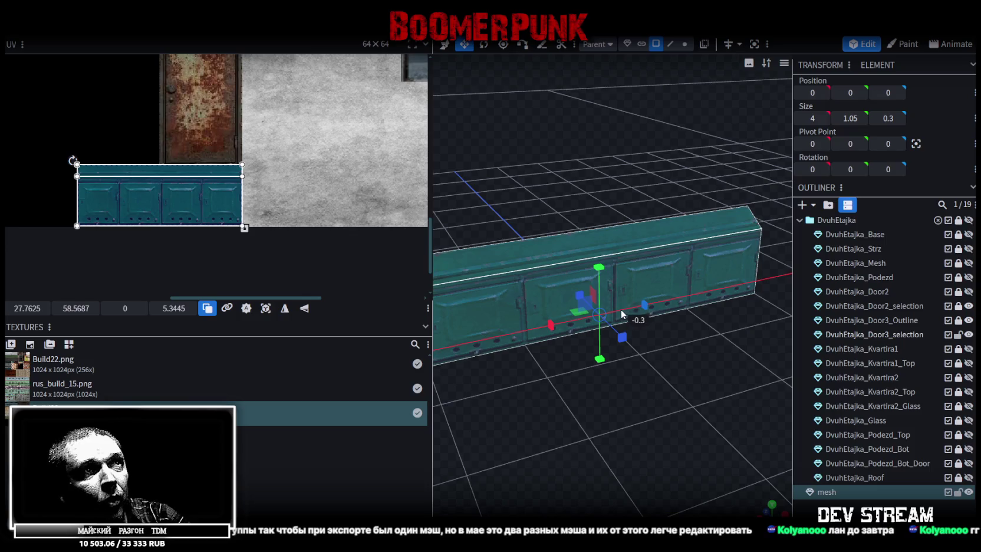
Shrink the mailbox box's X size from 4 to 3
{"action": "scroll", "coordinate": [637, 356], "scroll_direction": "down", "scroll_amount": 3}
{"action": "left_click", "coordinate": [540, 297]}
{"action": "left_click_drag", "start_coordinate": [649, 285], "coordinate": [617, 283]}
{"action": "scroll", "coordinate": [617, 370], "scroll_direction": "up", "scroll_amount": 5}
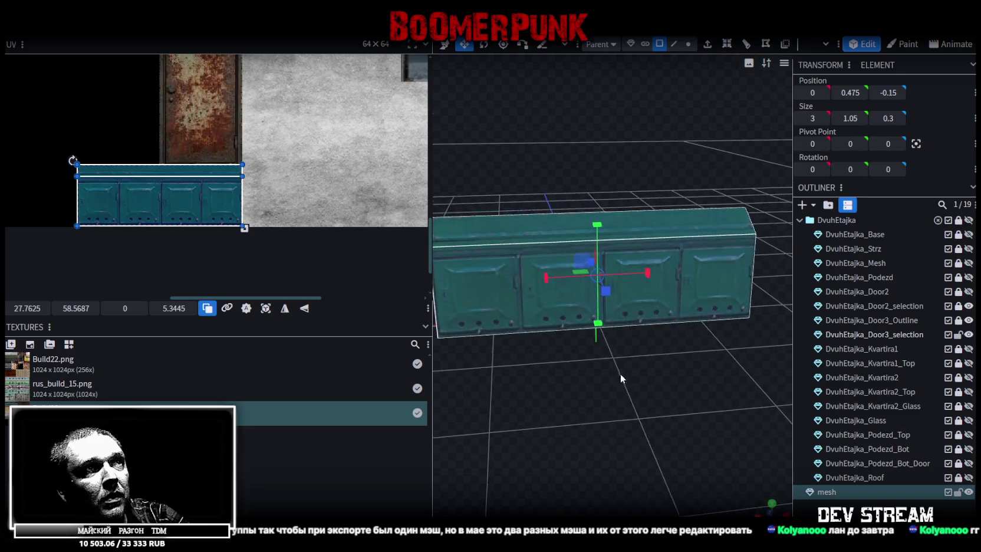
{"action": "mouse_move", "coordinate": [594, 367]}
{"action": "left_mouse_down"}
{"action": "mouse_move", "coordinate": [535, 366]}
{"action": "mouse_move", "coordinate": [550, 380]}
{"action": "mouse_move", "coordinate": [665, 374]}
{"action": "mouse_move", "coordinate": [625, 311]}
{"action": "left_mouse_up"}
Stretch the sloped top strip's UV taller, to a 14.3437 × 1.5805 strip of the green panel
{"action": "left_click", "coordinate": [517, 257]}
{"action": "scroll", "coordinate": [99, 178], "scroll_direction": "up", "scroll_amount": 3}
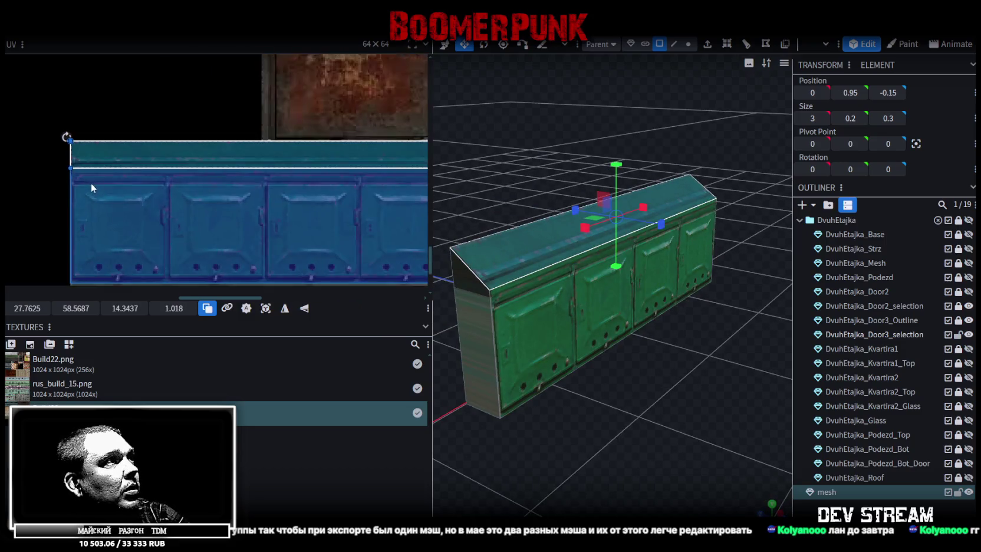
{"action": "scroll", "coordinate": [90, 182], "scroll_direction": "up", "scroll_amount": 2}
{"action": "scroll", "coordinate": [129, 196], "scroll_direction": "down", "scroll_amount": 2}
{"action": "scroll", "coordinate": [143, 190], "scroll_direction": "down", "scroll_amount": 4}
{"action": "scroll", "coordinate": [145, 189], "scroll_direction": "up", "scroll_amount": 3}
{"action": "scroll", "coordinate": [322, 184], "scroll_direction": "up", "scroll_amount": 2}
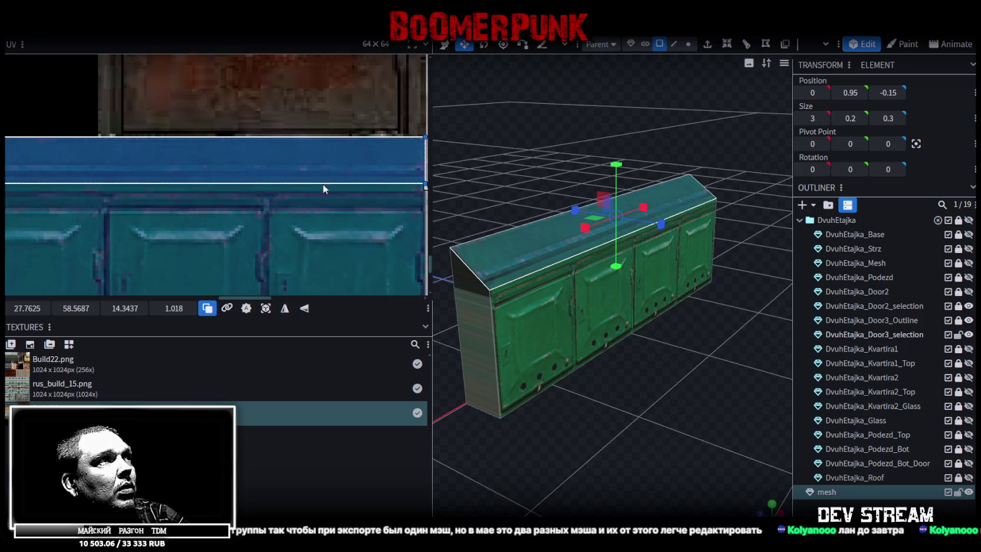
{"action": "scroll", "coordinate": [268, 201], "scroll_direction": "up", "scroll_amount": 2}
{"action": "scroll", "coordinate": [342, 191], "scroll_direction": "up", "scroll_amount": 2}
{"action": "scroll", "coordinate": [311, 180], "scroll_direction": "up", "scroll_amount": 2}
{"action": "left_click_drag", "start_coordinate": [301, 173], "coordinate": [302, 231]}
Inspect the box's left end and front faces, then select the whole box element
{"action": "mouse_move", "coordinate": [448, 283]}
{"action": "left_mouse_down"}
{"action": "mouse_move", "coordinate": [512, 328]}
{"action": "mouse_move", "coordinate": [660, 371]}
{"action": "mouse_move", "coordinate": [583, 356]}
{"action": "left_mouse_up"}
{"action": "left_click", "coordinate": [512, 328]}
{"action": "mouse_move", "coordinate": [675, 316]}
{"action": "left_mouse_down"}
{"action": "mouse_move", "coordinate": [577, 378]}
{"action": "mouse_move", "coordinate": [586, 400]}
{"action": "left_mouse_up"}
{"action": "left_click", "coordinate": [572, 322]}
{"action": "left_click", "coordinate": [610, 340]}
{"action": "mouse_move", "coordinate": [610, 341]}
{"action": "left_mouse_down"}
{"action": "mouse_move", "coordinate": [658, 249]}
{"action": "mouse_move", "coordinate": [647, 410]}
{"action": "mouse_move", "coordinate": [701, 389]}
{"action": "left_mouse_up"}
{"action": "left_click", "coordinate": [659, 249]}
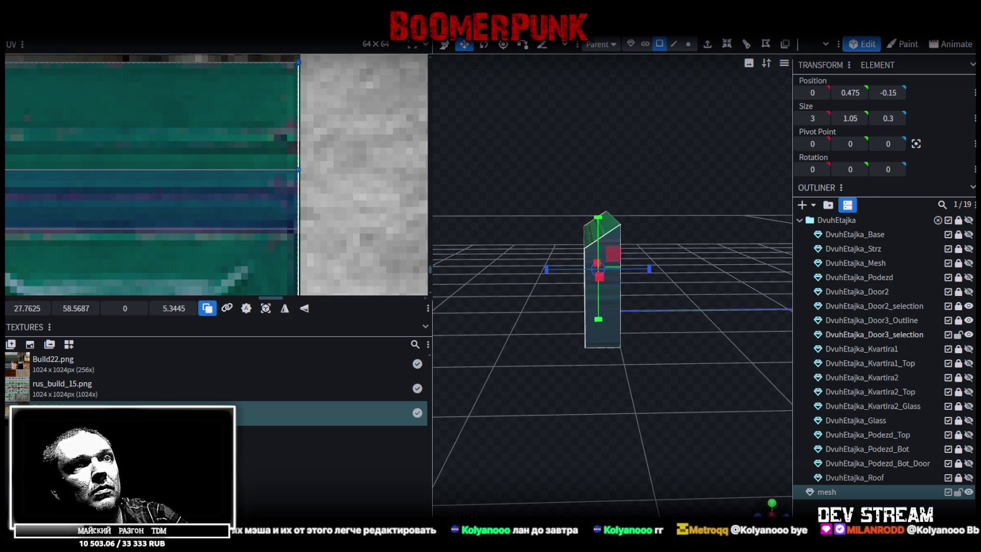
In orthographic side view, Auto UV the left end face and move its UV onto the mailbox texture
{"action": "key", "text": "KP_3"}
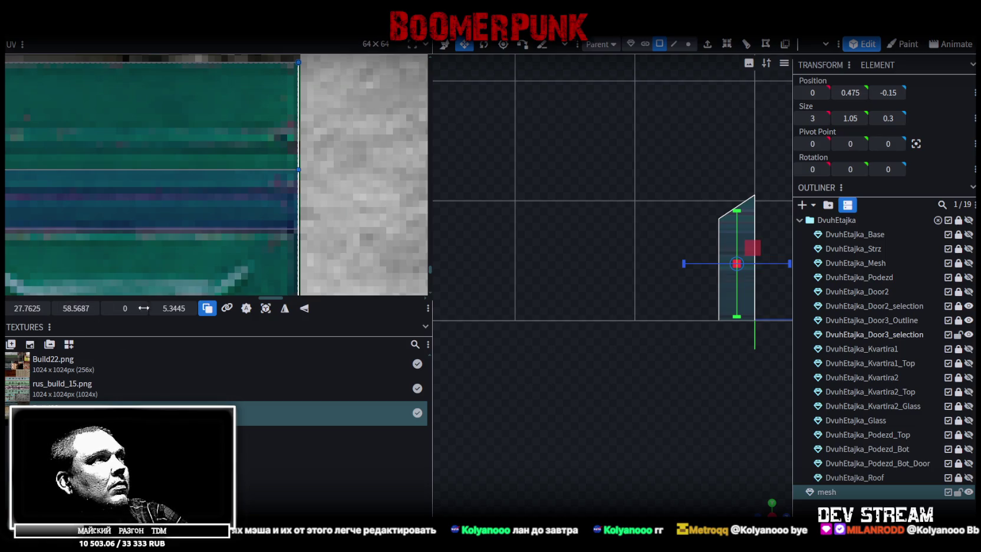
{"action": "left_click", "coordinate": [255, 308]}
{"action": "scroll", "coordinate": [176, 224], "scroll_direction": "down", "scroll_amount": 2}
{"action": "scroll", "coordinate": [175, 224], "scroll_direction": "down", "scroll_amount": 2}
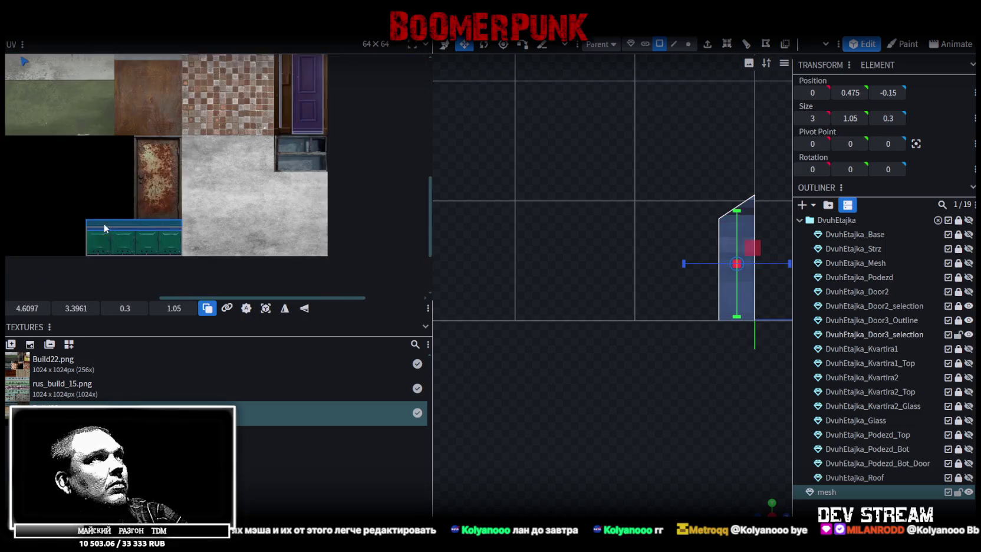
{"action": "scroll", "coordinate": [161, 204], "scroll_direction": "down", "scroll_amount": 2}
{"action": "scroll", "coordinate": [147, 199], "scroll_direction": "down", "scroll_amount": 2}
{"action": "scroll", "coordinate": [132, 194], "scroll_direction": "down", "scroll_amount": 1}
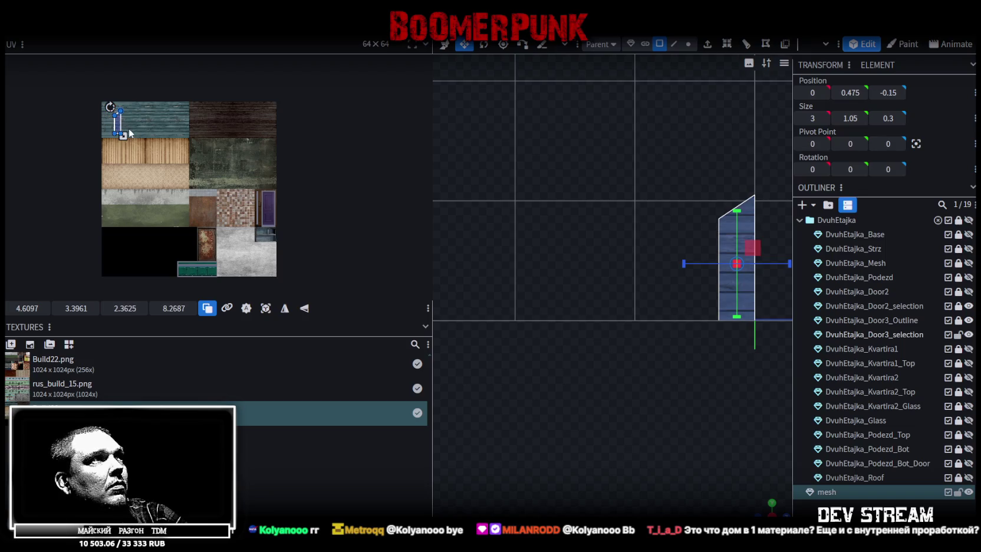
{"action": "left_click_drag", "start_coordinate": [120, 124], "coordinate": [198, 263]}
{"action": "scroll", "coordinate": [187, 249], "scroll_direction": "up", "scroll_amount": 3}
{"action": "scroll", "coordinate": [151, 207], "scroll_direction": "up", "scroll_amount": 2}
Reproject the end face's UV from the side view and shrink it to 5.5188 × 1.5768
{"action": "right_click", "coordinate": [152, 207]}
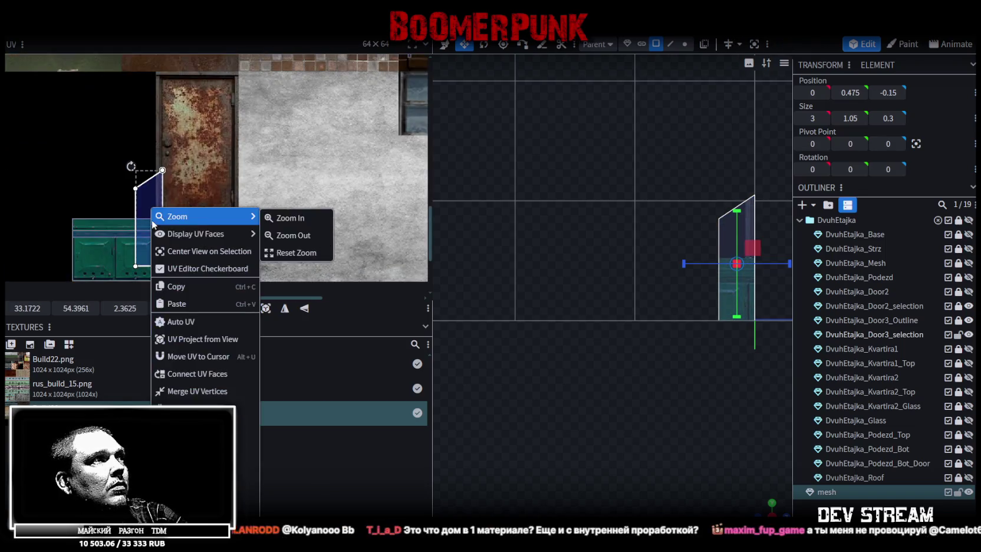
{"action": "left_click", "coordinate": [180, 322]}
{"action": "scroll", "coordinate": [131, 218], "scroll_direction": "up", "scroll_amount": 3}
{"action": "scroll", "coordinate": [181, 282], "scroll_direction": "up", "scroll_amount": 2}
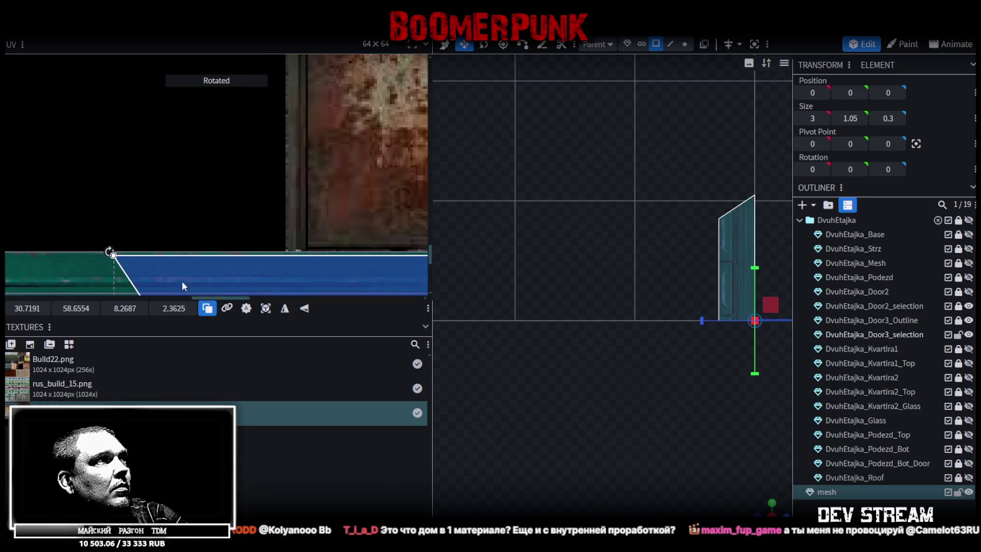
{"action": "scroll", "coordinate": [189, 207], "scroll_direction": "up", "scroll_amount": 1}
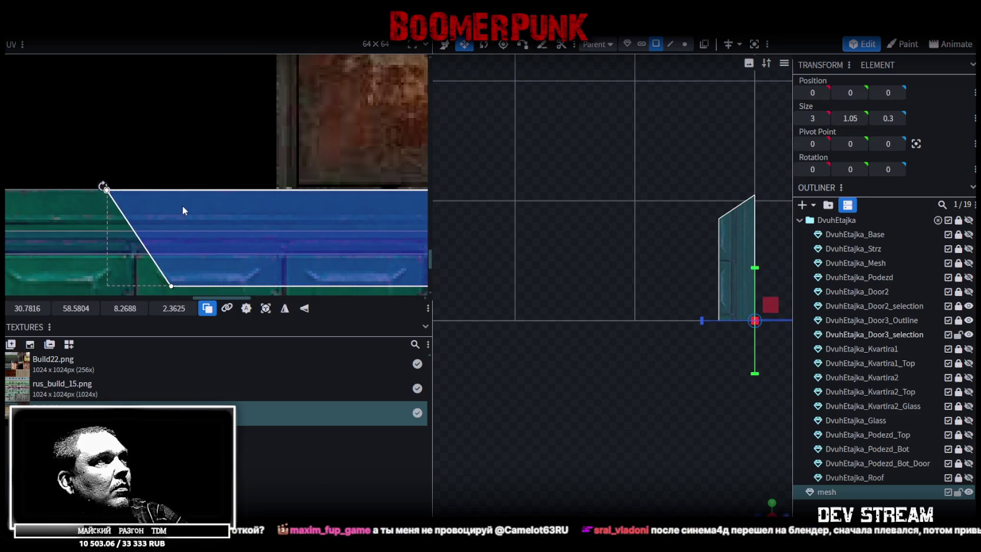
{"action": "scroll", "coordinate": [182, 205], "scroll_direction": "down", "scroll_amount": 2}
{"action": "scroll", "coordinate": [202, 207], "scroll_direction": "up", "scroll_amount": 2}
{"action": "left_click_drag", "start_coordinate": [286, 244], "coordinate": [166, 209]}
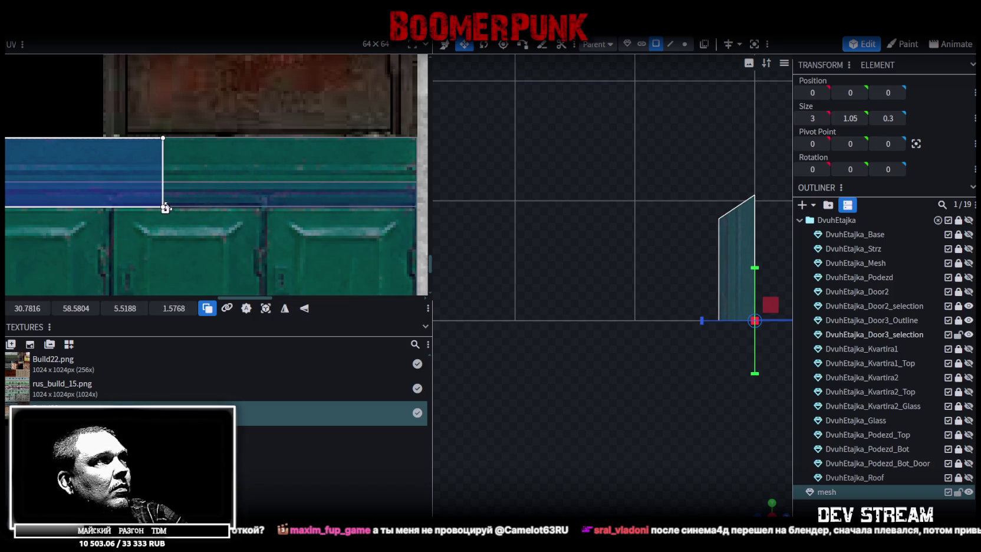
Slide the end face's UV patch right along the teal strip to 36.3441, 58.5804
{"action": "left_click", "coordinate": [735, 231]}
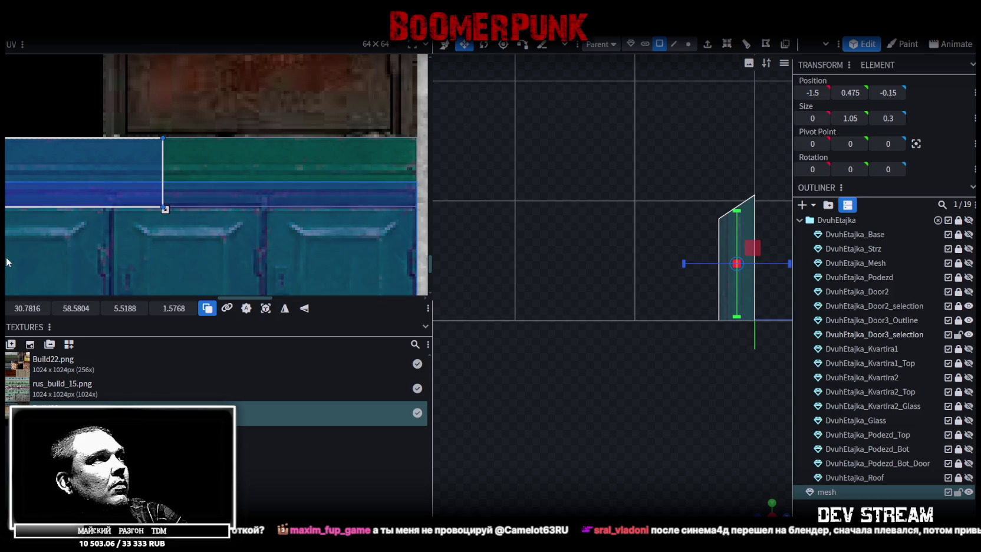
{"action": "left_click_drag", "start_coordinate": [26, 308], "coordinate": [44, 308]}
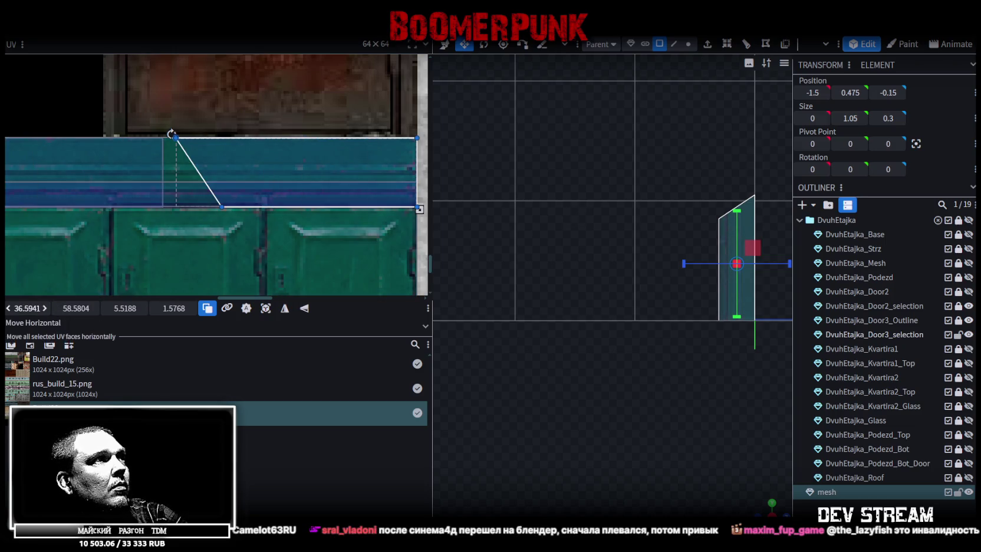
{"action": "scroll", "coordinate": [637, 408], "scroll_direction": "up", "scroll_amount": 3}
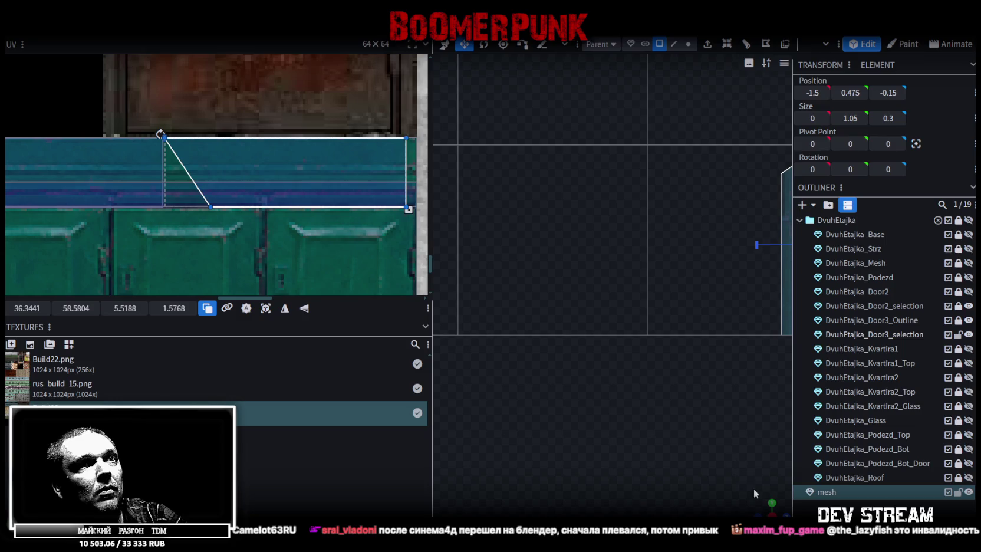
{"action": "mouse_move", "coordinate": [753, 488]}
{"action": "left_mouse_down"}
{"action": "mouse_move", "coordinate": [644, 218]}
{"action": "mouse_move", "coordinate": [764, 477]}
{"action": "left_mouse_up"}
{"action": "left_click", "coordinate": [644, 218]}
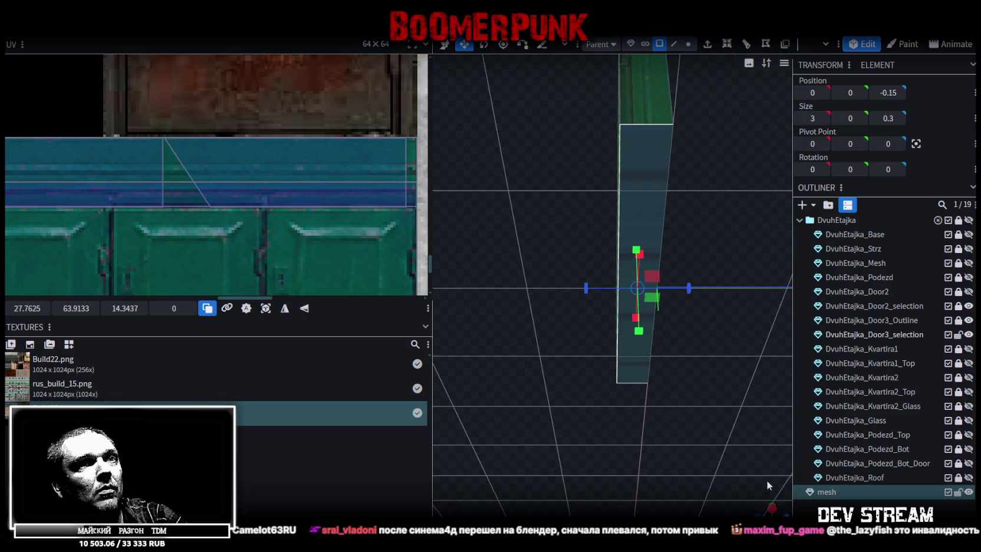
Auto UV the flat plate and align its UV box with the teal strip's top edge
{"action": "left_click", "coordinate": [772, 507]}
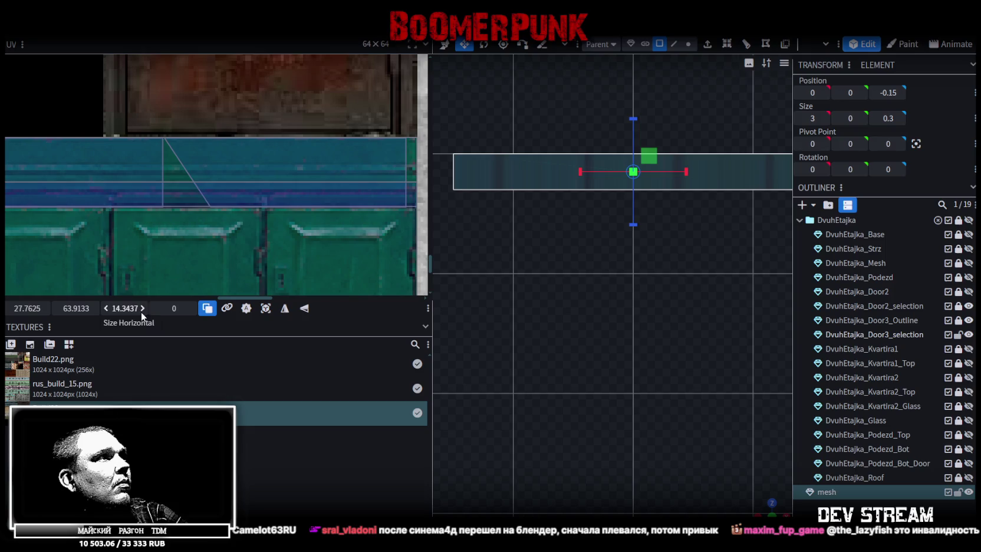
{"action": "left_click", "coordinate": [270, 311]}
{"action": "scroll", "coordinate": [159, 213], "scroll_direction": "down", "scroll_amount": 3}
{"action": "scroll", "coordinate": [118, 177], "scroll_direction": "down", "scroll_amount": 3}
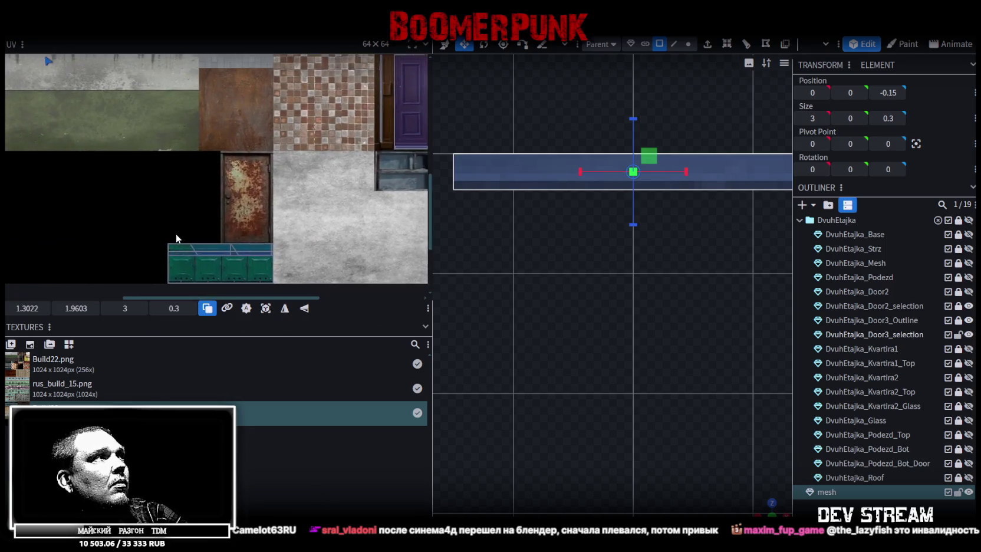
{"action": "middle_click_drag", "start_coordinate": [96, 149], "coordinate": [163, 196]}
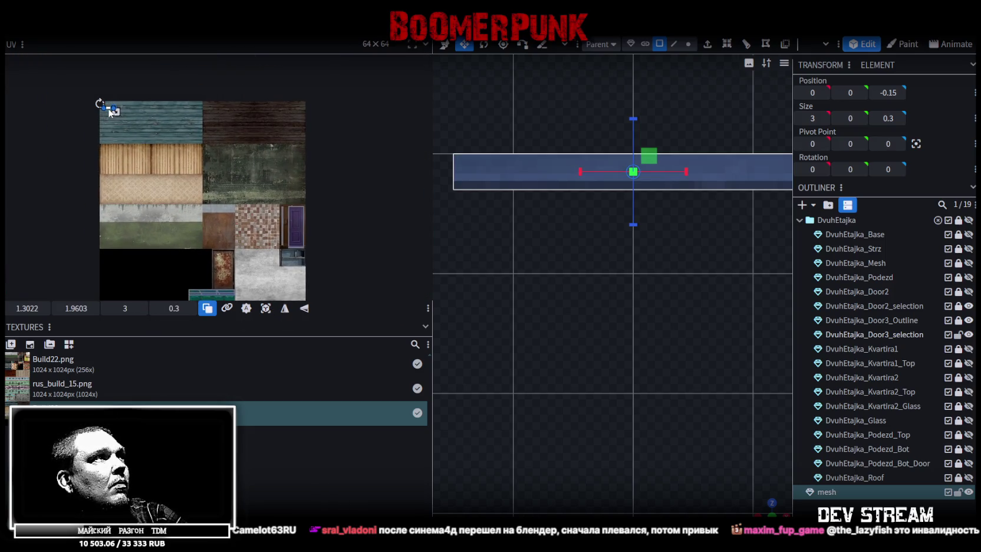
{"action": "left_click_drag", "start_coordinate": [112, 109], "coordinate": [209, 291]}
{"action": "scroll", "coordinate": [200, 292], "scroll_direction": "up", "scroll_amount": 4}
{"action": "scroll", "coordinate": [181, 252], "scroll_direction": "up", "scroll_amount": 2}
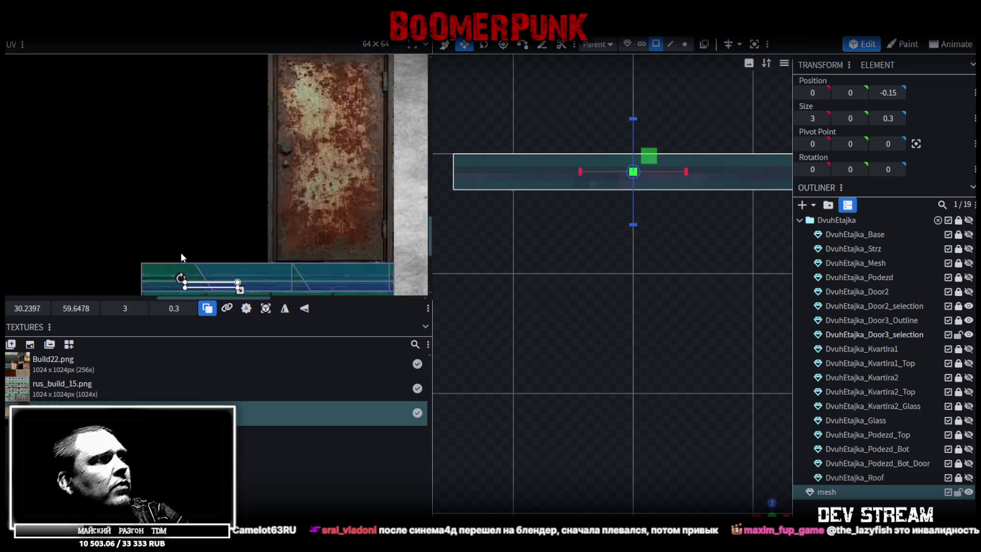
{"action": "scroll", "coordinate": [200, 207], "scroll_direction": "up", "scroll_amount": 2}
{"action": "middle_click_drag", "start_coordinate": [223, 153], "coordinate": [237, 106]}
{"action": "mouse_move", "coordinate": [233, 188]}
{"action": "left_mouse_down"}
{"action": "mouse_move", "coordinate": [161, 157]}
{"action": "mouse_move", "coordinate": [138, 165]}
{"action": "left_mouse_up"}
Widen the plate's UV box across the teal strip
{"action": "scroll", "coordinate": [159, 145], "scroll_direction": "up", "scroll_amount": 3}
{"action": "scroll", "coordinate": [169, 179], "scroll_direction": "up", "scroll_amount": 2}
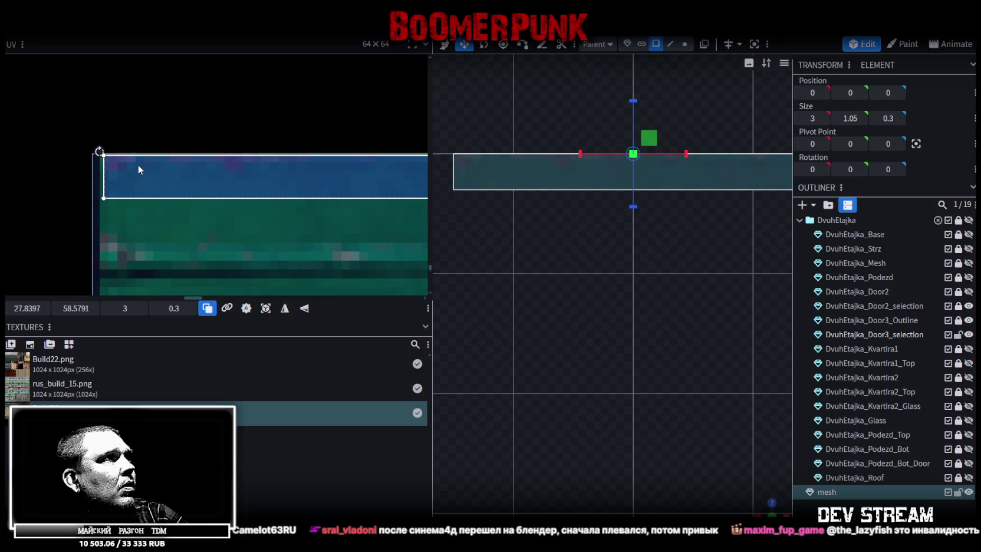
{"action": "scroll", "coordinate": [139, 166], "scroll_direction": "down", "scroll_amount": 2}
{"action": "scroll", "coordinate": [139, 169], "scroll_direction": "down", "scroll_amount": 3}
{"action": "middle_click_drag", "start_coordinate": [224, 188], "coordinate": [118, 156]}
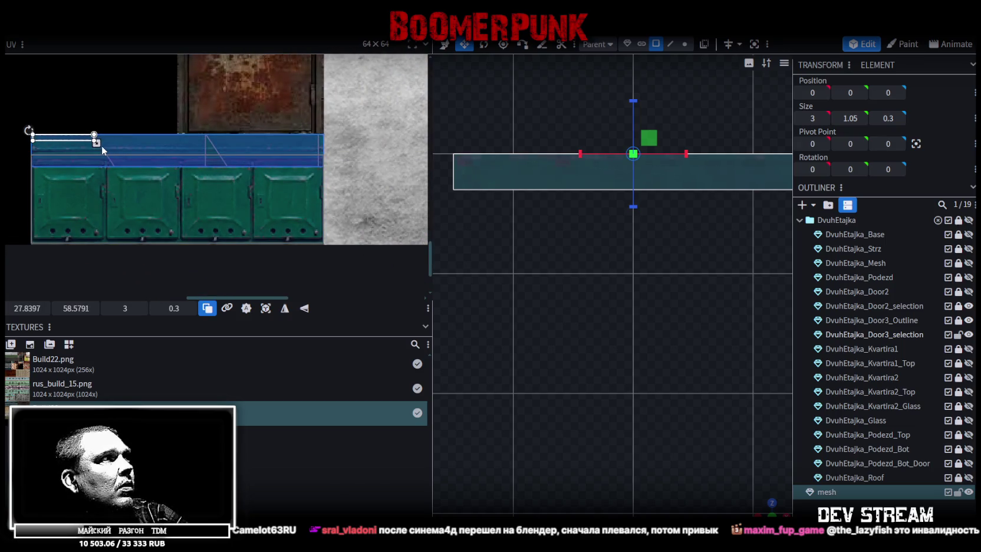
{"action": "left_click_drag", "start_coordinate": [96, 143], "coordinate": [206, 152]}
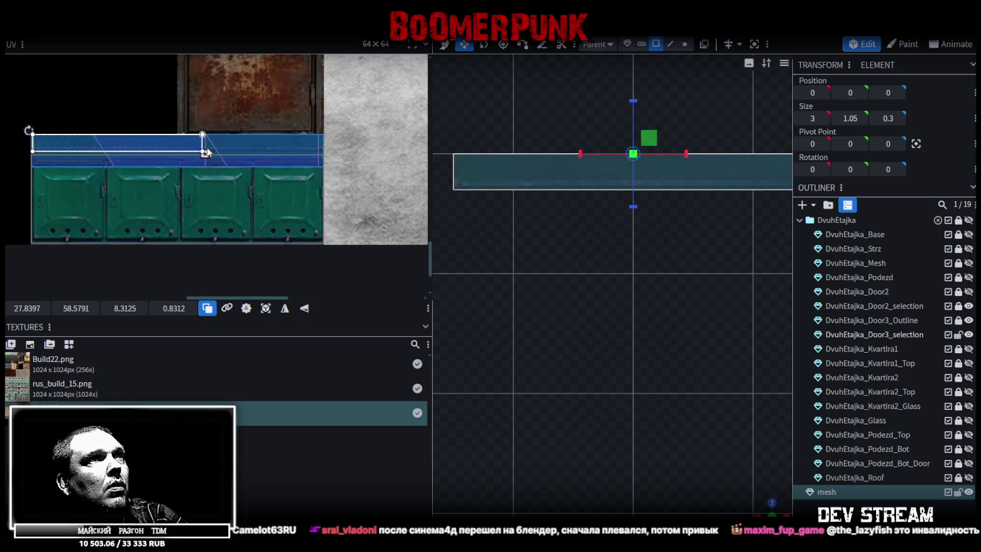
Check the 3 × 1.05 × 0.3 mailbox from a low angle, save Build28.bbmodel, and switch to Photoshop
{"action": "left_click_drag", "start_coordinate": [739, 444], "coordinate": [744, 443]}
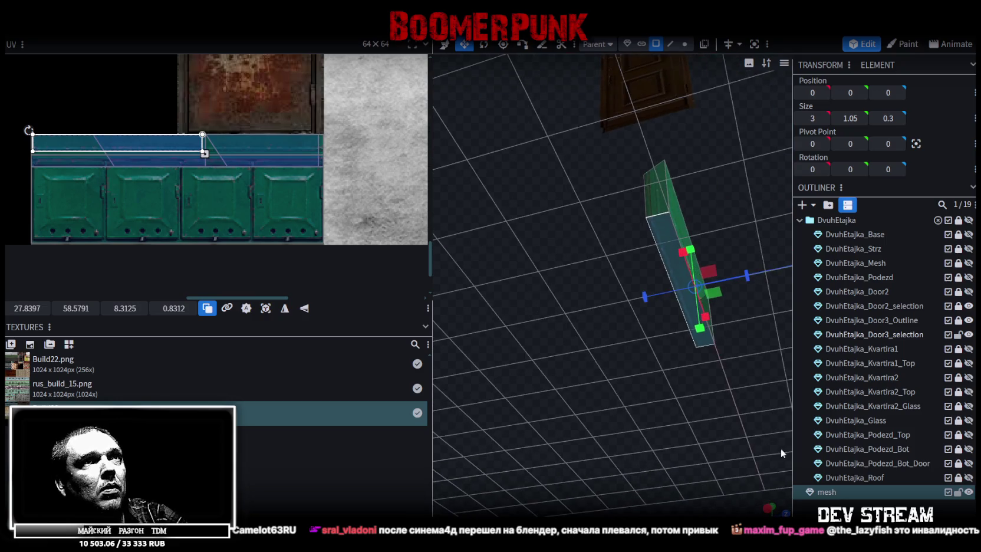
{"action": "left_click", "coordinate": [586, 280]}
{"action": "mouse_move", "coordinate": [586, 280]}
{"action": "left_mouse_down"}
{"action": "mouse_move", "coordinate": [535, 347]}
{"action": "mouse_move", "coordinate": [531, 335]}
{"action": "mouse_move", "coordinate": [561, 374]}
{"action": "mouse_move", "coordinate": [561, 398]}
{"action": "mouse_move", "coordinate": [696, 390]}
{"action": "left_mouse_up"}
{"action": "left_click", "coordinate": [603, 279]}
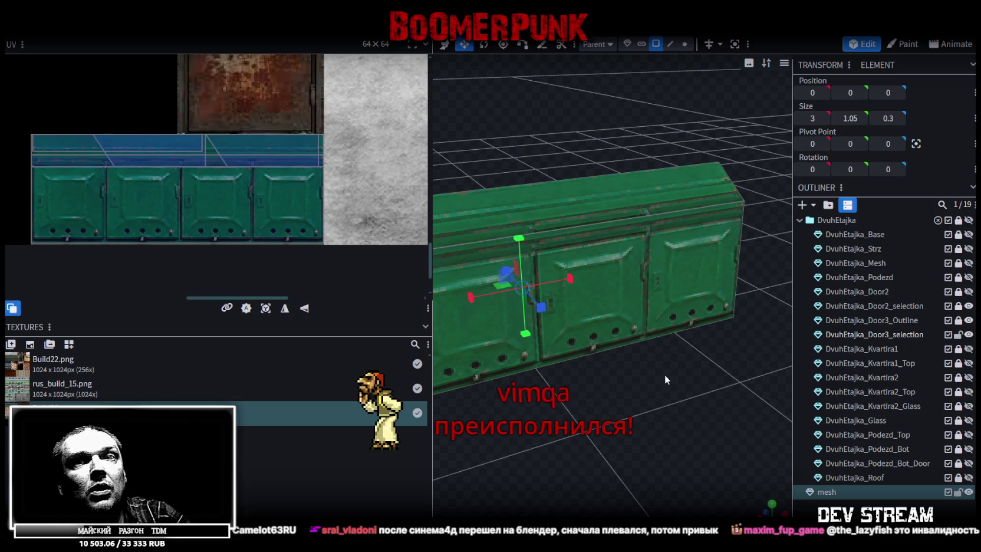
{"action": "left_click", "coordinate": [316, 233]}
{"action": "scroll", "coordinate": [316, 233], "scroll_direction": "down", "scroll_amount": 3}
{"action": "scroll", "coordinate": [268, 215], "scroll_direction": "down", "scroll_amount": 2}
{"action": "scroll", "coordinate": [268, 195], "scroll_direction": "up", "scroll_amount": 1}
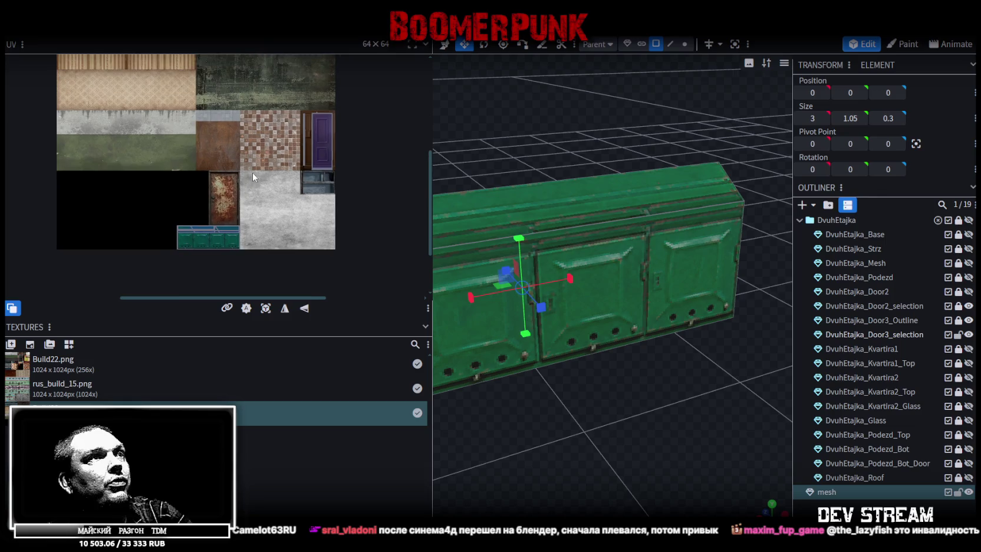
{"action": "key", "text": "ctrl+s"}
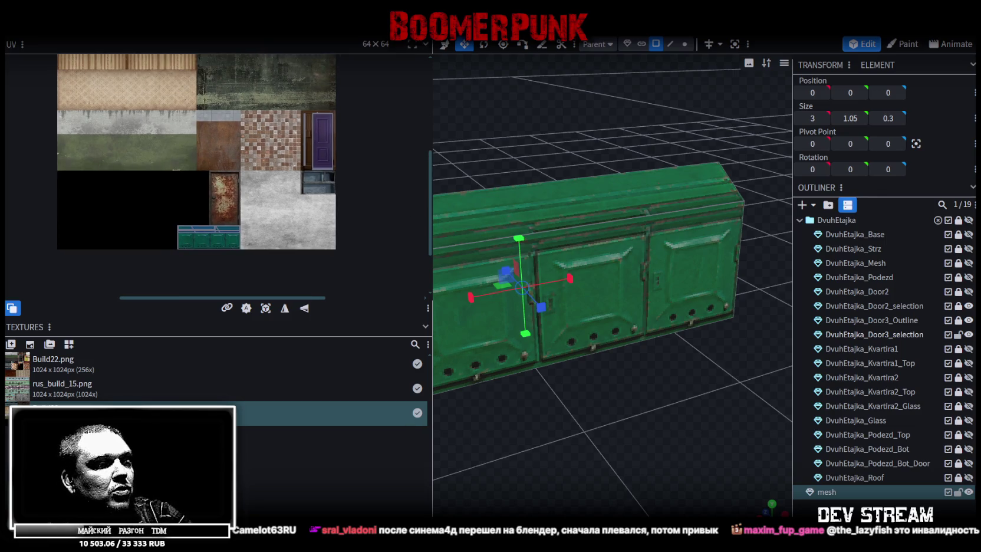
{"action": "key", "text": "alt+Tab"}
{"action": "key", "text": "alt+Tab"}
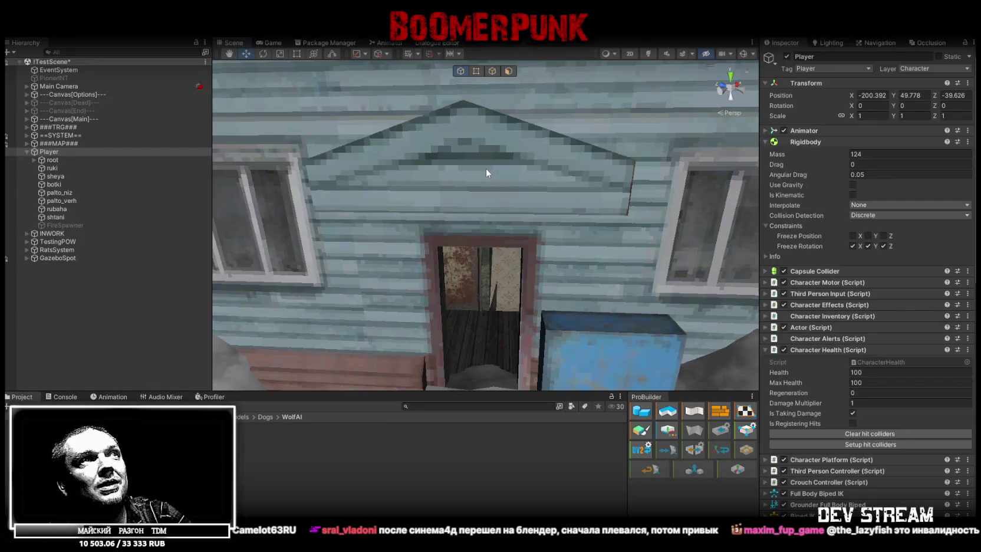
{"action": "left_click_drag", "start_coordinate": [486, 168], "coordinate": [426, 185], "text": "alt"}
{"action": "mouse_move", "coordinate": [425, 185]}
{"action": "right_mouse_down"}
{"action": "mouse_move", "coordinate": [592, 211]}
{"action": "mouse_move", "coordinate": [543, 259]}
{"action": "right_mouse_up"}
{"action": "mouse_move", "coordinate": [491, 171]}
{"action": "right_mouse_down"}
{"action": "mouse_move", "coordinate": [311, 149]}
{"action": "mouse_move", "coordinate": [464, 217]}
{"action": "mouse_move", "coordinate": [443, 199]}
{"action": "mouse_move", "coordinate": [505, 156]}
{"action": "mouse_move", "coordinate": [496, 182]}
{"action": "mouse_move", "coordinate": [521, 214]}
{"action": "mouse_move", "coordinate": [625, 256]}
{"action": "mouse_move", "coordinate": [537, 248]}
{"action": "mouse_move", "coordinate": [530, 236]}
{"action": "right_mouse_up"}
{"action": "key", "text": "alt+Tab"}
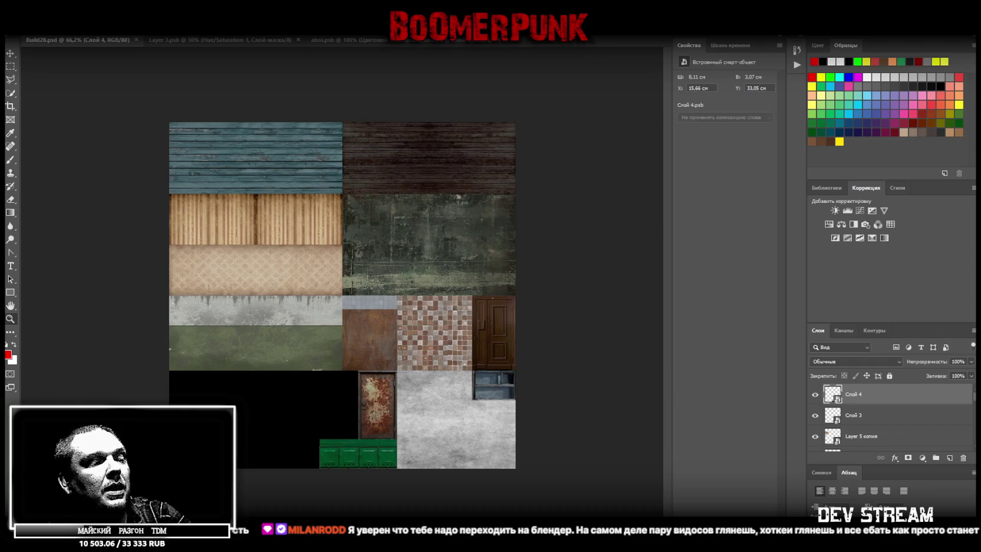
{"action": "key", "text": "alt+Tab"}
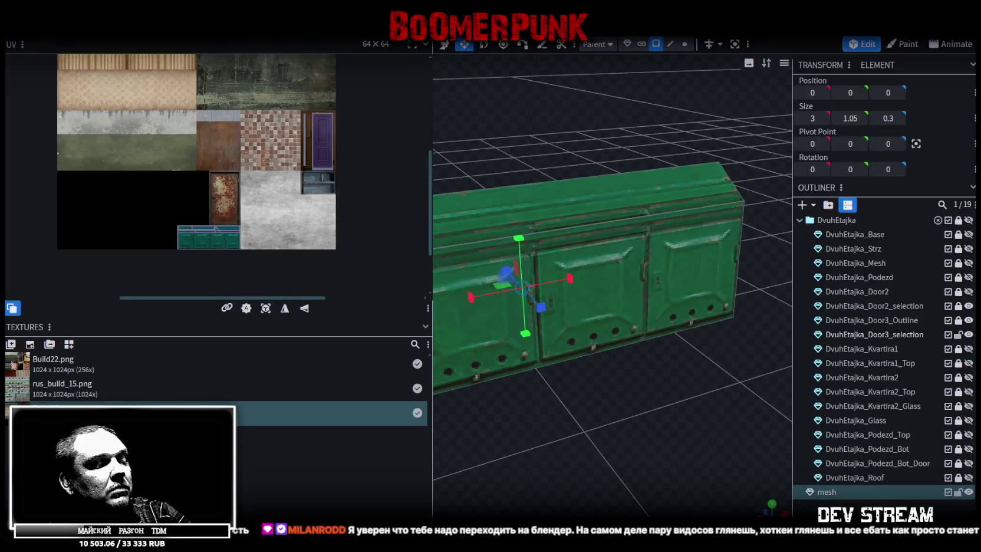
{"action": "key", "text": "alt+Tab"}
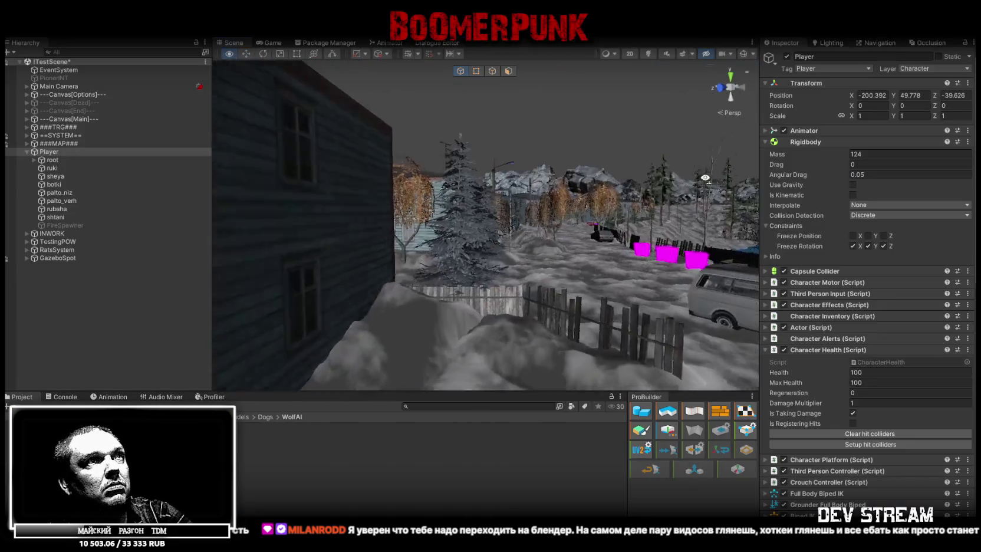
{"action": "mouse_move", "coordinate": [694, 197]}
{"action": "right_mouse_down"}
{"action": "mouse_move", "coordinate": [589, 192]}
{"action": "mouse_move", "coordinate": [523, 210]}
{"action": "mouse_move", "coordinate": [517, 274]}
{"action": "right_mouse_up"}
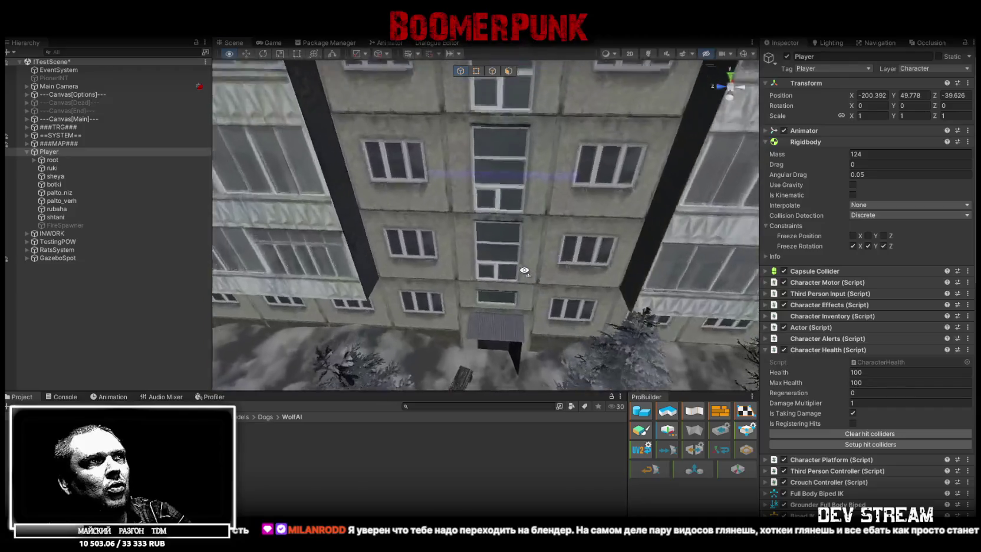
{"action": "mouse_move", "coordinate": [517, 274]}
{"action": "right_mouse_down"}
{"action": "mouse_move", "coordinate": [381, 248]}
{"action": "mouse_move", "coordinate": [449, 261]}
{"action": "mouse_move", "coordinate": [520, 191]}
{"action": "mouse_move", "coordinate": [421, 180]}
{"action": "mouse_move", "coordinate": [362, 158]}
{"action": "mouse_move", "coordinate": [530, 272]}
{"action": "mouse_move", "coordinate": [572, 147]}
{"action": "mouse_move", "coordinate": [485, 255]}
{"action": "right_mouse_up"}
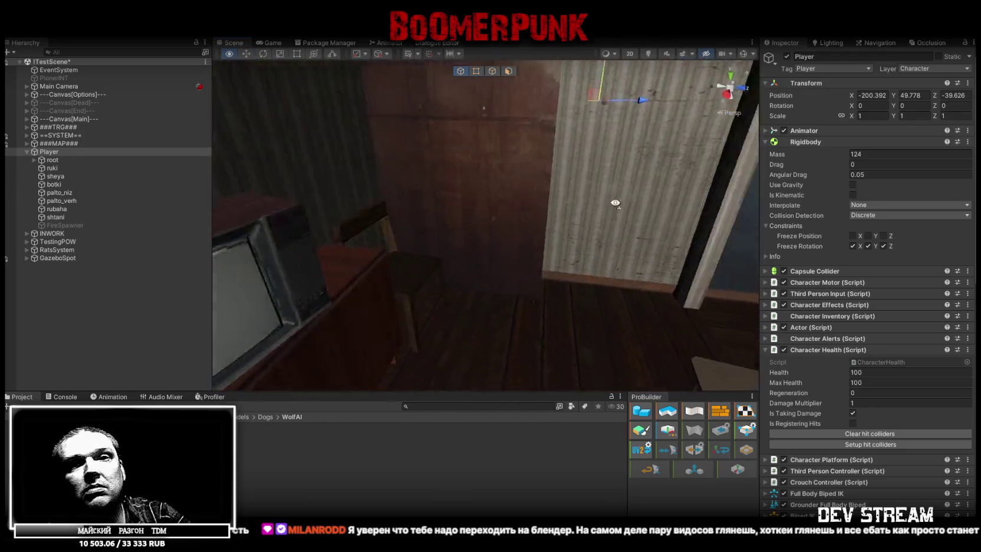
{"action": "right_click_drag", "start_coordinate": [485, 255], "coordinate": [840, 269]}
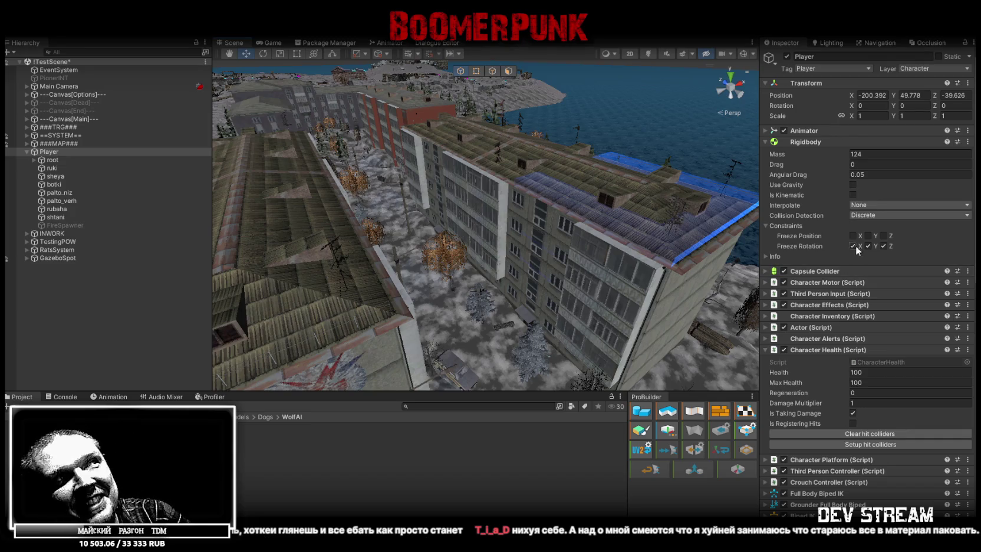
{"action": "mouse_move", "coordinate": [557, 173]}
{"action": "right_mouse_down"}
{"action": "mouse_move", "coordinate": [449, 211]}
{"action": "mouse_move", "coordinate": [360, 176]}
{"action": "mouse_move", "coordinate": [300, 190]}
{"action": "right_mouse_up"}
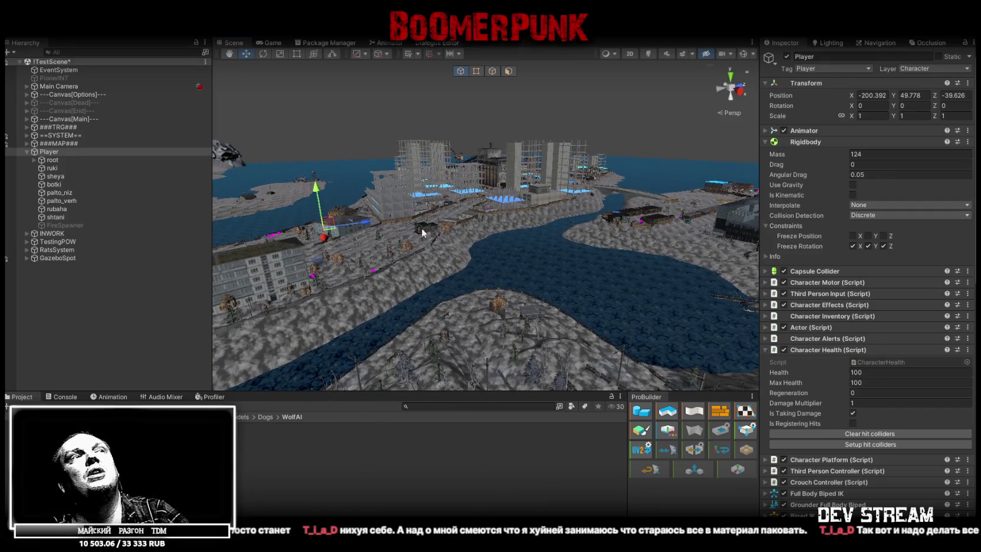
{"action": "mouse_move", "coordinate": [300, 189]}
{"action": "right_mouse_down"}
{"action": "mouse_move", "coordinate": [437, 237]}
{"action": "mouse_move", "coordinate": [699, 213]}
{"action": "mouse_move", "coordinate": [693, 267]}
{"action": "right_mouse_up"}
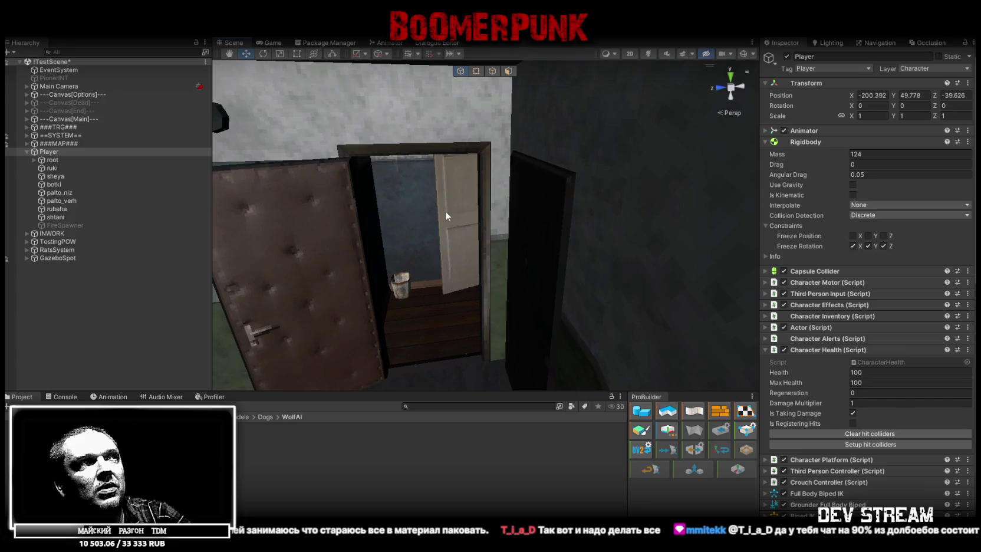
Fly into the SetajkaHata1 flat, select the carpet Kover2, and frame it
{"action": "left_click", "coordinate": [445, 211]}
{"action": "left_click", "coordinate": [405, 197]}
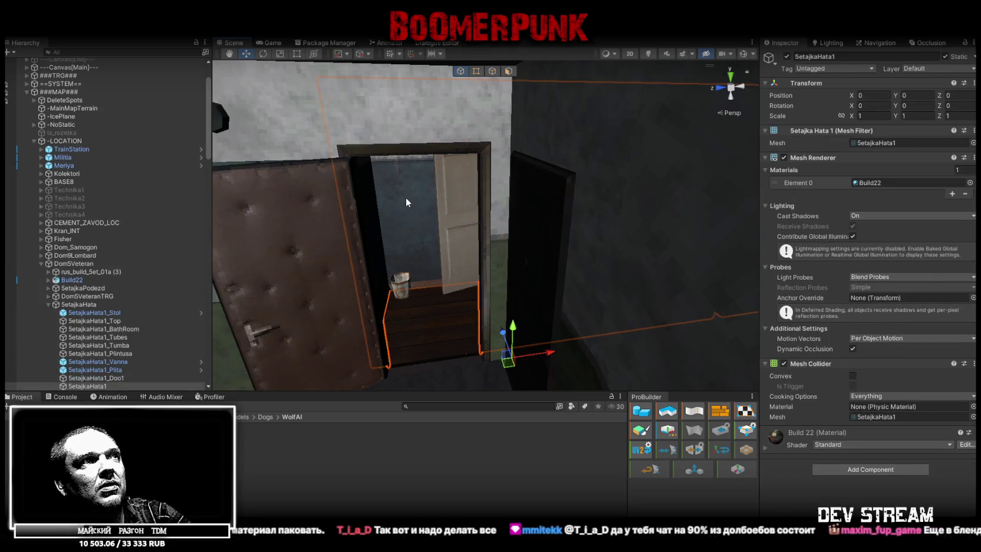
{"action": "mouse_move", "coordinate": [519, 218]}
{"action": "right_mouse_down"}
{"action": "mouse_move", "coordinate": [530, 222]}
{"action": "mouse_move", "coordinate": [542, 279]}
{"action": "right_mouse_up"}
{"action": "left_click", "coordinate": [522, 248]}
{"action": "key", "text": "f"}
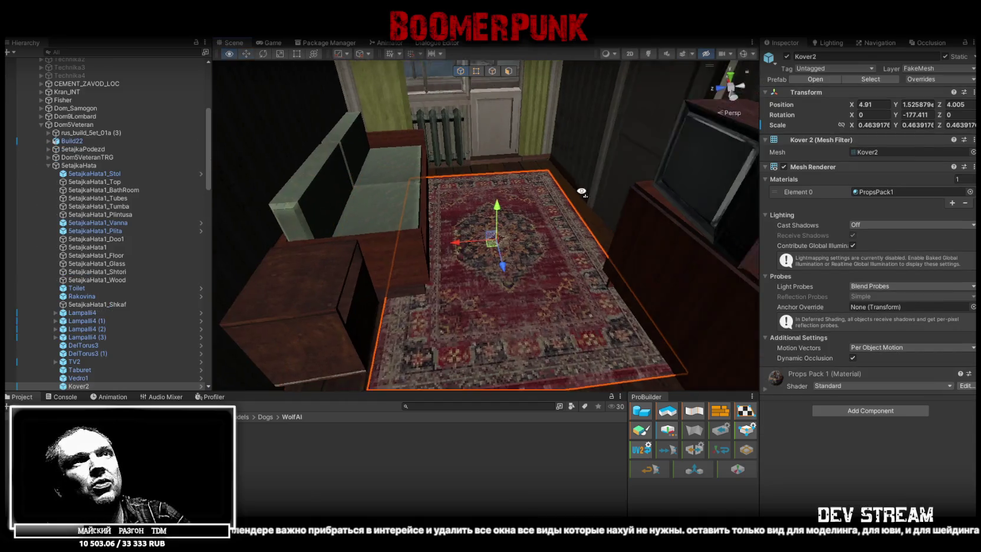
Open the carpet's Props Pack 1 material and edit its Albedo texture atlas in Photoshop
{"action": "left_click", "coordinate": [866, 192]}
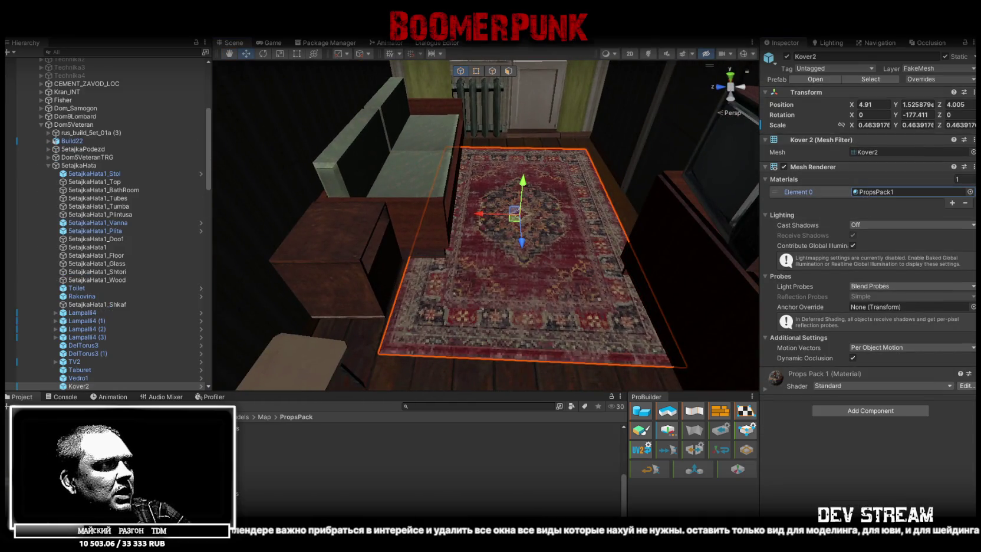
{"action": "double_click", "coordinate": [867, 192]}
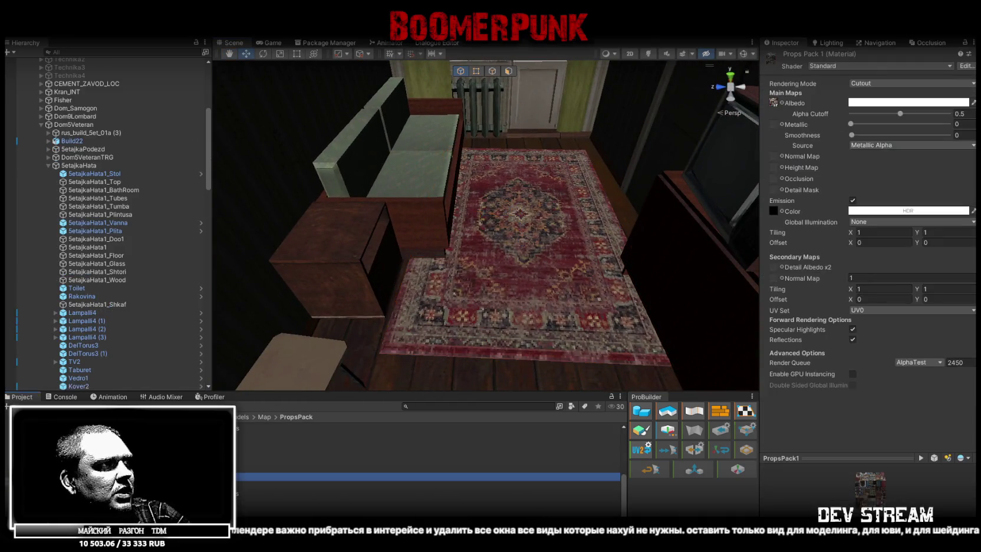
{"action": "double_click", "coordinate": [773, 102]}
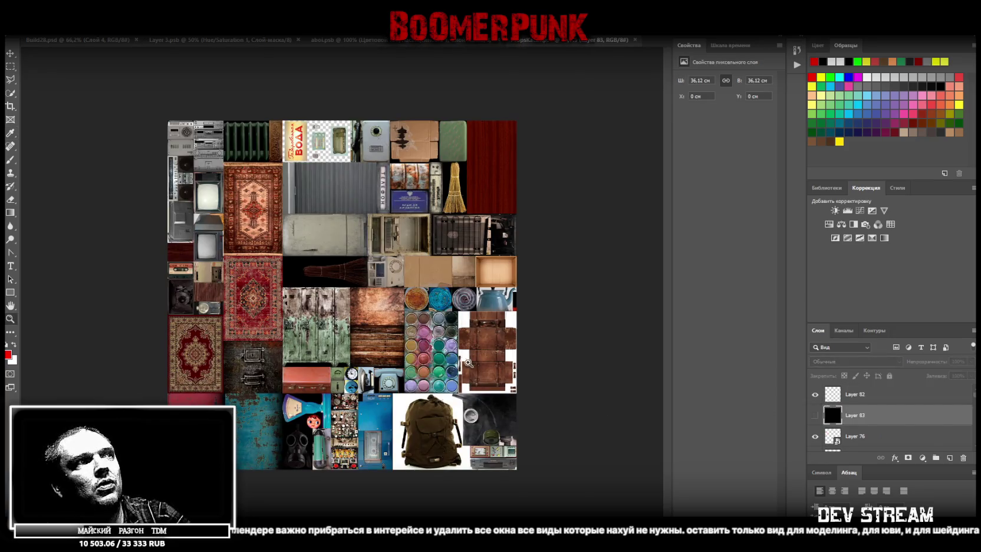
{"action": "left_click", "coordinate": [371, 357]}
{"action": "scroll", "coordinate": [373, 365], "scroll_direction": "down", "scroll_amount": 1}
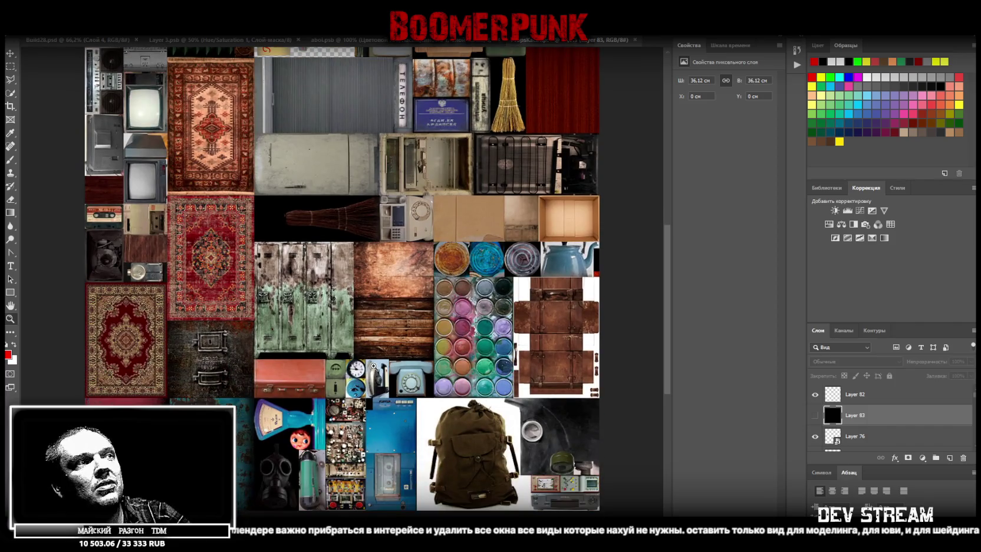
{"action": "left_click", "coordinate": [353, 244], "text": "alt"}
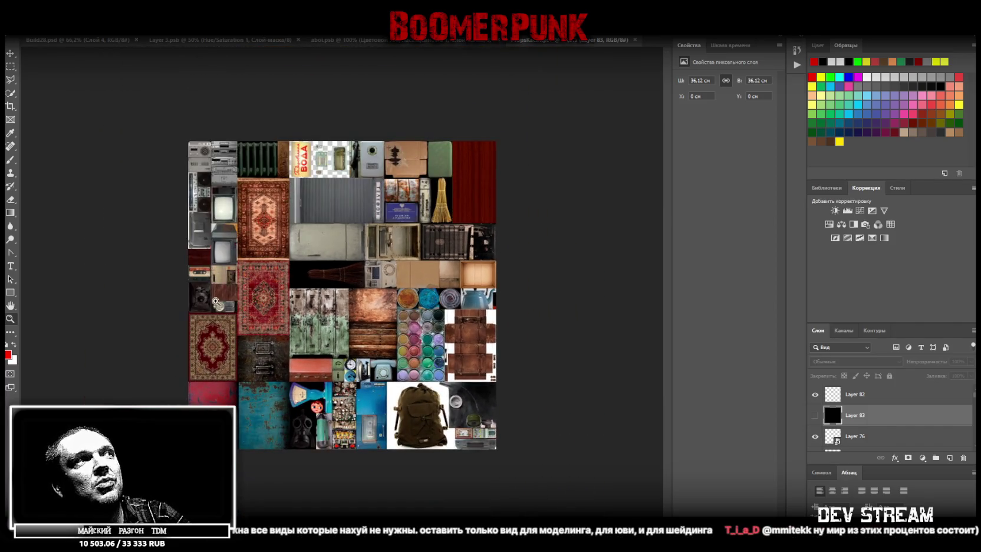
{"action": "left_click_drag", "start_coordinate": [217, 303], "coordinate": [233, 324]}
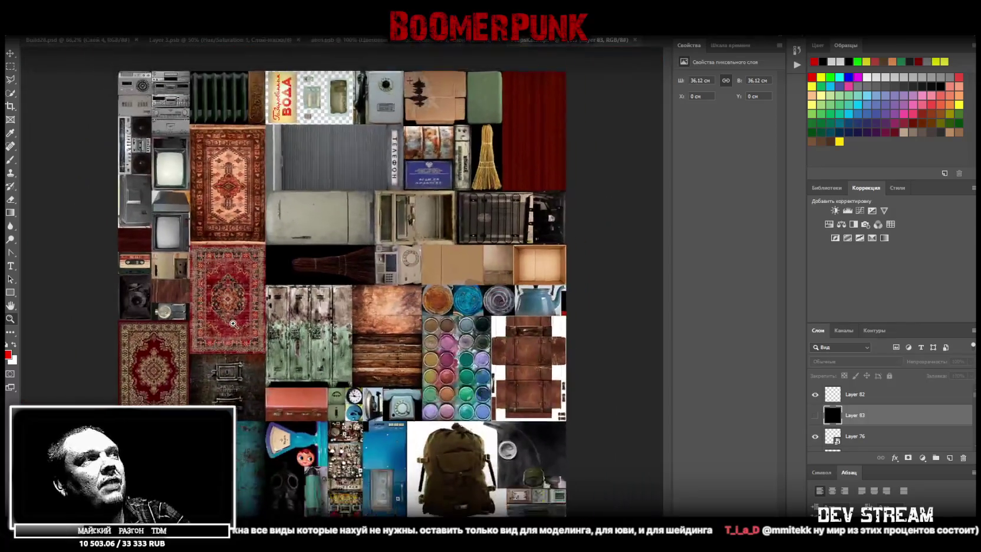
{"action": "left_click_drag", "start_coordinate": [420, 340], "coordinate": [415, 355]}
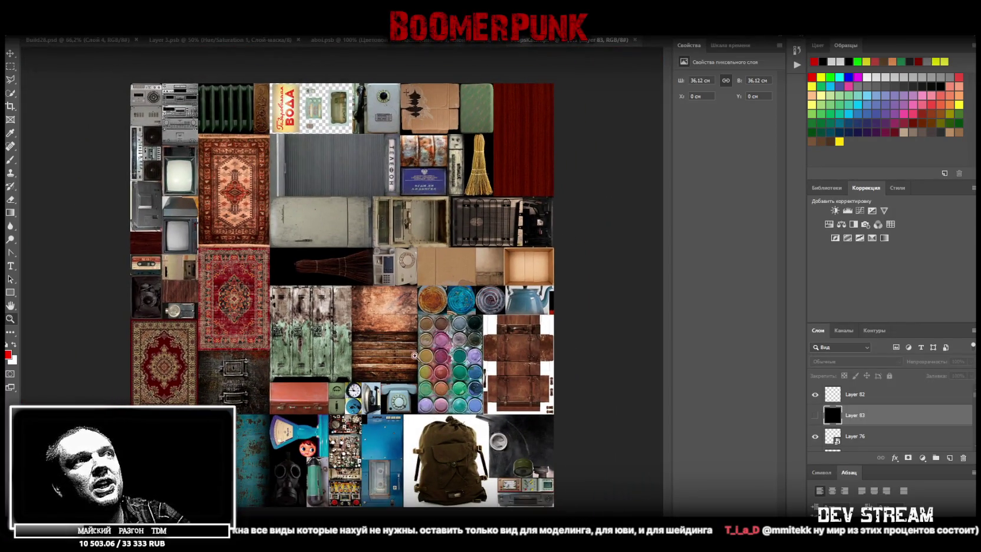
{"action": "left_click_drag", "start_coordinate": [394, 115], "coordinate": [492, 271]}
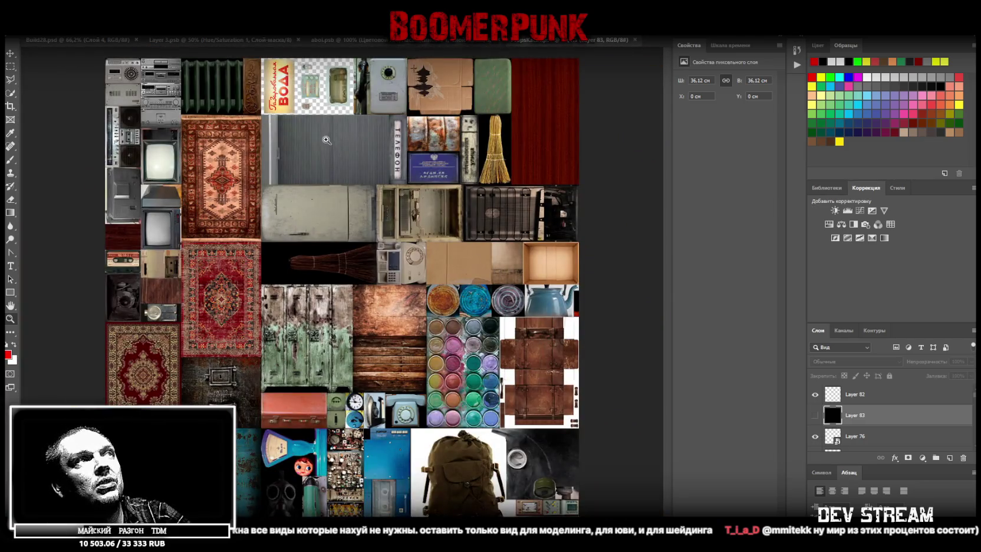
{"action": "left_click", "coordinate": [356, 151]}
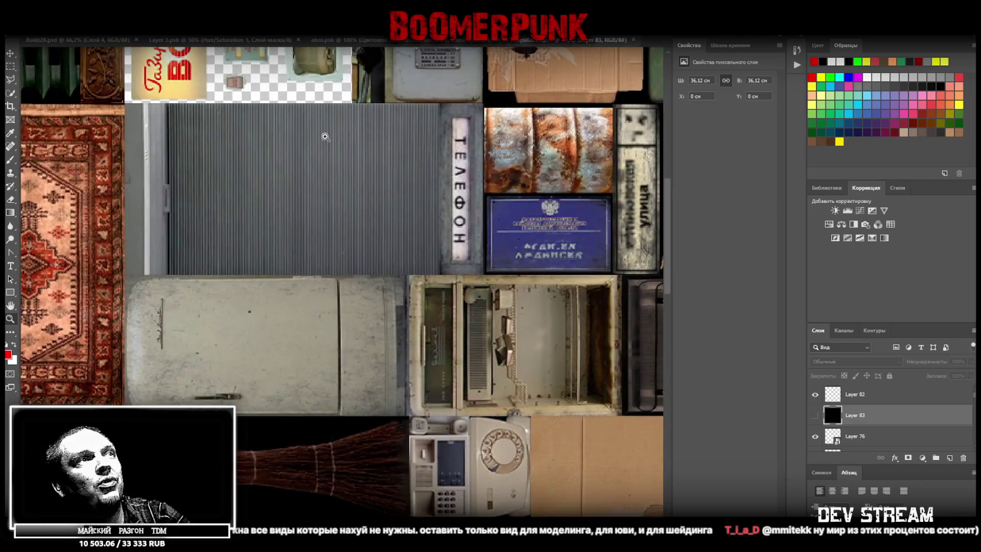
{"action": "left_click_drag", "start_coordinate": [475, 303], "coordinate": [354, 439]}
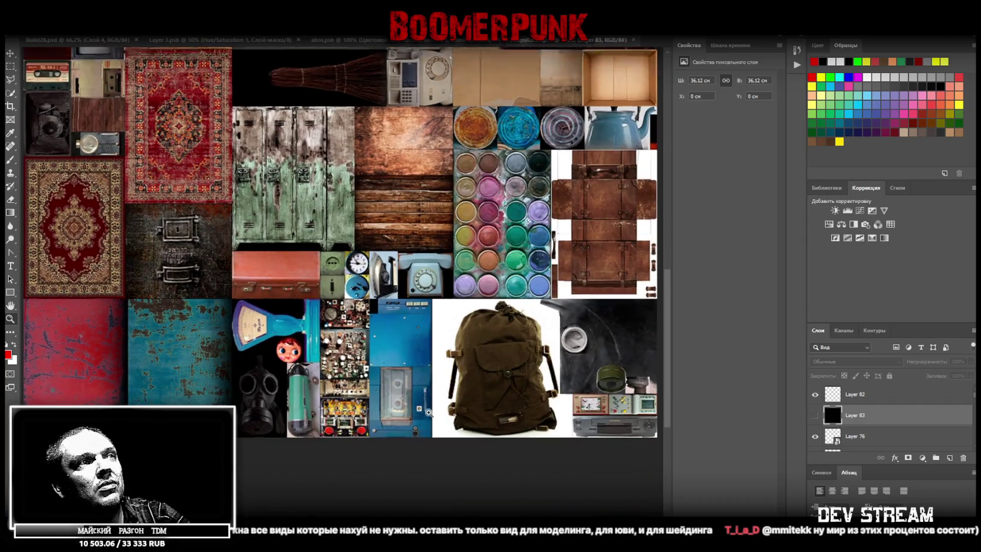
{"action": "mouse_move", "coordinate": [354, 439]}
{"action": "left_mouse_down"}
{"action": "mouse_move", "coordinate": [492, 331]}
{"action": "mouse_move", "coordinate": [507, 187]}
{"action": "left_mouse_up"}
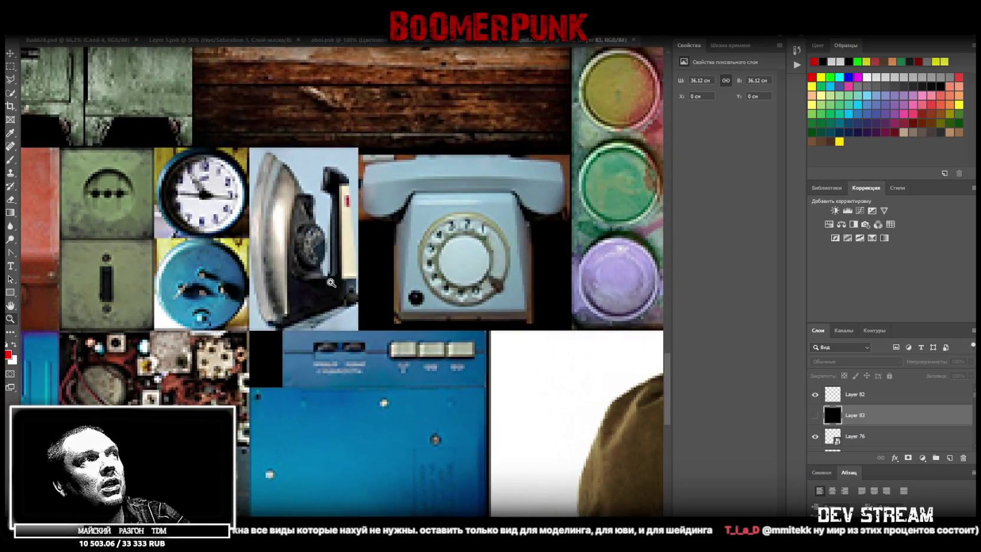
{"action": "left_click_drag", "start_coordinate": [331, 283], "coordinate": [412, 240]}
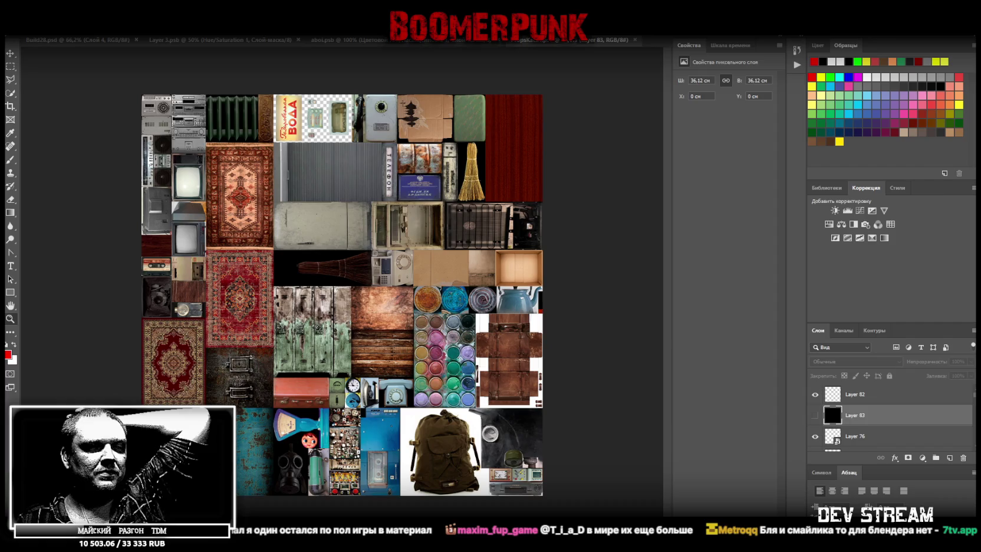
{"action": "key", "text": "alt+Tab"}
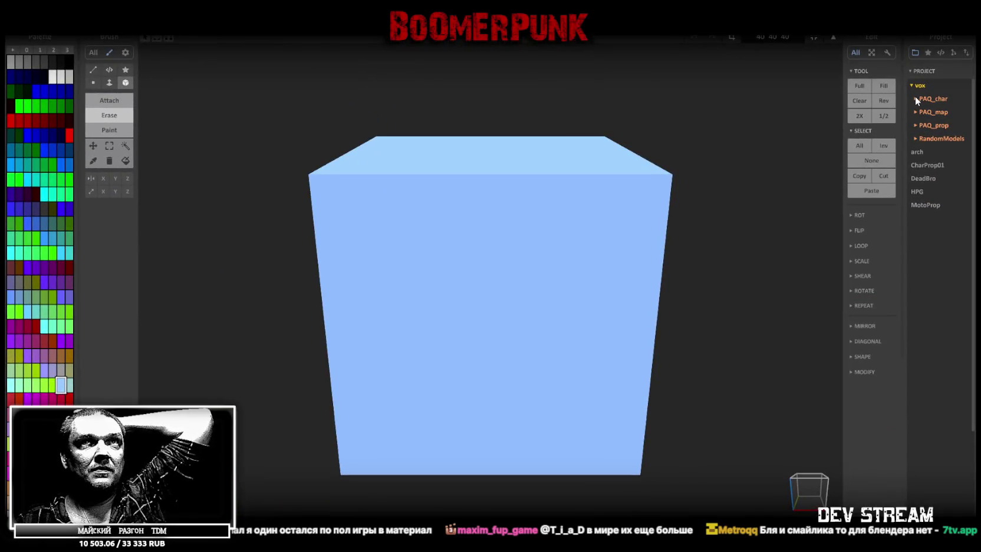
{"action": "left_click", "coordinate": [921, 99]}
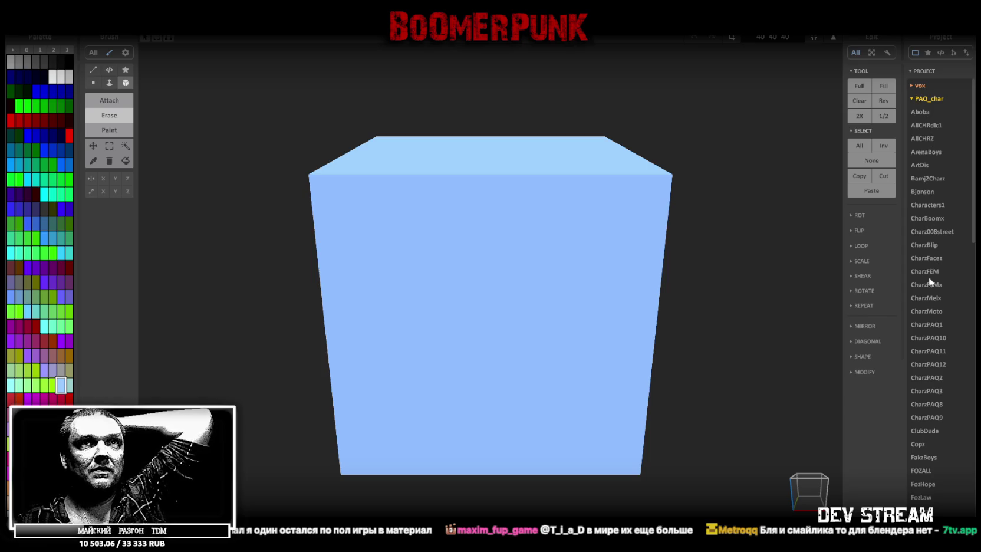
{"action": "left_click", "coordinate": [935, 329]}
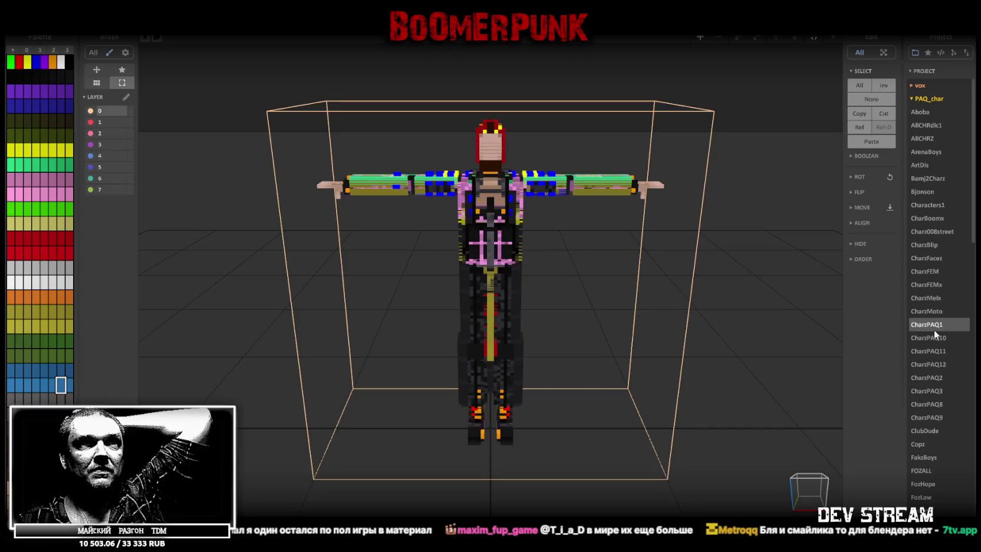
{"action": "right_click_drag", "start_coordinate": [728, 294], "coordinate": [676, 325]}
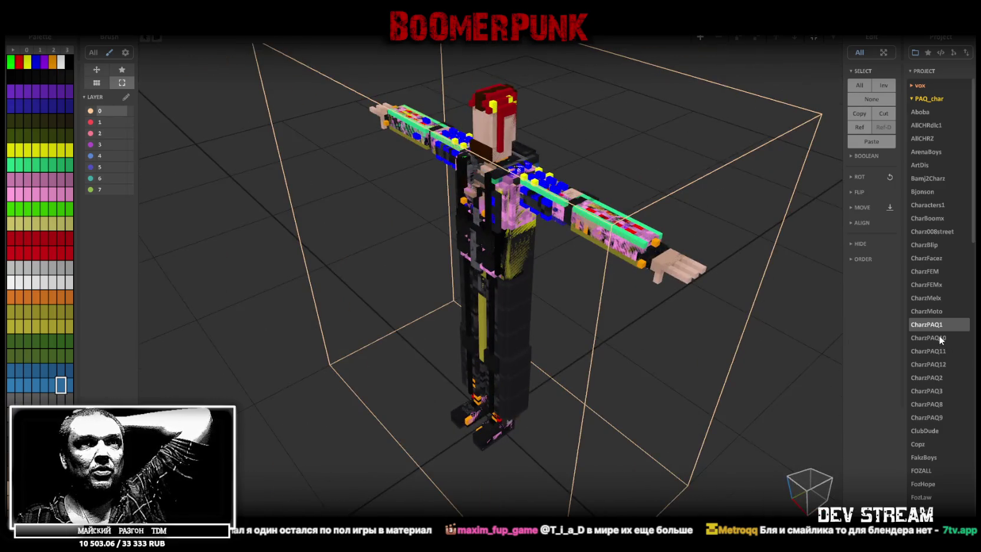
{"action": "left_click", "coordinate": [939, 337]}
{"action": "mouse_move", "coordinate": [629, 282]}
{"action": "right_mouse_down"}
{"action": "mouse_move", "coordinate": [594, 317]}
{"action": "mouse_move", "coordinate": [647, 300]}
{"action": "right_mouse_up"}
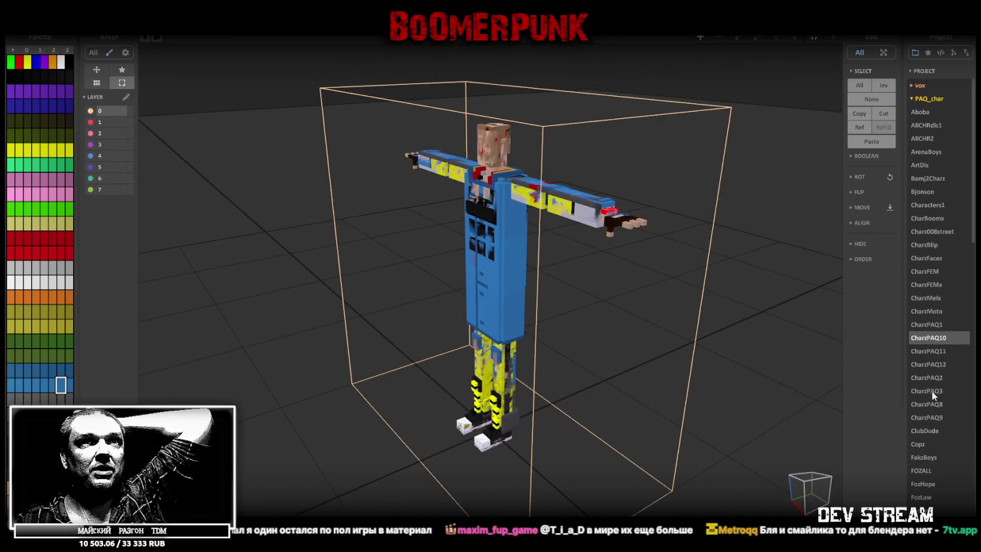
{"action": "left_click", "coordinate": [937, 377]}
{"action": "right_click_drag", "start_coordinate": [724, 327], "coordinate": [651, 332]}
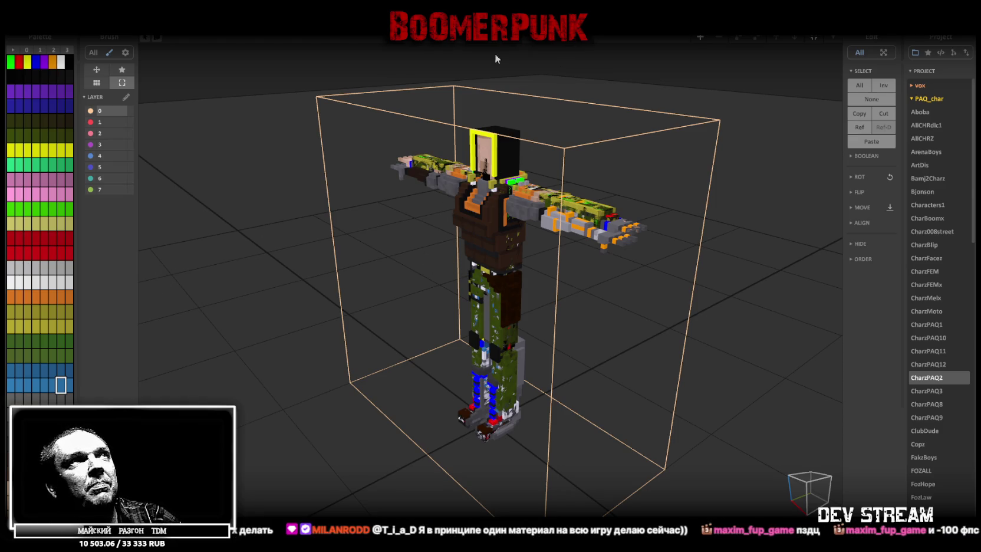
{"action": "key", "text": "alt+Tab"}
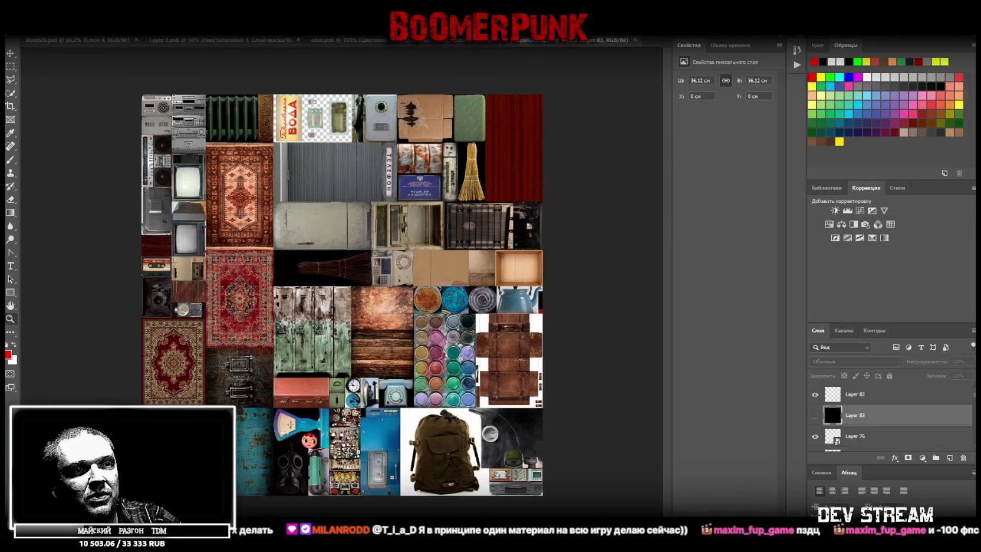
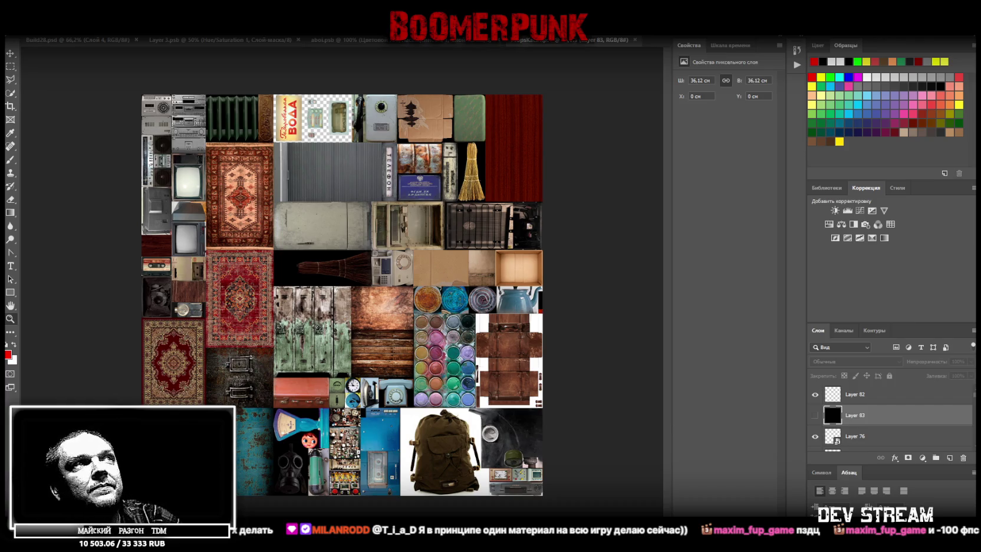
Close the Layer 83, aboi.psb and Layer 3.psb documents, leaving Build28.psd open in Photoshop
{"action": "left_click", "coordinate": [635, 40]}
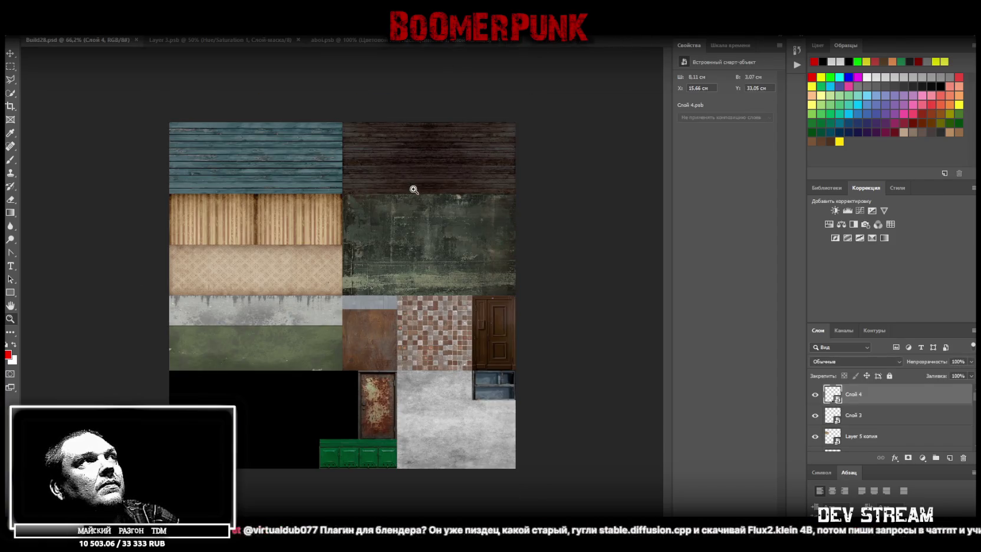
{"action": "left_click", "coordinate": [445, 41]}
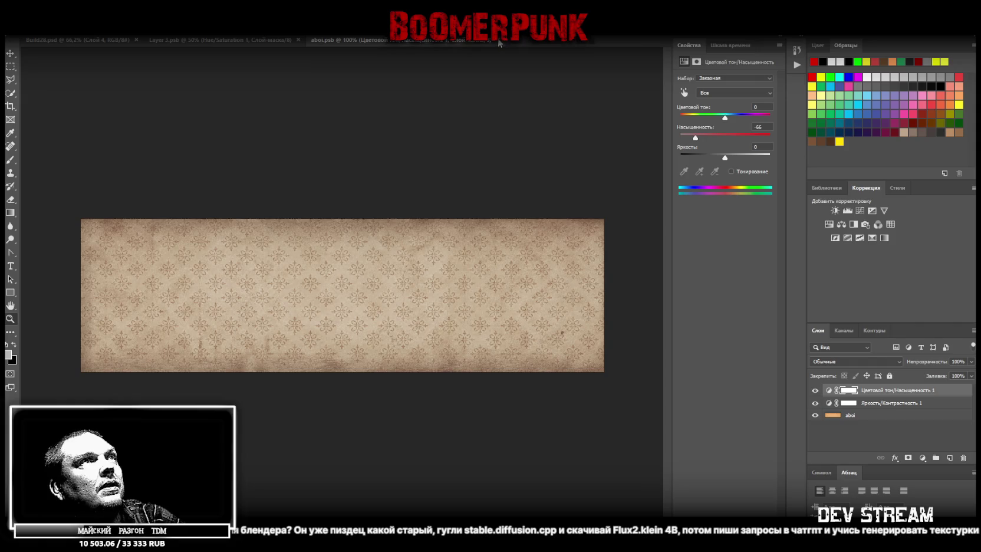
{"action": "left_click", "coordinate": [500, 40]}
{"action": "left_click", "coordinate": [254, 43]}
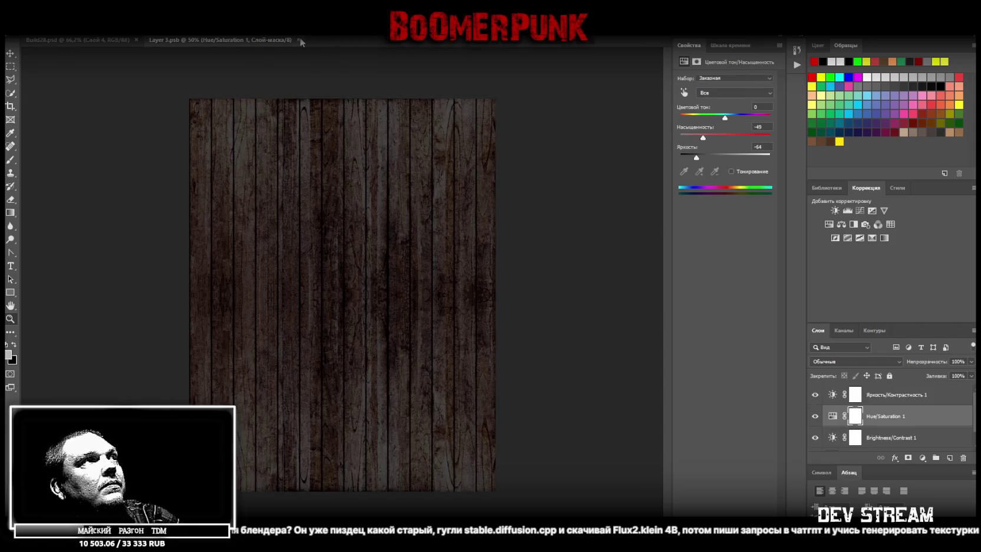
{"action": "left_click", "coordinate": [298, 39]}
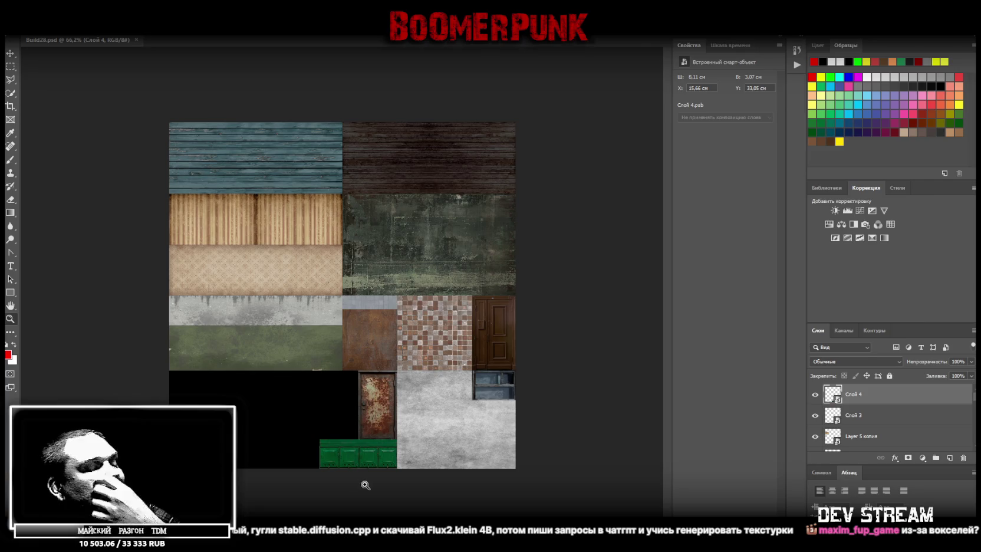
Return to Blockbench and inspect the mailbox's end, front and top faces
{"action": "key", "text": "alt+Tab"}
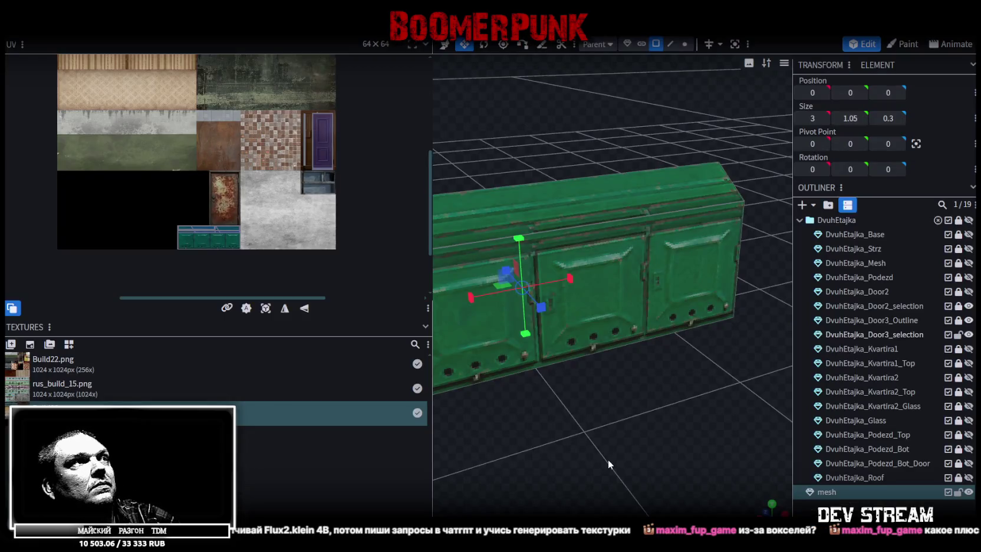
{"action": "left_click_drag", "start_coordinate": [595, 409], "coordinate": [630, 377]}
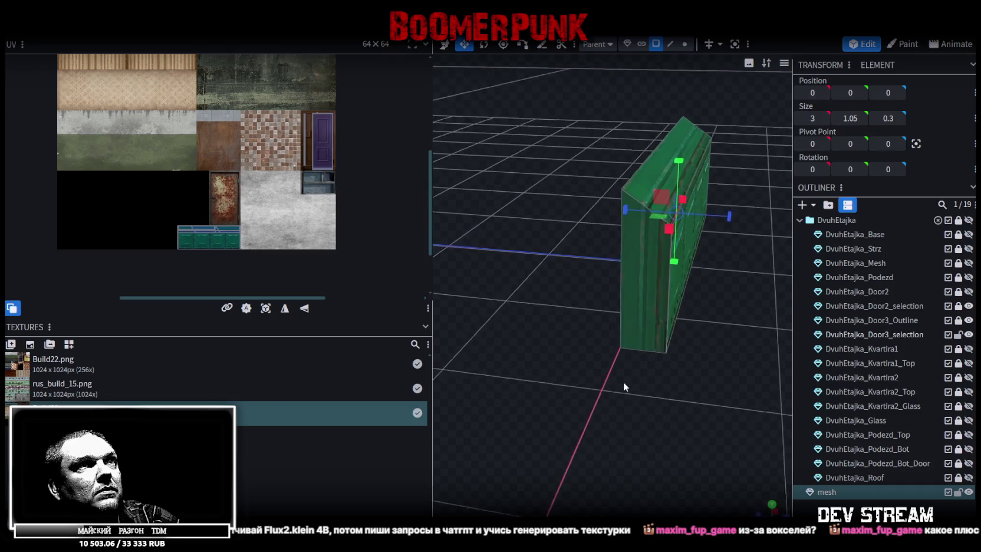
{"action": "left_click", "coordinate": [645, 316]}
{"action": "left_click_drag", "start_coordinate": [646, 316], "coordinate": [592, 204]}
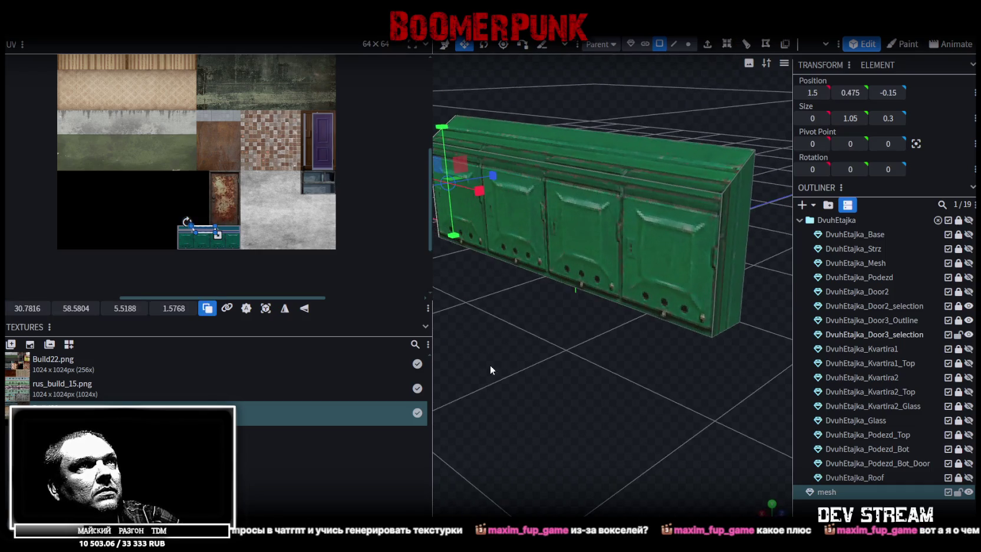
{"action": "left_click", "coordinate": [592, 204]}
{"action": "left_click", "coordinate": [652, 169]}
Check one more face, clear the selection and save the project as Build28.bbmodel
{"action": "mouse_move", "coordinate": [553, 311]}
{"action": "left_mouse_down"}
{"action": "mouse_move", "coordinate": [744, 238]}
{"action": "mouse_move", "coordinate": [401, 284]}
{"action": "left_mouse_up"}
{"action": "left_click", "coordinate": [744, 237]}
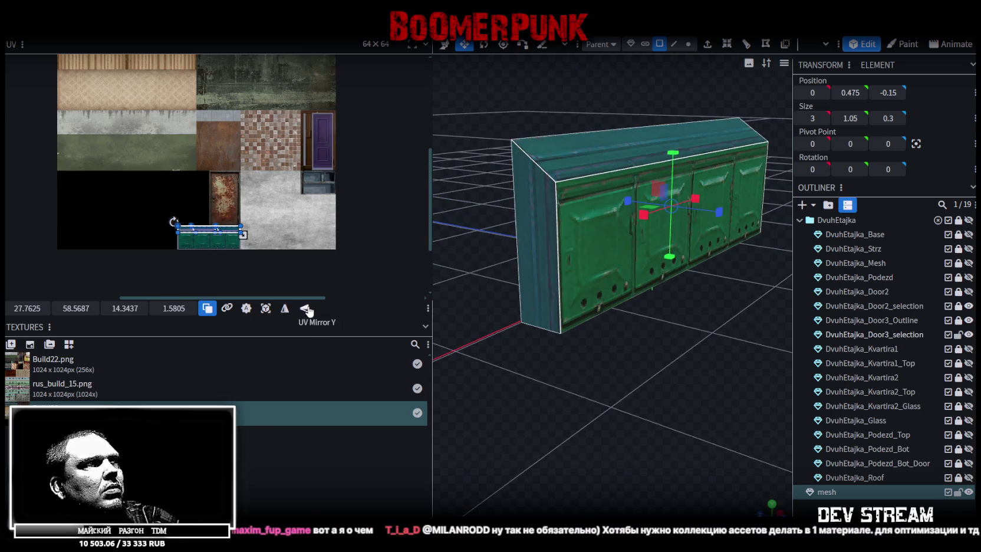
{"action": "left_click", "coordinate": [707, 361]}
{"action": "mouse_move", "coordinate": [708, 361]}
{"action": "left_mouse_down"}
{"action": "mouse_move", "coordinate": [631, 385]}
{"action": "mouse_move", "coordinate": [500, 375]}
{"action": "mouse_move", "coordinate": [663, 377]}
{"action": "mouse_move", "coordinate": [705, 358]}
{"action": "mouse_move", "coordinate": [521, 346]}
{"action": "mouse_move", "coordinate": [501, 364]}
{"action": "mouse_move", "coordinate": [589, 371]}
{"action": "mouse_move", "coordinate": [563, 343]}
{"action": "mouse_move", "coordinate": [643, 348]}
{"action": "mouse_move", "coordinate": [692, 341]}
{"action": "mouse_move", "coordinate": [694, 328]}
{"action": "mouse_move", "coordinate": [596, 336]}
{"action": "left_mouse_up"}
{"action": "key", "text": "ctrl+s"}
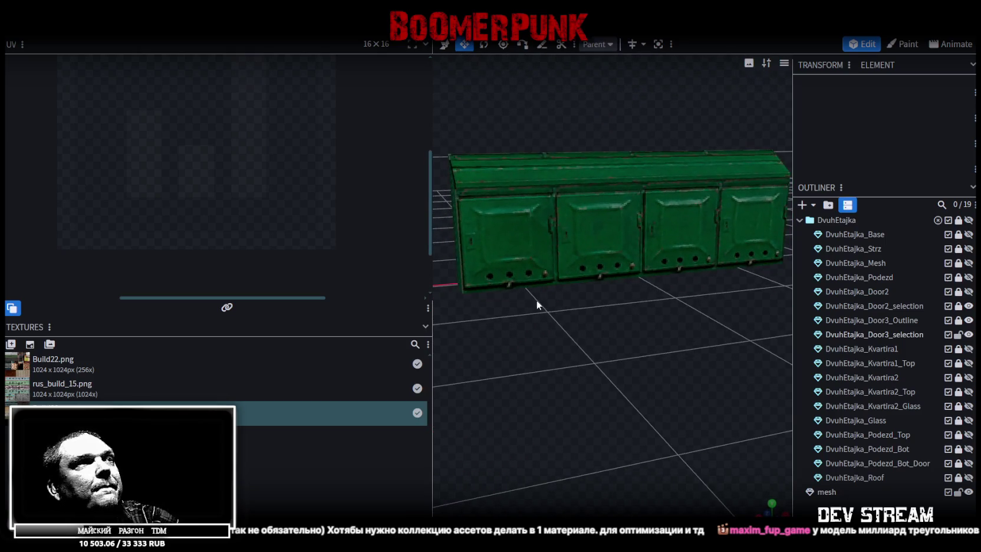
Widen the viewport, unlock DvuhEtajka_Roof and copy its name
{"action": "left_click_drag", "start_coordinate": [432, 219], "coordinate": [397, 230]}
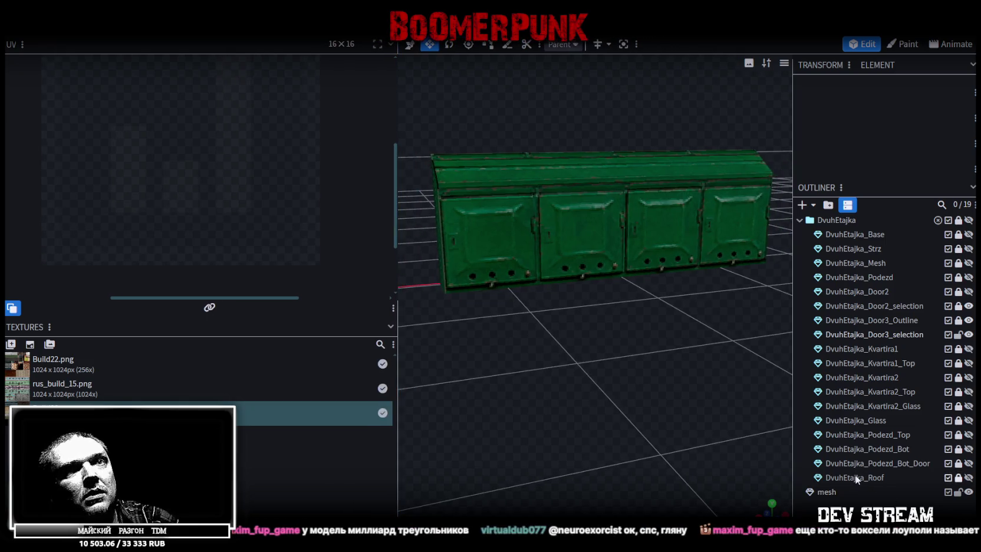
{"action": "left_click_drag", "start_coordinate": [828, 491], "coordinate": [849, 234]}
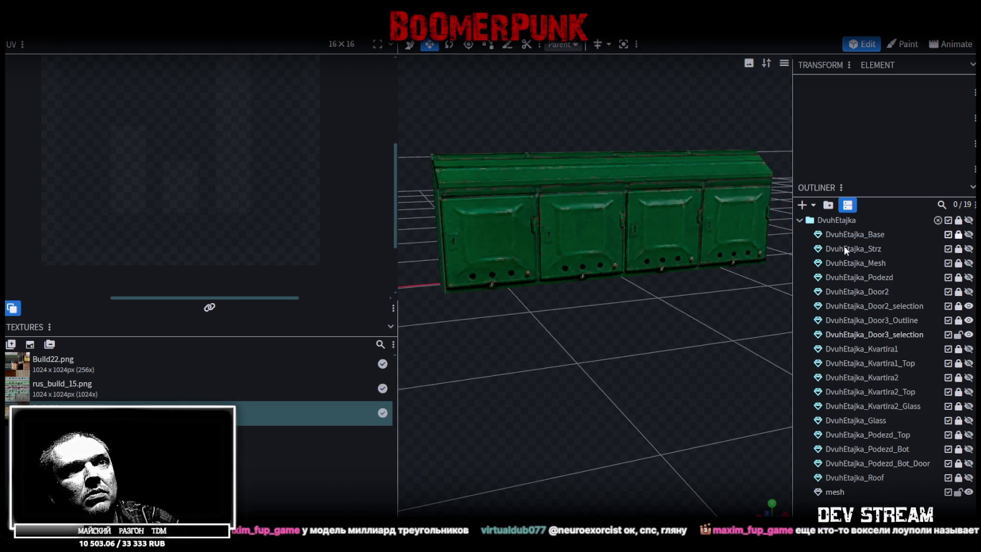
{"action": "left_click", "coordinate": [958, 478]}
{"action": "left_click", "coordinate": [875, 479]}
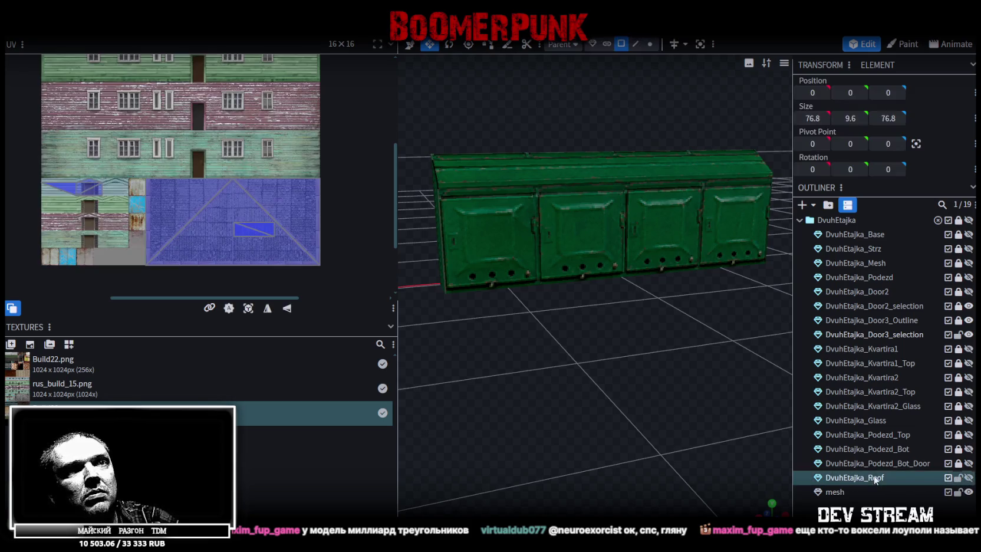
{"action": "double_click", "coordinate": [861, 479]}
{"action": "key", "text": "ctrl+c"}
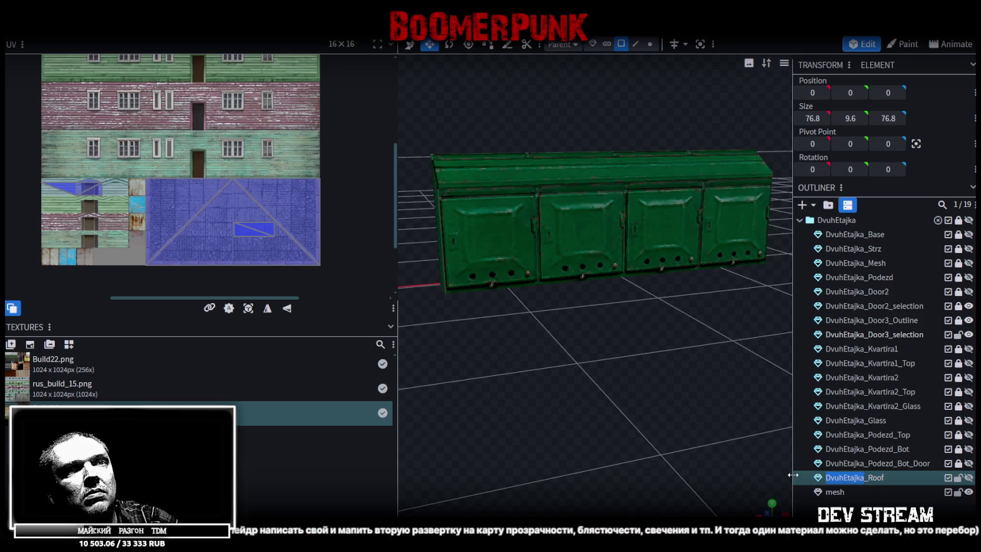
Rename the mailbox mesh to DvuhEtajka_Pochta1 based on the Roof name
{"action": "left_click", "coordinate": [851, 492]}
{"action": "double_click", "coordinate": [867, 492]}
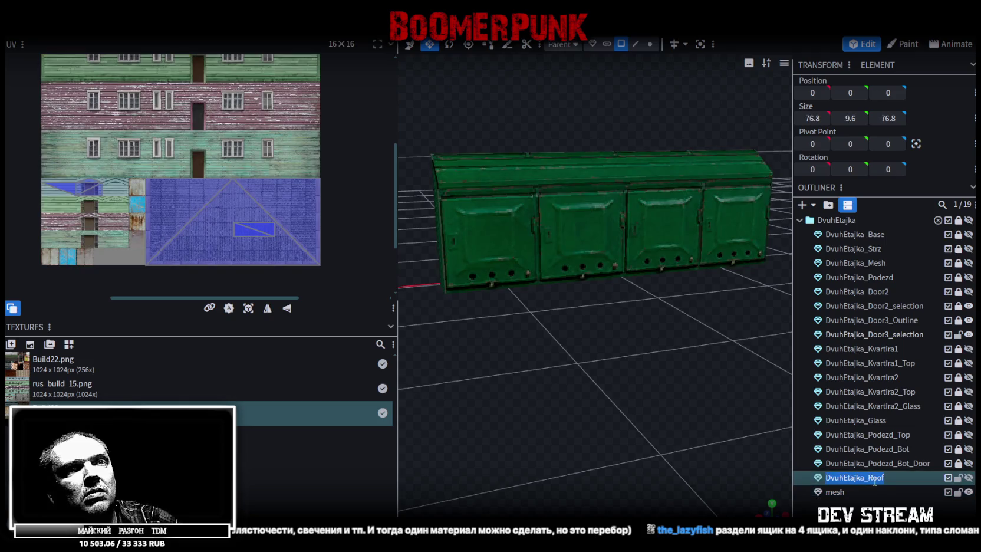
{"action": "key", "text": "ctrl+v"}
{"action": "left_click_drag", "start_coordinate": [868, 491], "coordinate": [911, 489]}
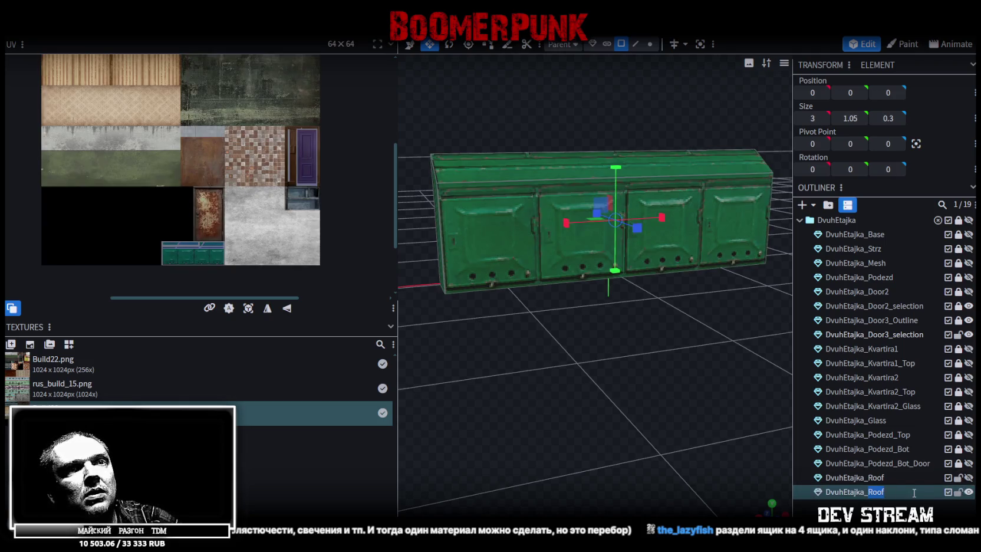
{"action": "type", "text": "P"}
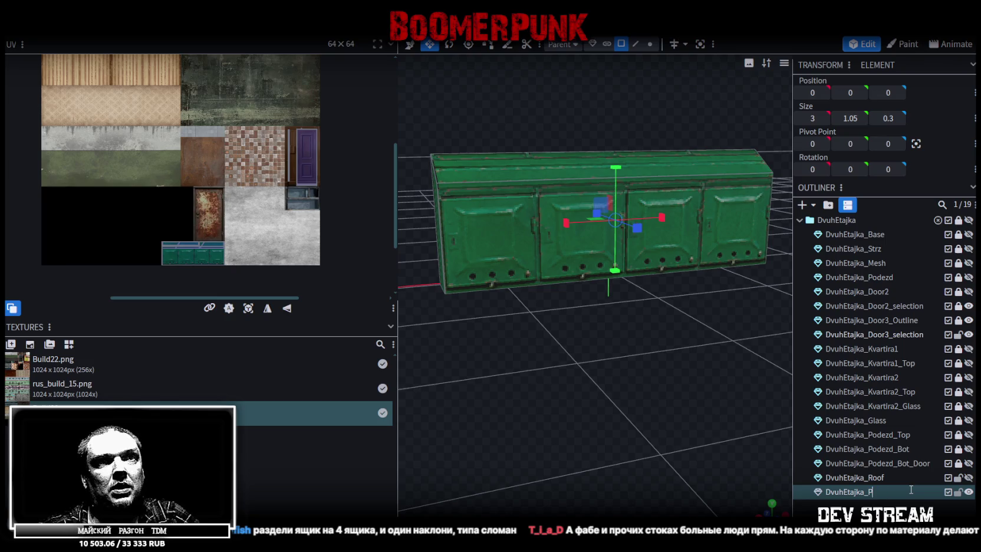
{"action": "type", "text": "ochta1"}
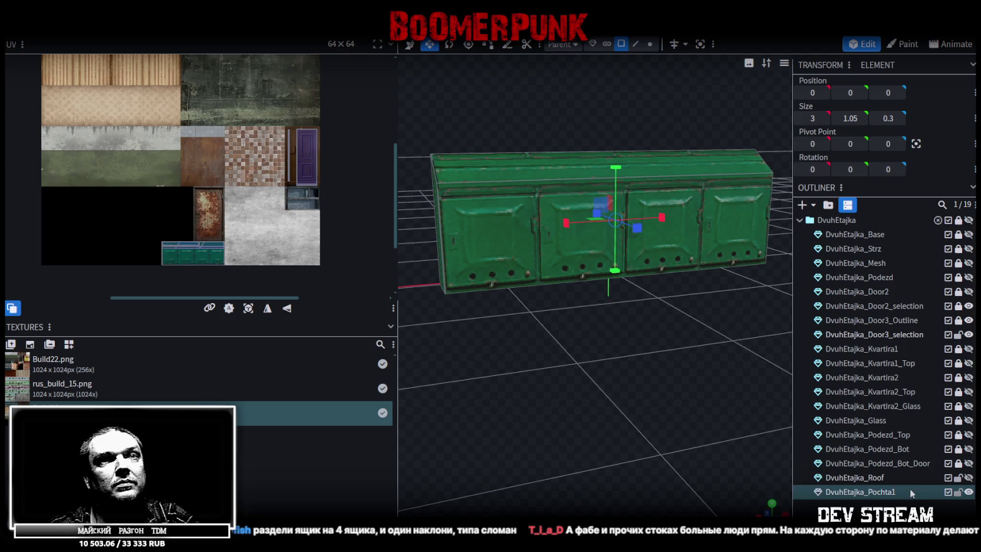
{"action": "key", "text": "Return"}
Save the project and select the mailbox's front face
{"action": "mouse_move", "coordinate": [531, 354]}
{"action": "left_mouse_down"}
{"action": "mouse_move", "coordinate": [536, 396]}
{"action": "mouse_move", "coordinate": [637, 425]}
{"action": "left_mouse_up"}
{"action": "key", "text": "ctrl+s"}
{"action": "scroll", "coordinate": [598, 409], "scroll_direction": "up", "scroll_amount": 5}
{"action": "mouse_move", "coordinate": [625, 385]}
{"action": "left_mouse_down"}
{"action": "mouse_move", "coordinate": [622, 378]}
{"action": "mouse_move", "coordinate": [647, 369]}
{"action": "left_mouse_up"}
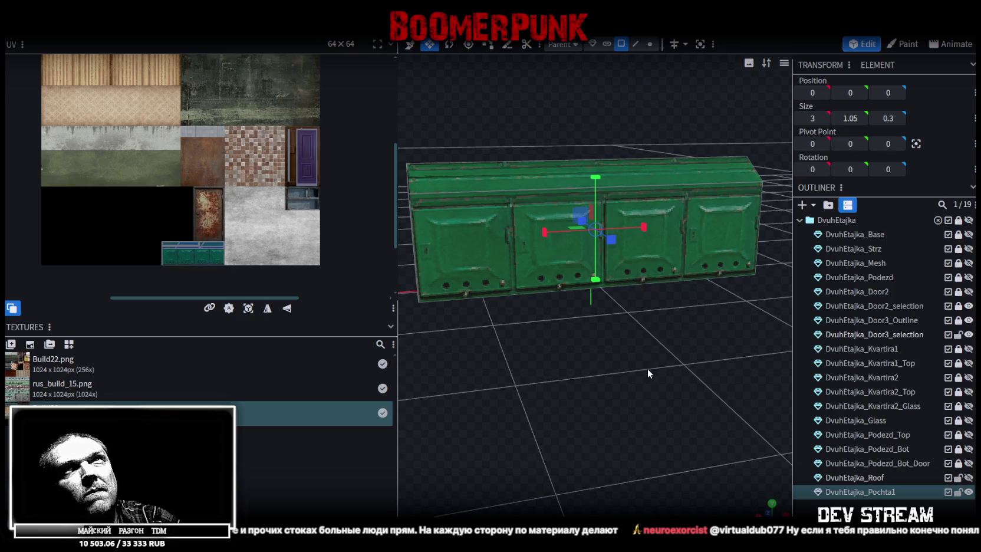
{"action": "left_click_drag", "start_coordinate": [648, 369], "coordinate": [656, 369]}
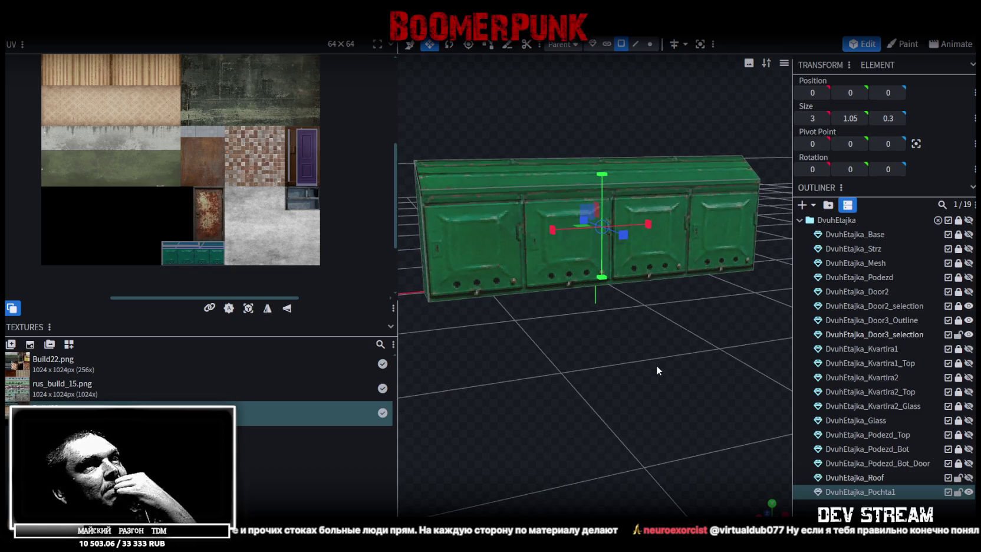
{"action": "mouse_move", "coordinate": [656, 365]}
{"action": "left_mouse_down"}
{"action": "mouse_move", "coordinate": [605, 355]}
{"action": "mouse_move", "coordinate": [658, 368]}
{"action": "left_mouse_up"}
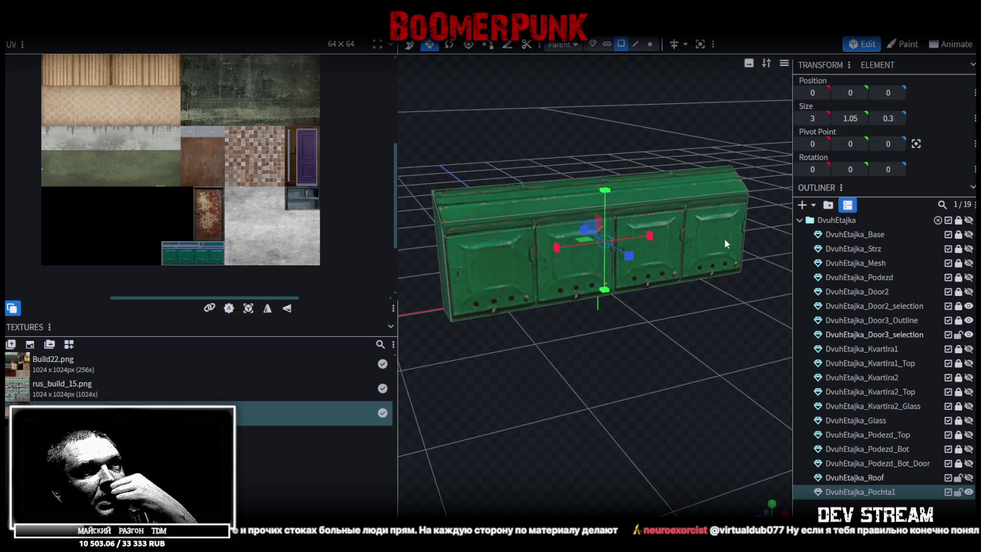
{"action": "mouse_move", "coordinate": [657, 354]}
{"action": "left_mouse_down"}
{"action": "mouse_move", "coordinate": [626, 365]}
{"action": "mouse_move", "coordinate": [564, 356]}
{"action": "mouse_move", "coordinate": [591, 343]}
{"action": "left_mouse_up"}
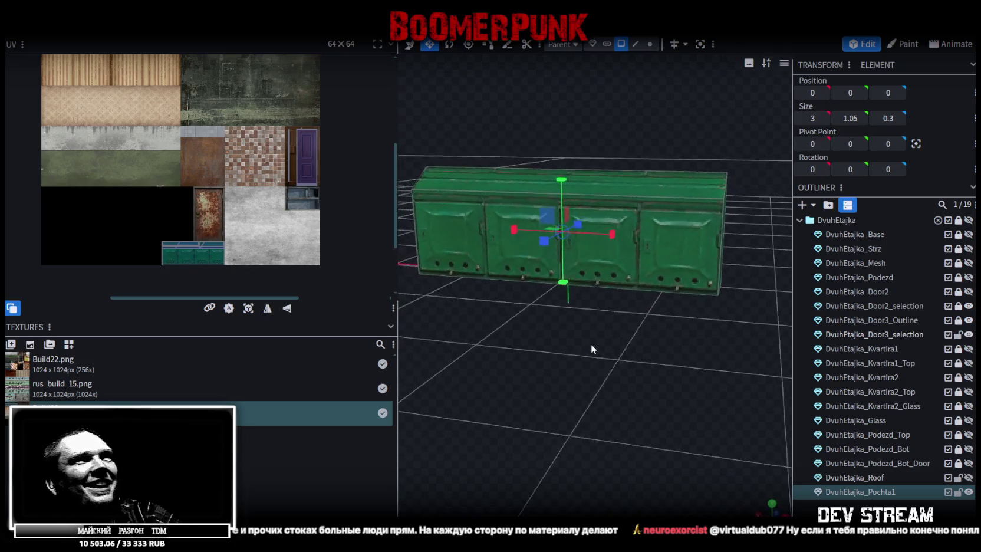
{"action": "scroll", "coordinate": [611, 347], "scroll_direction": "up", "scroll_amount": 3}
{"action": "scroll", "coordinate": [612, 351], "scroll_direction": "down", "scroll_amount": 2}
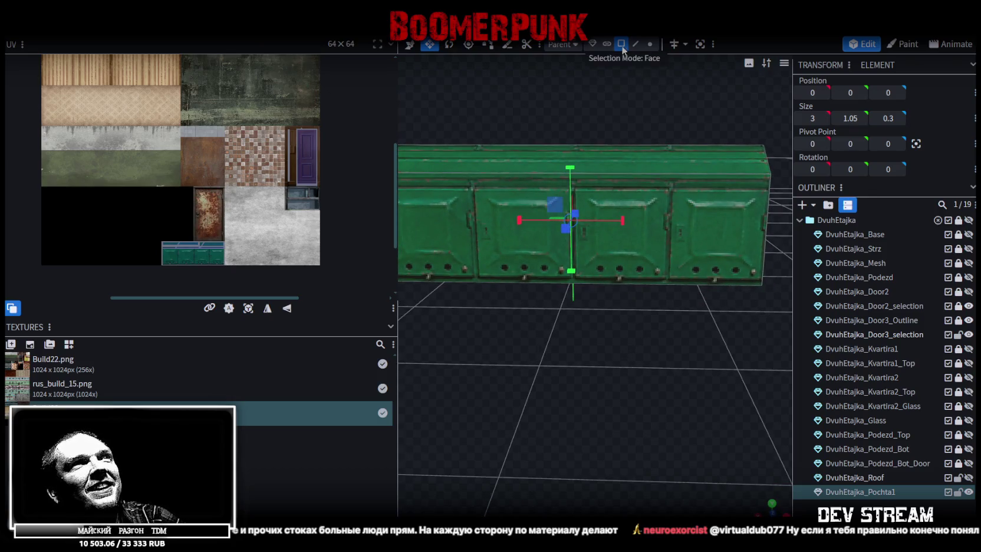
{"action": "left_click", "coordinate": [647, 247]}
{"action": "scroll", "coordinate": [661, 340], "scroll_direction": "down", "scroll_amount": 2}
{"action": "left_click_drag", "start_coordinate": [661, 341], "coordinate": [663, 312]}
Copy the front face and paste it back as a Mesh Selection
{"action": "key", "text": "ctrl+c"}
{"action": "key", "text": "ctrl+v"}
{"action": "left_click", "coordinate": [696, 326]}
{"action": "scroll", "coordinate": [669, 310], "scroll_direction": "up", "scroll_amount": 2}
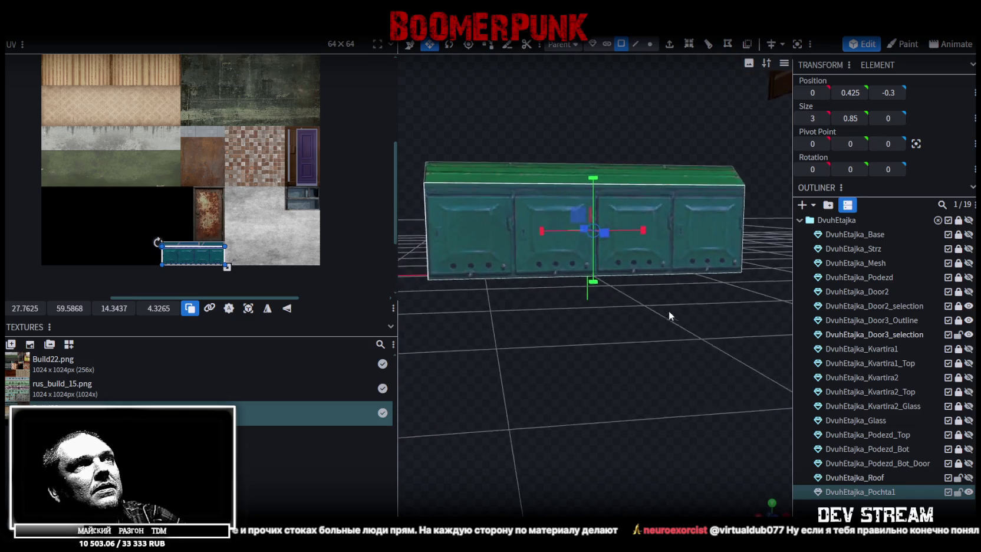
Add a single loop cut to the pasted face at offset 1.52
{"action": "key", "text": "ctrl+r"}
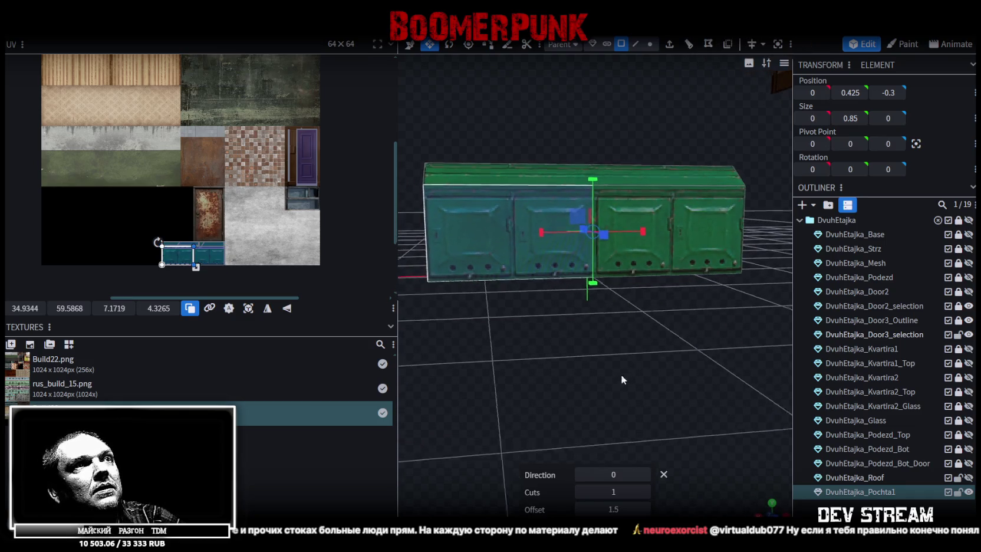
{"action": "scroll", "coordinate": [621, 374], "scroll_direction": "up", "scroll_amount": 3}
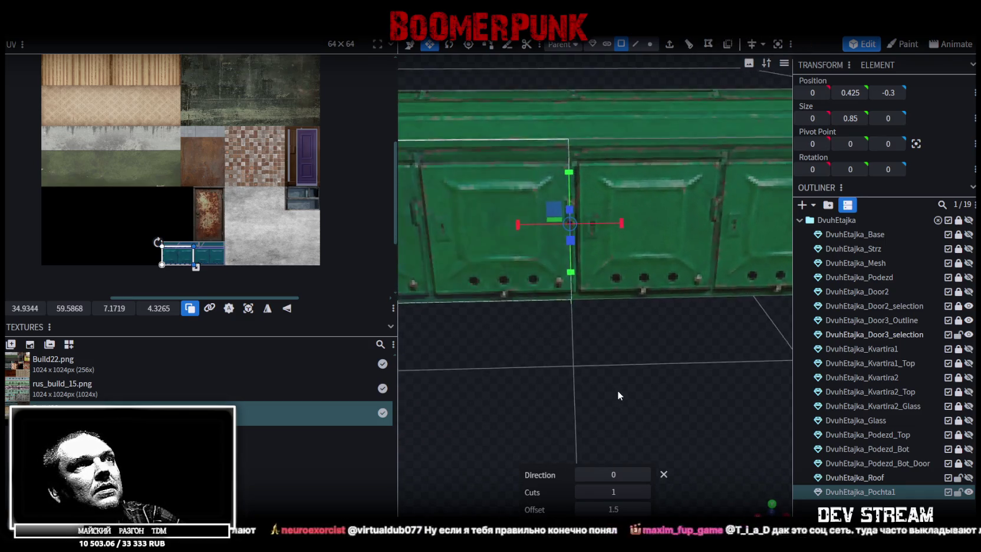
{"action": "left_click", "coordinate": [644, 509]}
{"action": "left_click_drag", "start_coordinate": [587, 505], "coordinate": [601, 508]}
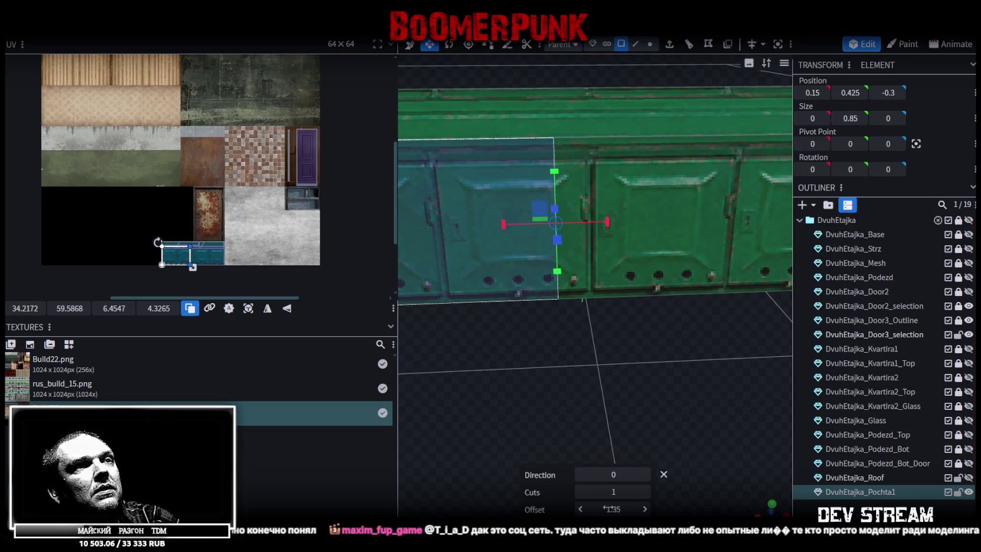
{"action": "left_click", "coordinate": [645, 509]}
{"action": "left_click", "coordinate": [645, 510]}
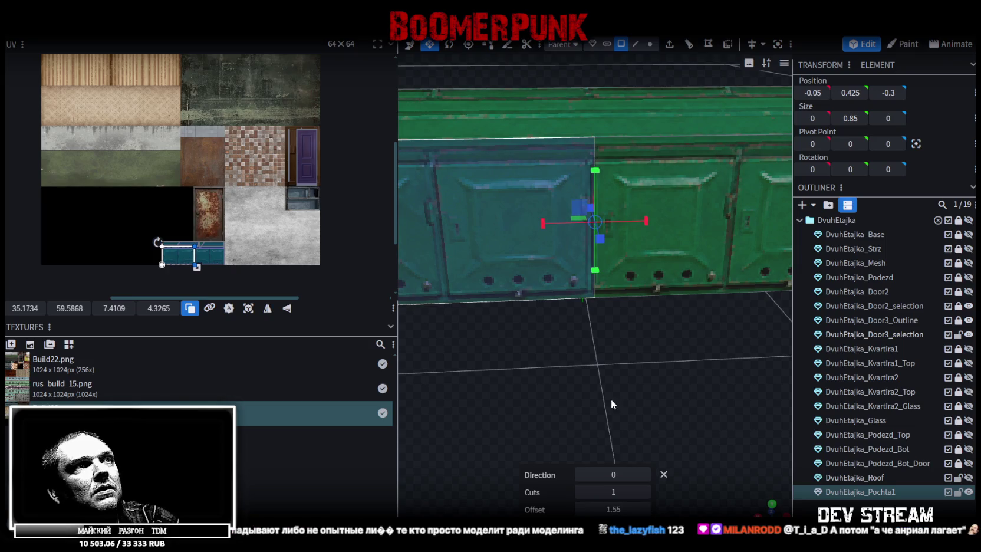
{"action": "left_click", "coordinate": [623, 507]}
{"action": "type", "text": "1.52"}
{"action": "left_click", "coordinate": [613, 492]}
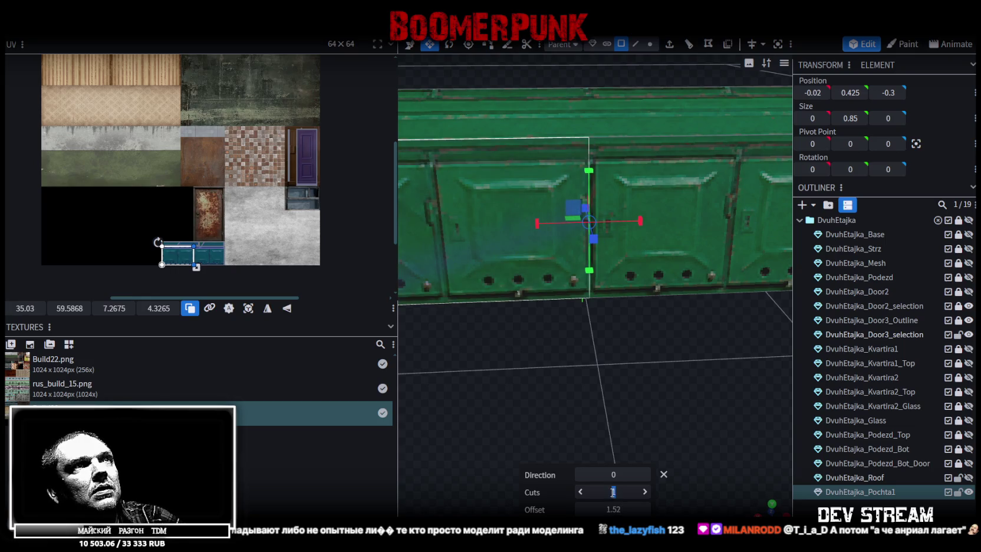
{"action": "scroll", "coordinate": [556, 348], "scroll_direction": "down", "scroll_amount": 3}
{"action": "scroll", "coordinate": [613, 360], "scroll_direction": "down", "scroll_amount": 2}
{"action": "left_click_drag", "start_coordinate": [613, 360], "coordinate": [636, 329]}
{"action": "mouse_move", "coordinate": [754, 316]}
{"action": "left_mouse_down"}
{"action": "mouse_move", "coordinate": [656, 339]}
{"action": "mouse_move", "coordinate": [666, 313]}
{"action": "left_mouse_up"}
{"action": "mouse_move", "coordinate": [632, 267]}
{"action": "left_mouse_down"}
{"action": "mouse_move", "coordinate": [687, 307]}
{"action": "mouse_move", "coordinate": [676, 308]}
{"action": "left_mouse_up"}
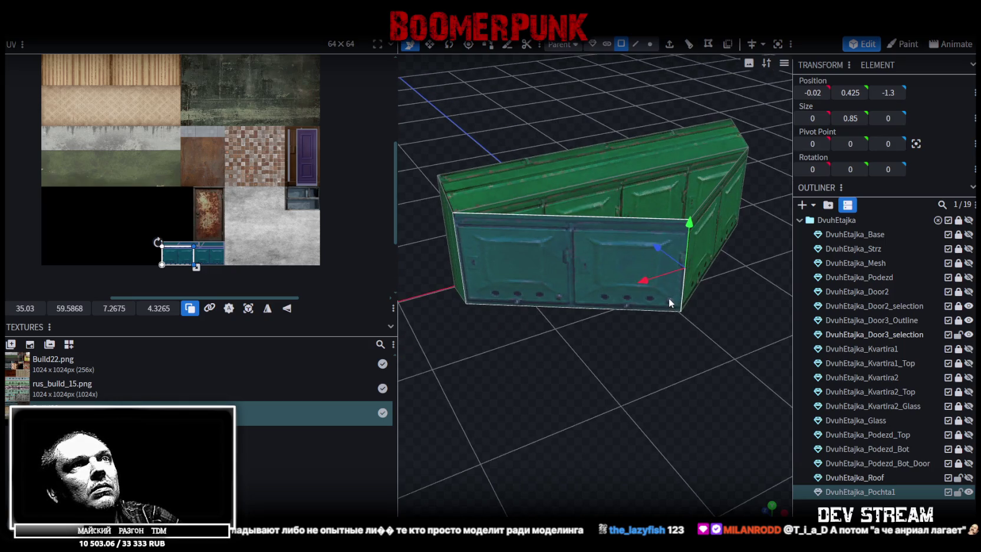
{"action": "mouse_move", "coordinate": [577, 282]}
{"action": "left_mouse_down"}
{"action": "mouse_move", "coordinate": [561, 255]}
{"action": "mouse_move", "coordinate": [642, 359]}
{"action": "mouse_move", "coordinate": [631, 378]}
{"action": "left_mouse_up"}
{"action": "mouse_move", "coordinate": [579, 335]}
{"action": "left_mouse_down"}
{"action": "mouse_move", "coordinate": [587, 406]}
{"action": "mouse_move", "coordinate": [575, 394]}
{"action": "left_mouse_up"}
{"action": "scroll", "coordinate": [592, 263], "scroll_direction": "up", "scroll_amount": 3}
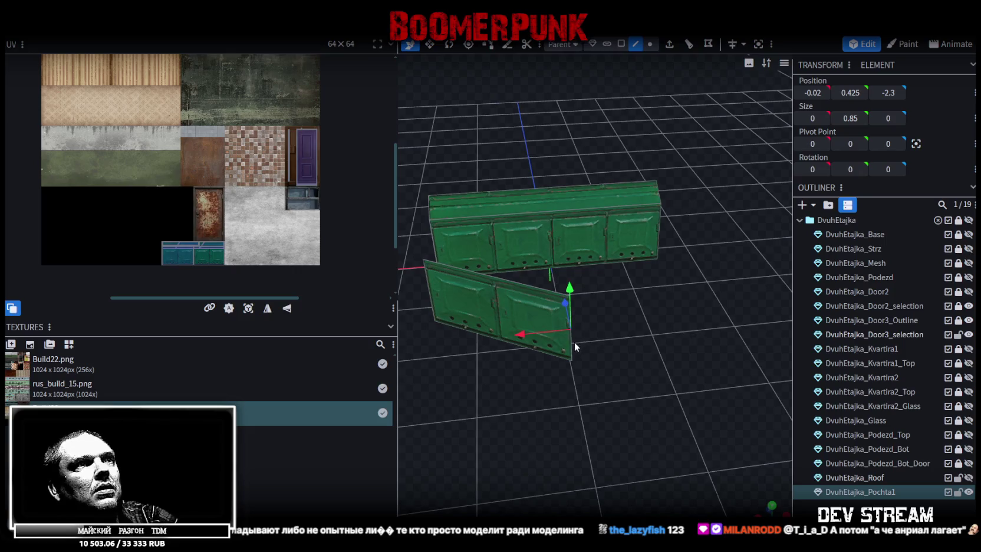
{"action": "left_click_drag", "start_coordinate": [581, 436], "coordinate": [648, 432]}
{"action": "mouse_move", "coordinate": [663, 303]}
{"action": "left_mouse_down"}
{"action": "mouse_move", "coordinate": [625, 289]}
{"action": "mouse_move", "coordinate": [600, 371]}
{"action": "mouse_move", "coordinate": [643, 411]}
{"action": "left_mouse_up"}
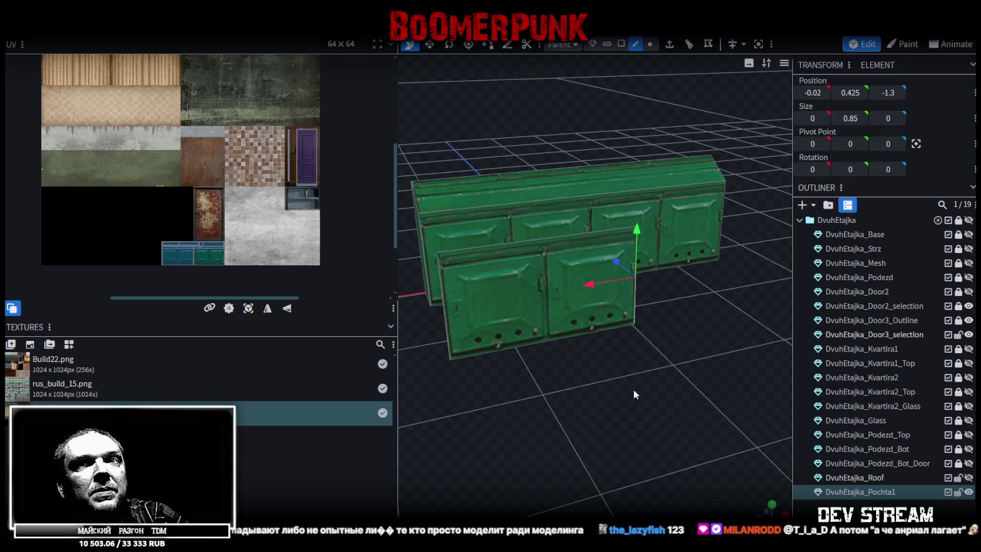
{"action": "left_click_drag", "start_coordinate": [633, 388], "coordinate": [653, 431]}
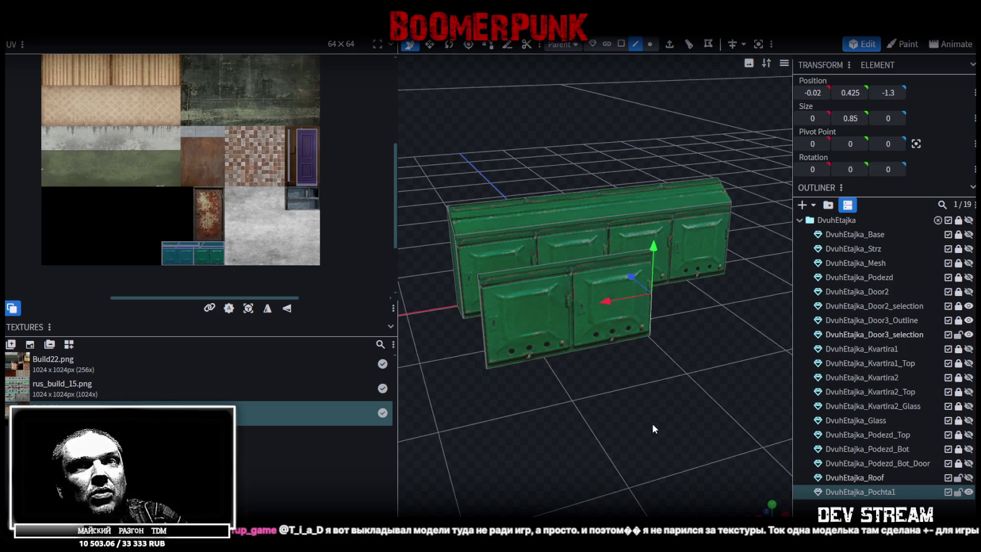
{"action": "left_click", "coordinate": [590, 371]}
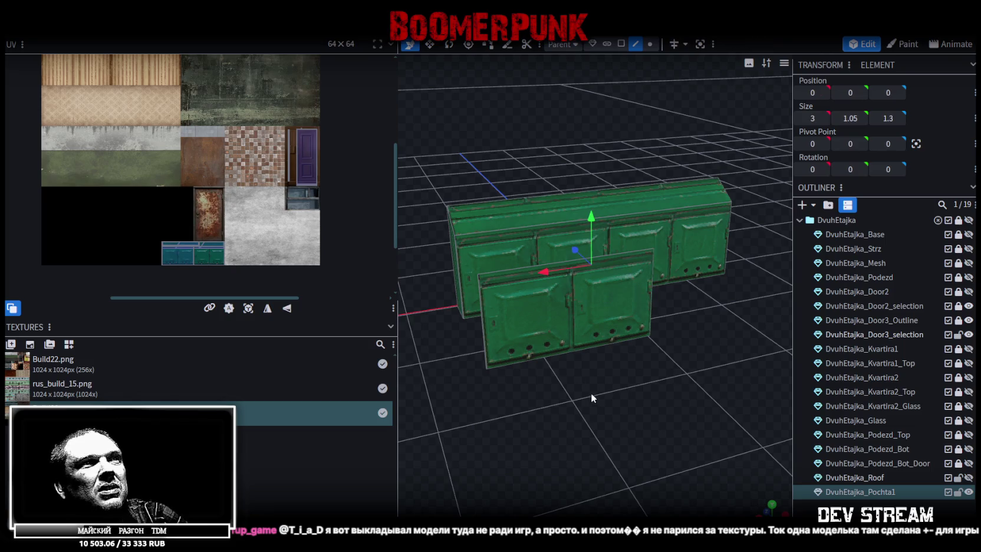
Loop-cut the front panel from its top edge at an offset of about 0.78
{"action": "left_click", "coordinate": [620, 44]}
{"action": "left_click", "coordinate": [586, 335]}
{"action": "mouse_move", "coordinate": [586, 335]}
{"action": "left_mouse_down"}
{"action": "mouse_move", "coordinate": [596, 399]}
{"action": "mouse_move", "coordinate": [620, 414]}
{"action": "mouse_move", "coordinate": [610, 421]}
{"action": "mouse_move", "coordinate": [678, 382]}
{"action": "left_mouse_up"}
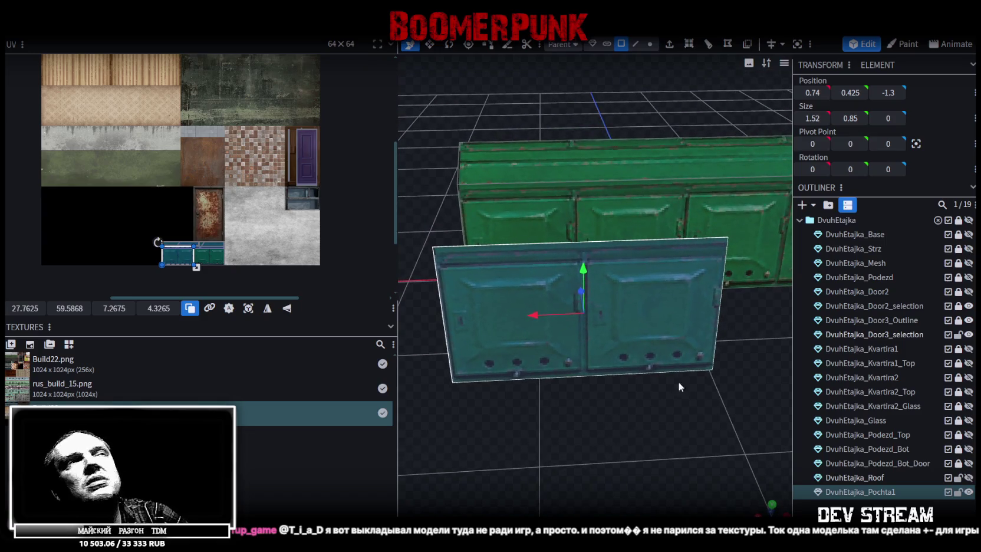
{"action": "left_click", "coordinate": [637, 45]}
{"action": "left_click", "coordinate": [575, 240]}
{"action": "left_click_drag", "start_coordinate": [618, 442], "coordinate": [624, 413]}
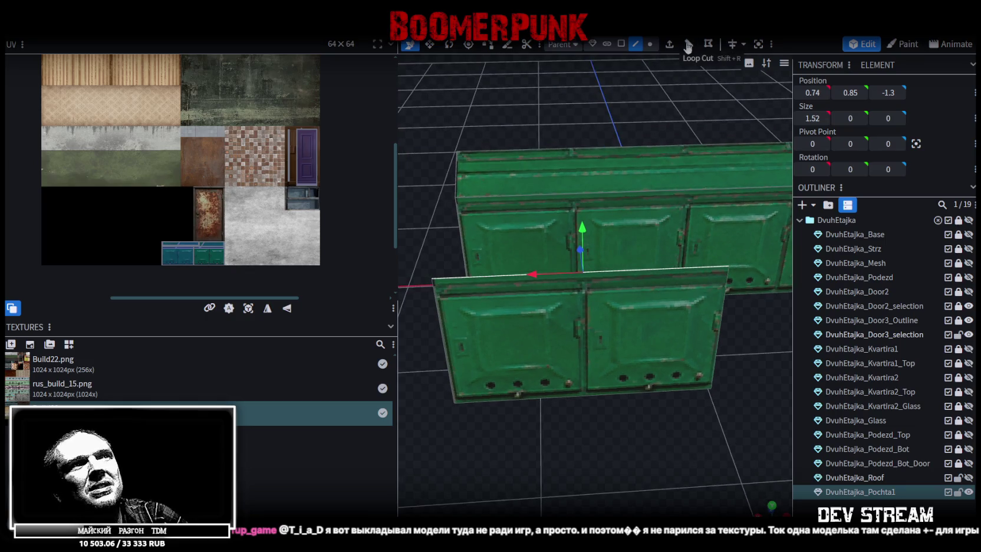
{"action": "left_click", "coordinate": [688, 46]}
{"action": "scroll", "coordinate": [619, 403], "scroll_direction": "up", "scroll_amount": 2}
{"action": "scroll", "coordinate": [632, 395], "scroll_direction": "up", "scroll_amount": 2}
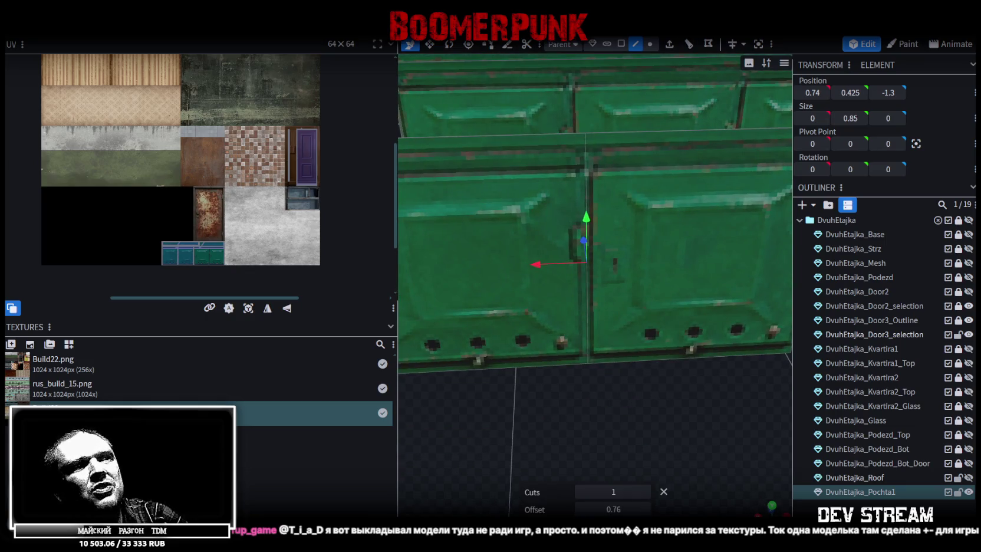
{"action": "left_click", "coordinate": [615, 507]}
{"action": "type", "text": "0.75"}
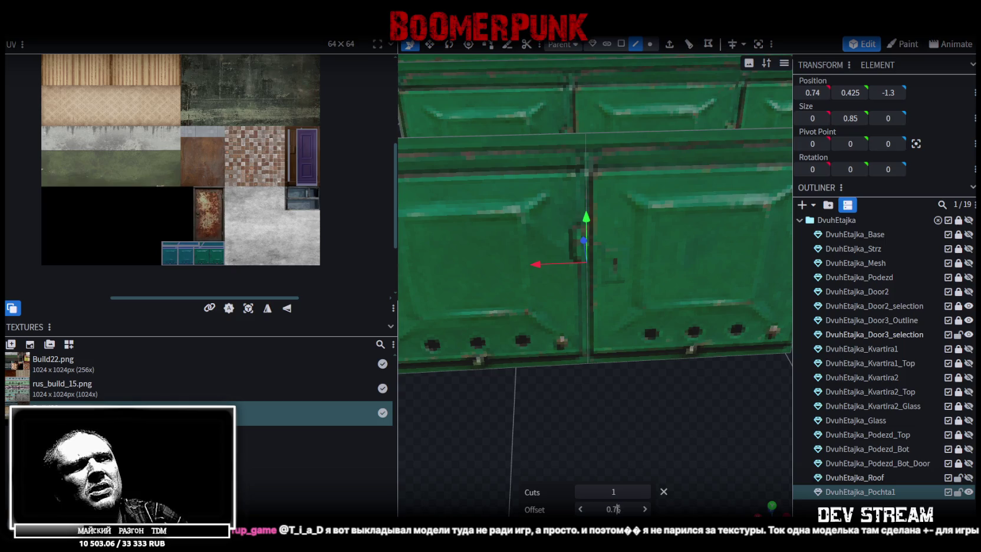
{"action": "type", "text": "8"}
{"action": "left_click", "coordinate": [613, 491]}
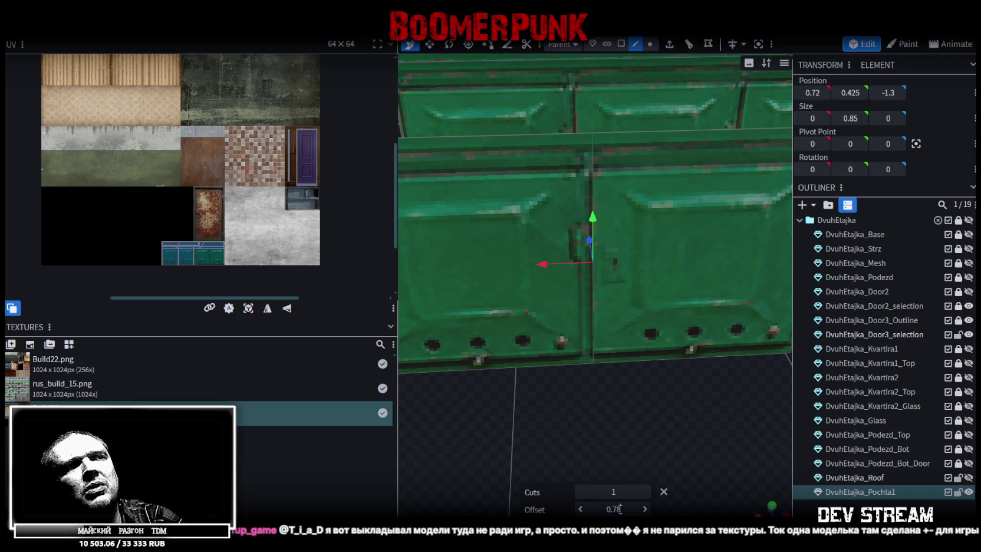
{"action": "type", "text": "7"}
{"action": "left_click", "coordinate": [613, 491]}
{"action": "scroll", "coordinate": [590, 359], "scroll_direction": "down", "scroll_amount": 5}
Check the panel's faces and edges, then select the front door face
{"action": "left_click", "coordinate": [621, 44]}
{"action": "left_click", "coordinate": [515, 288]}
{"action": "scroll", "coordinate": [597, 318], "scroll_direction": "up", "scroll_amount": 2}
{"action": "scroll", "coordinate": [597, 323], "scroll_direction": "down", "scroll_amount": 2}
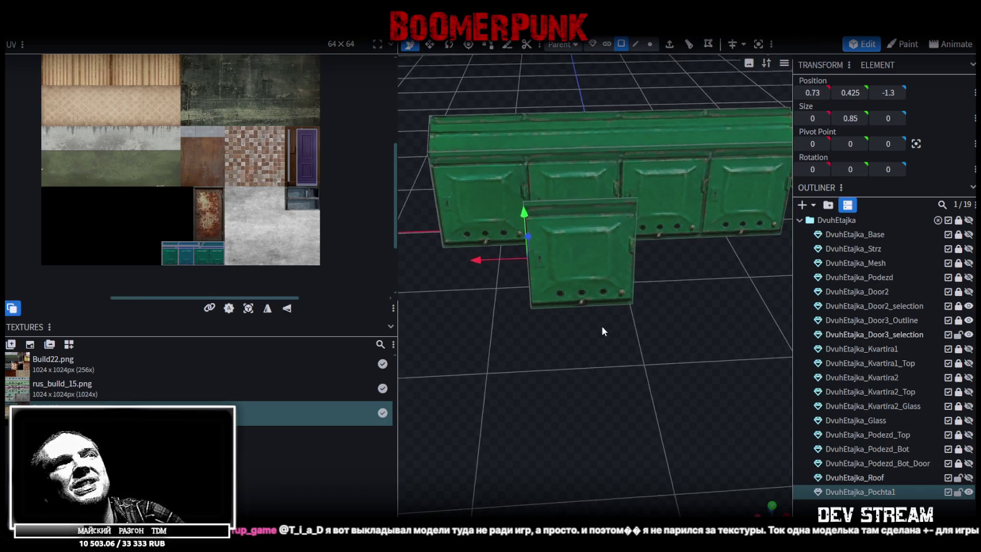
{"action": "scroll", "coordinate": [601, 325], "scroll_direction": "up", "scroll_amount": 3}
{"action": "left_click", "coordinate": [584, 286]}
{"action": "left_click", "coordinate": [636, 43]}
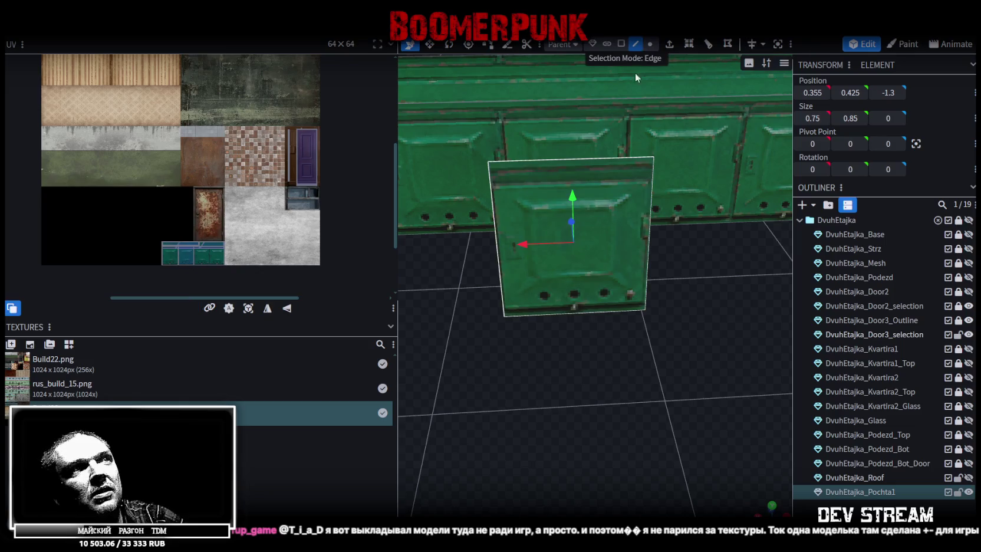
{"action": "left_click", "coordinate": [630, 257]}
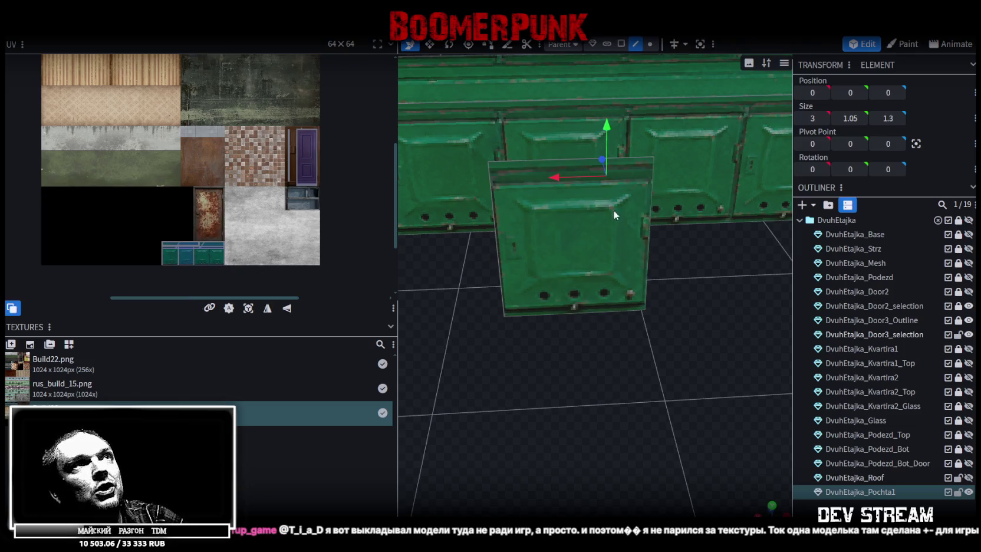
{"action": "scroll", "coordinate": [592, 268], "scroll_direction": "down", "scroll_amount": 3}
{"action": "left_click", "coordinate": [621, 44]}
{"action": "left_click", "coordinate": [602, 281]}
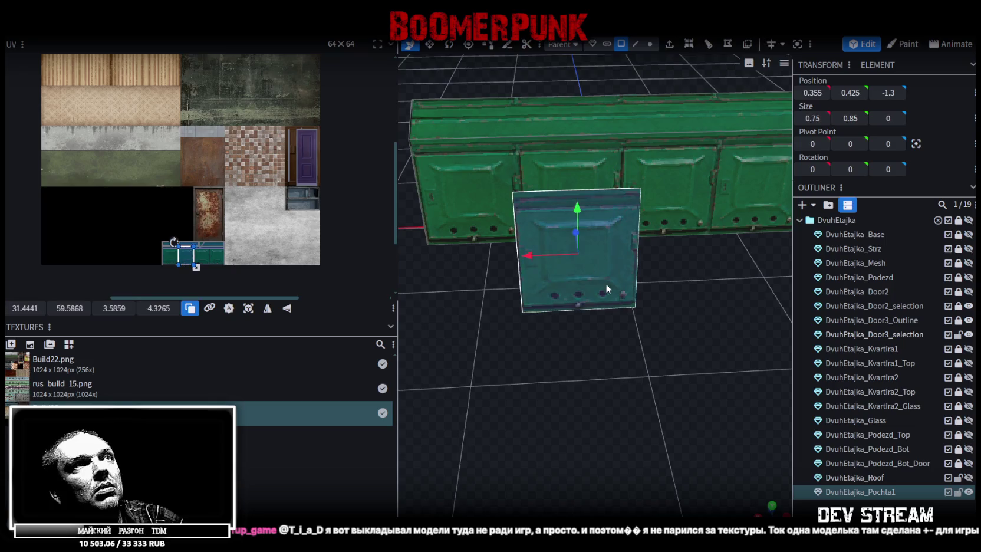
Cut the door face horizontally near its bottom at offset 0.03
{"action": "left_click", "coordinate": [708, 45]}
{"action": "scroll", "coordinate": [600, 386], "scroll_direction": "up", "scroll_amount": 3}
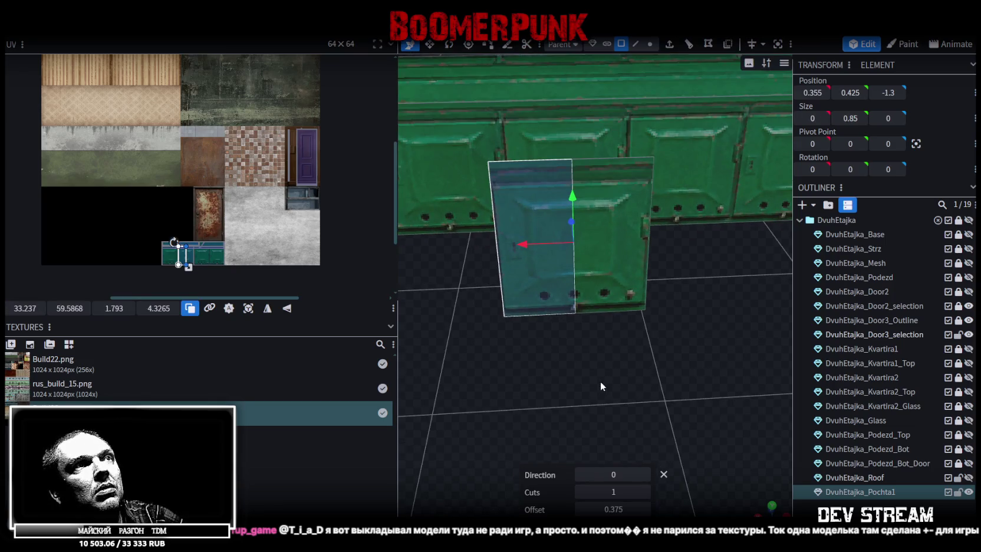
{"action": "left_click", "coordinate": [644, 478]}
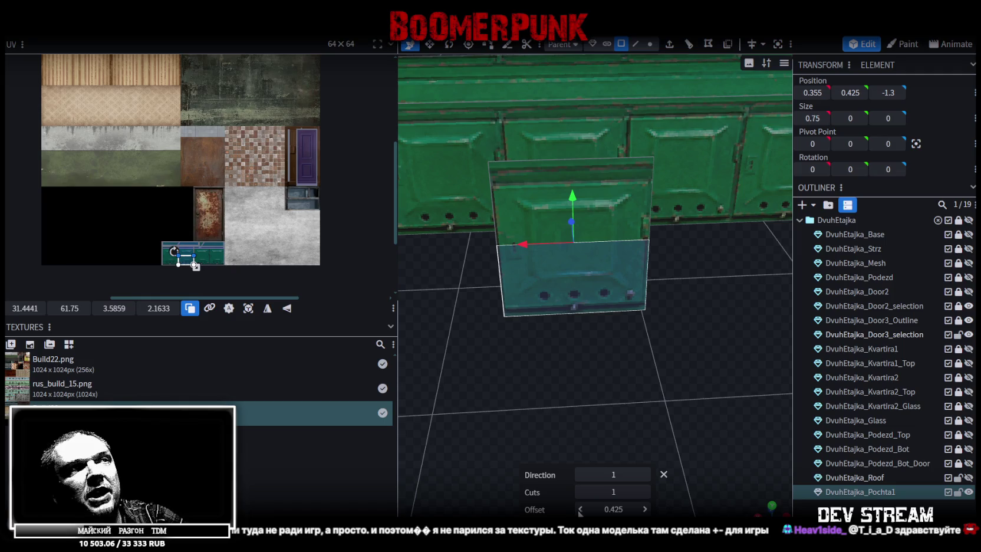
{"action": "left_click", "coordinate": [580, 508]}
{"action": "left_click", "coordinate": [645, 509]}
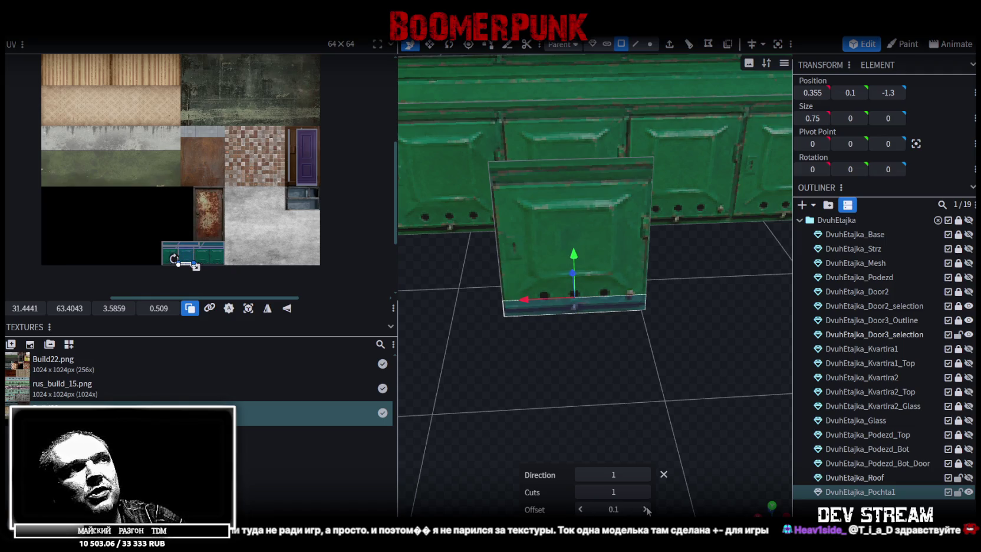
{"action": "left_click", "coordinate": [616, 509]}
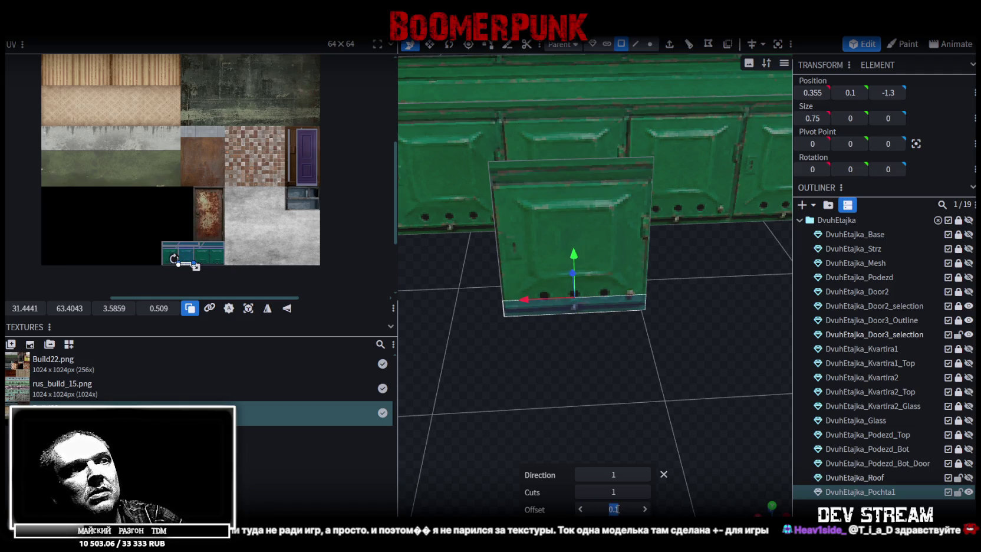
{"action": "type", "text": "0.05"}
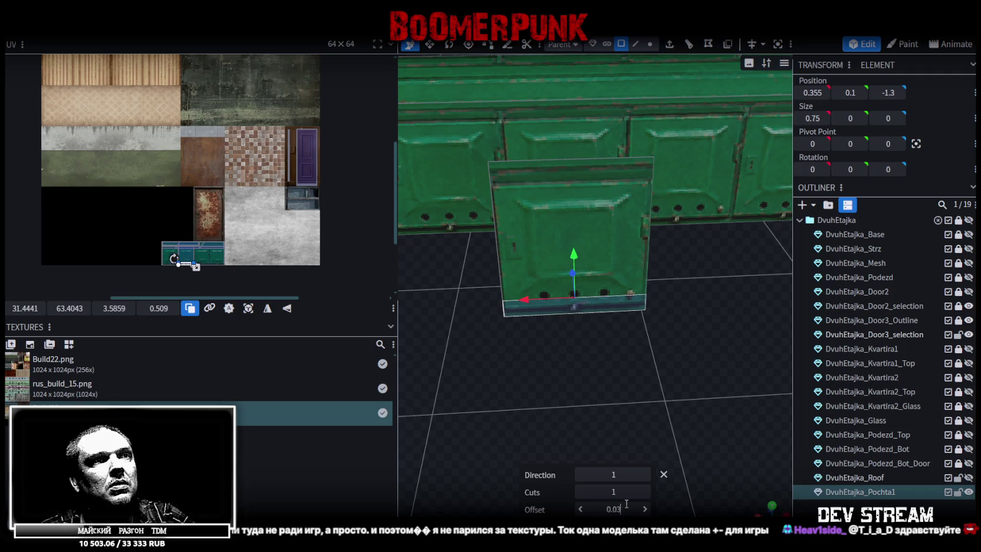
{"action": "key", "text": "Return"}
{"action": "scroll", "coordinate": [566, 396], "scroll_direction": "up", "scroll_amount": 3}
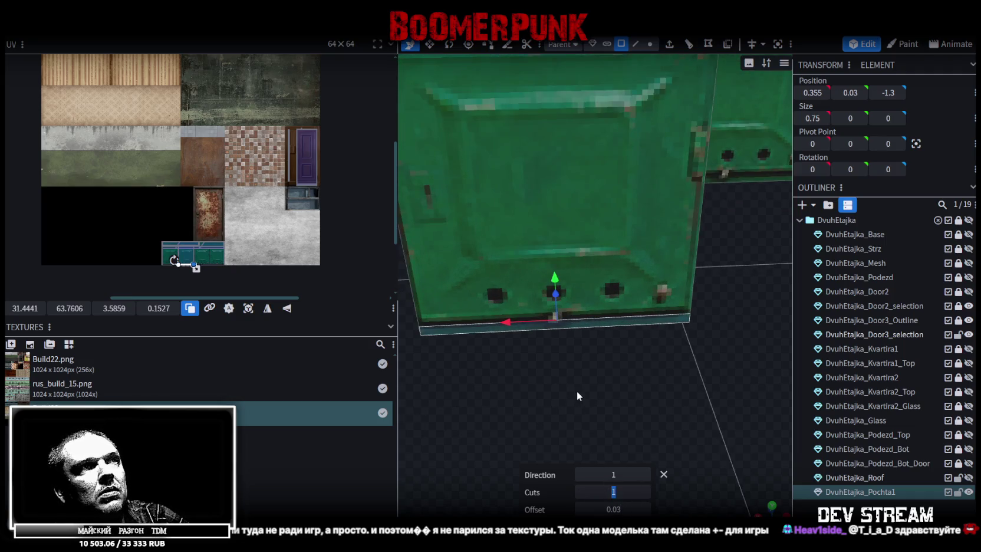
{"action": "scroll", "coordinate": [571, 383], "scroll_direction": "down", "scroll_amount": 2}
Add a second cut across the upper part at offset 0.71, then select the middle door section
{"action": "left_click", "coordinate": [580, 184]}
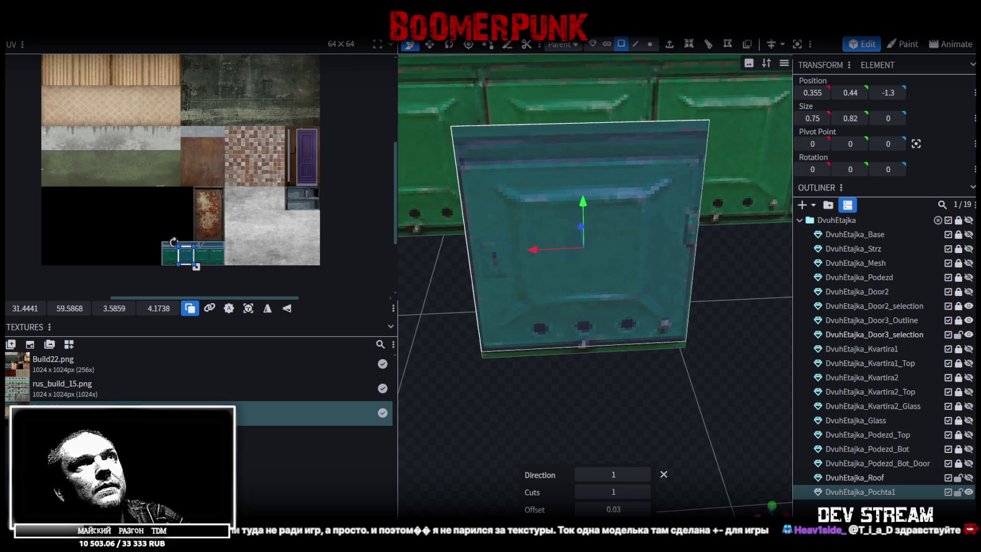
{"action": "left_click", "coordinate": [688, 57]}
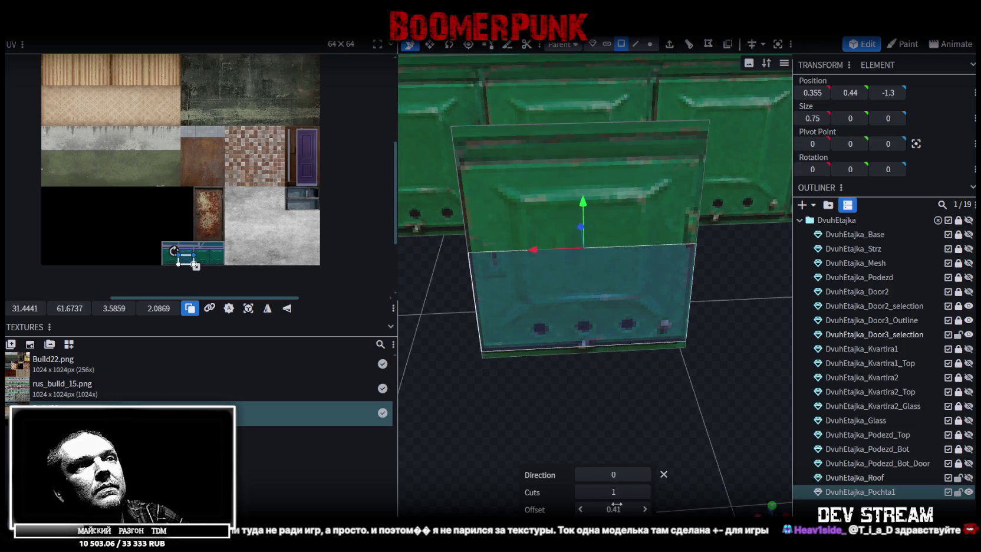
{"action": "mouse_move", "coordinate": [613, 509]}
{"action": "left_mouse_down"}
{"action": "mouse_move", "coordinate": [631, 509]}
{"action": "mouse_move", "coordinate": [595, 509]}
{"action": "left_mouse_up"}
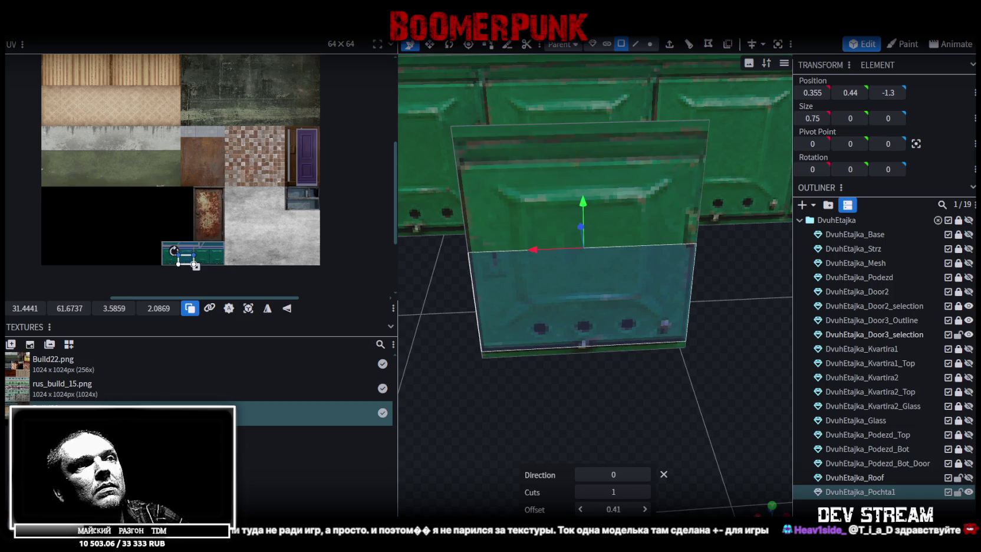
{"action": "left_click", "coordinate": [646, 509]}
{"action": "left_click", "coordinate": [646, 509]}
{"action": "left_click", "coordinate": [646, 510]}
{"action": "left_click", "coordinate": [581, 510]}
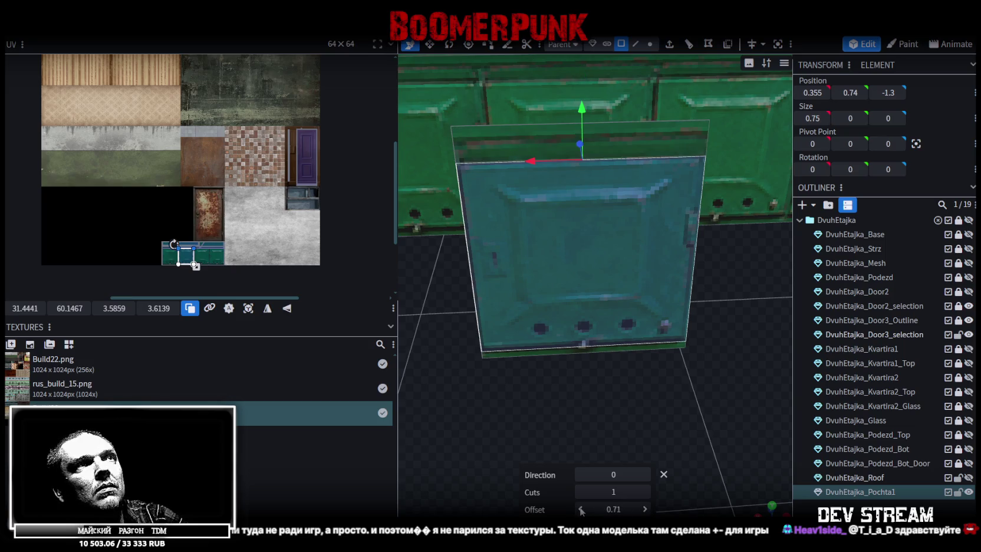
{"action": "scroll", "coordinate": [584, 333], "scroll_direction": "down", "scroll_amount": 1}
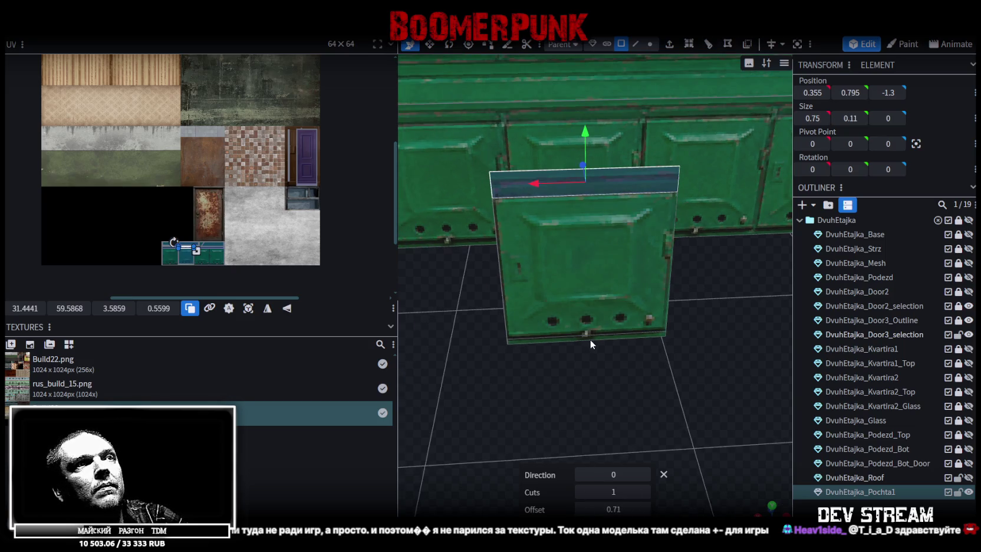
{"action": "left_click", "coordinate": [590, 339]}
{"action": "left_click_drag", "start_coordinate": [593, 372], "coordinate": [617, 337]}
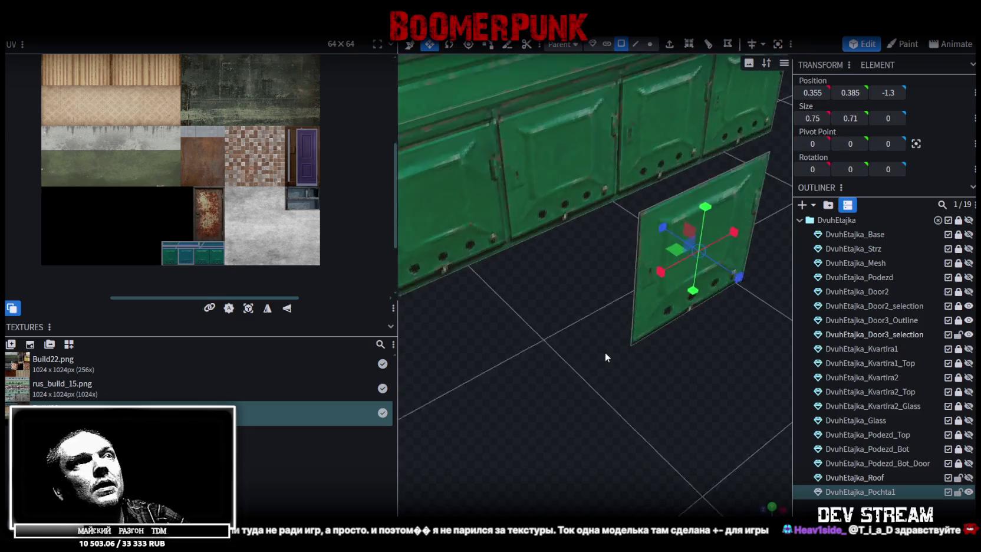
Slide the door piece along Z out in front of the panel
{"action": "left_click", "coordinate": [635, 43]}
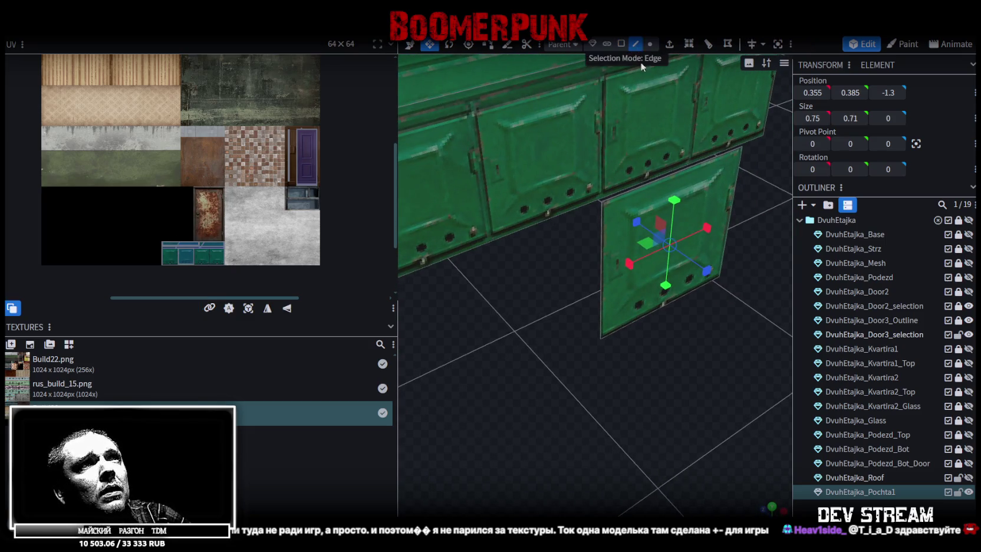
{"action": "left_click", "coordinate": [603, 242]}
{"action": "mouse_move", "coordinate": [602, 241]}
{"action": "left_mouse_down"}
{"action": "mouse_move", "coordinate": [666, 335]}
{"action": "mouse_move", "coordinate": [628, 293]}
{"action": "mouse_move", "coordinate": [651, 309]}
{"action": "left_mouse_up"}
{"action": "mouse_move", "coordinate": [576, 300]}
{"action": "left_mouse_down"}
{"action": "mouse_move", "coordinate": [632, 332]}
{"action": "mouse_move", "coordinate": [592, 307]}
{"action": "mouse_move", "coordinate": [678, 211]}
{"action": "left_mouse_up"}
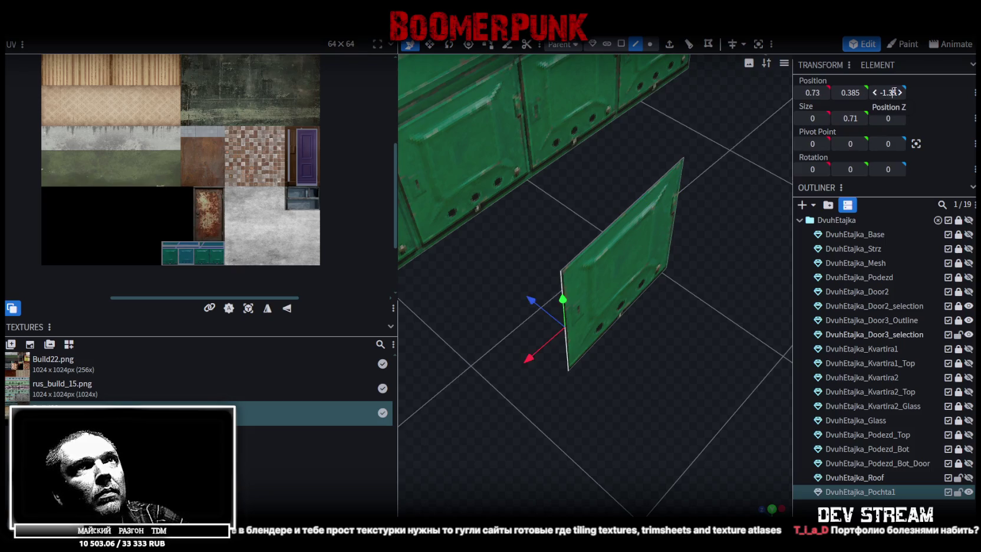
Extrude the door's top, side and bottom edges outward into a box
{"action": "left_click_drag", "start_coordinate": [694, 291], "coordinate": [701, 295]}
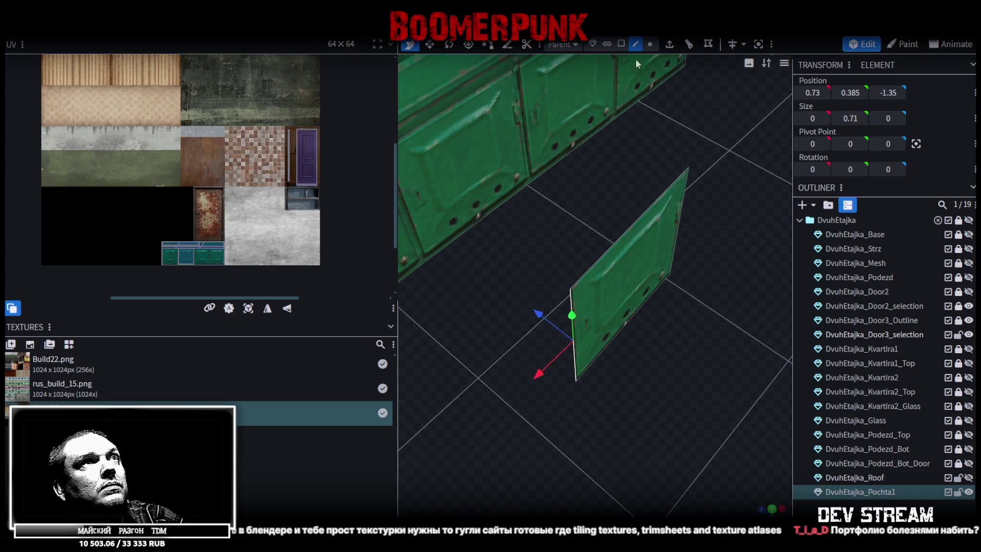
{"action": "left_click", "coordinate": [601, 262]}
{"action": "left_click", "coordinate": [571, 324], "text": "shift"}
{"action": "left_click", "coordinate": [602, 351], "text": "shift"}
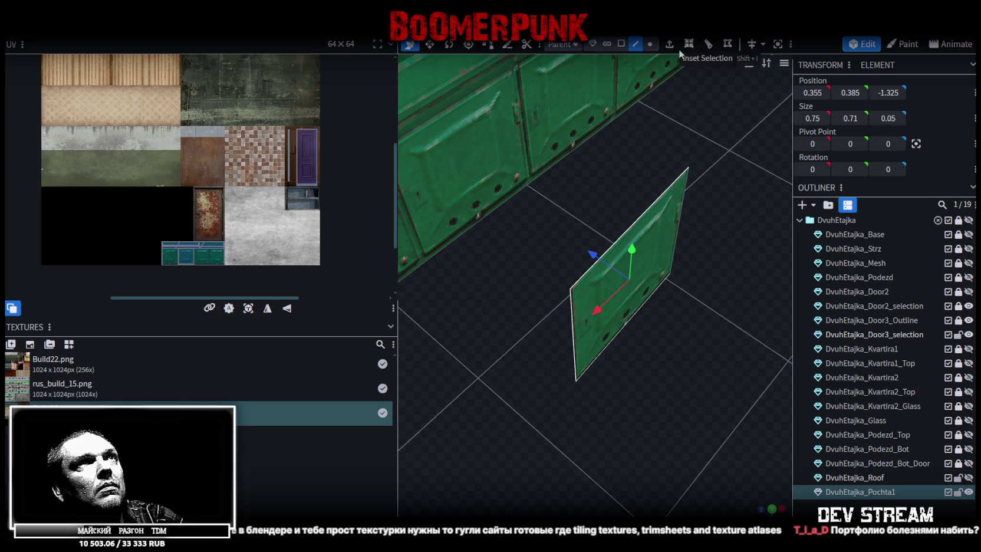
{"action": "left_click", "coordinate": [669, 44]}
{"action": "left_click_drag", "start_coordinate": [672, 104], "coordinate": [616, 431]}
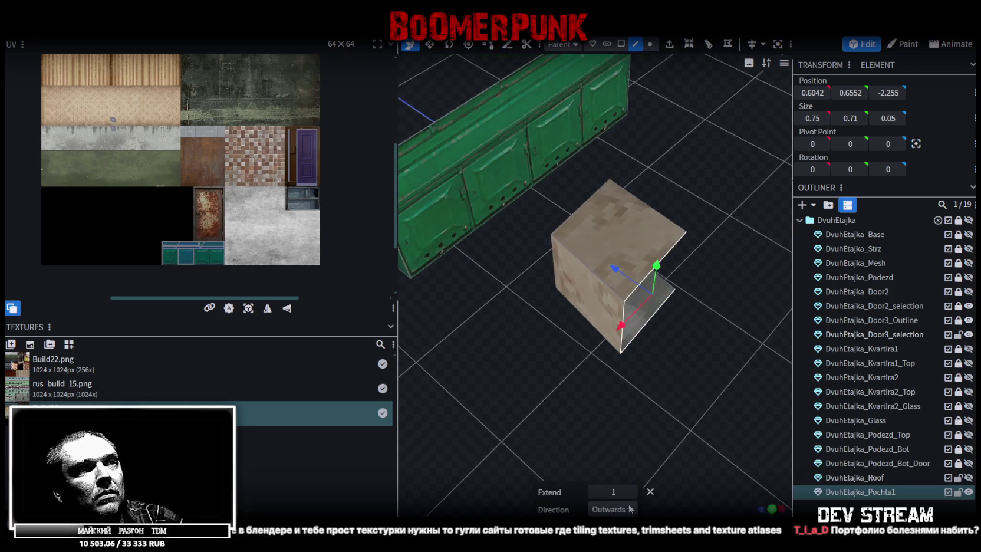
Extrude along positive Z instead and confirm a thin extrusion depth
{"action": "left_click", "coordinate": [613, 509]}
{"action": "left_click", "coordinate": [600, 476]}
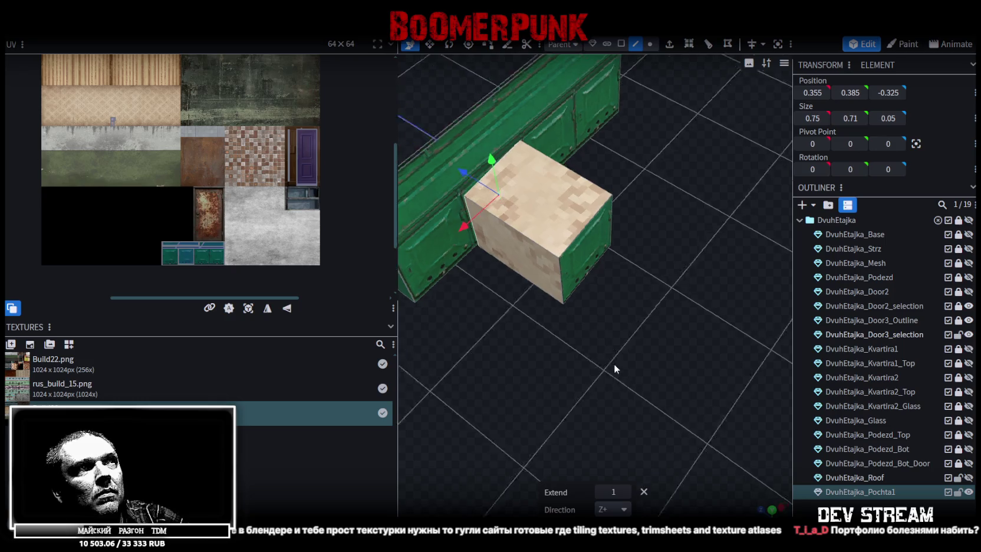
{"action": "left_click_drag", "start_coordinate": [607, 362], "coordinate": [646, 366]}
{"action": "left_click", "coordinate": [610, 489]}
{"action": "type", "text": "35"}
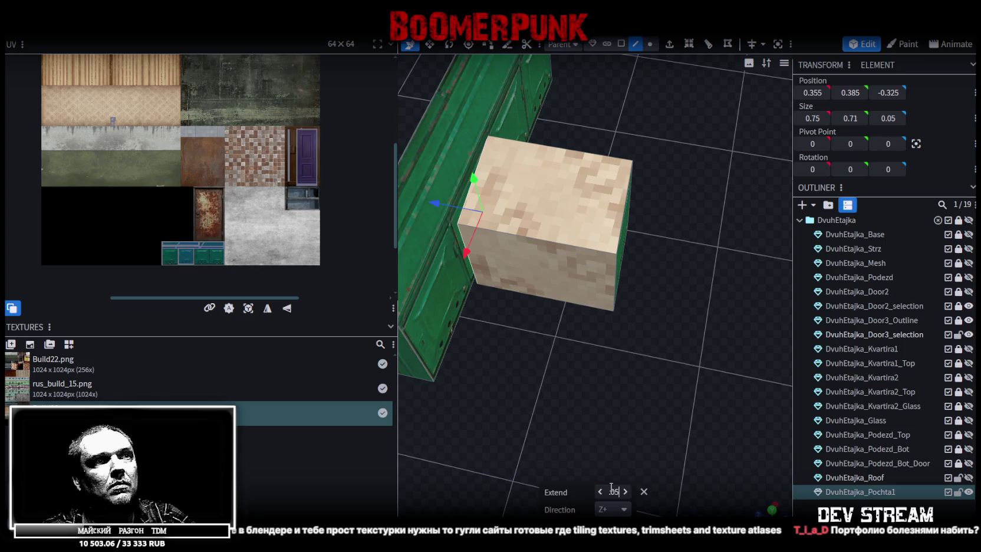
{"action": "key", "text": "Return"}
{"action": "mouse_move", "coordinate": [480, 314]}
{"action": "left_mouse_down"}
{"action": "mouse_move", "coordinate": [517, 363]}
{"action": "mouse_move", "coordinate": [590, 177]}
{"action": "left_mouse_up"}
Widen the flap face by moving its right vertices 0.25 along Z, then merge duplicate vertices
{"action": "left_click", "coordinate": [650, 44]}
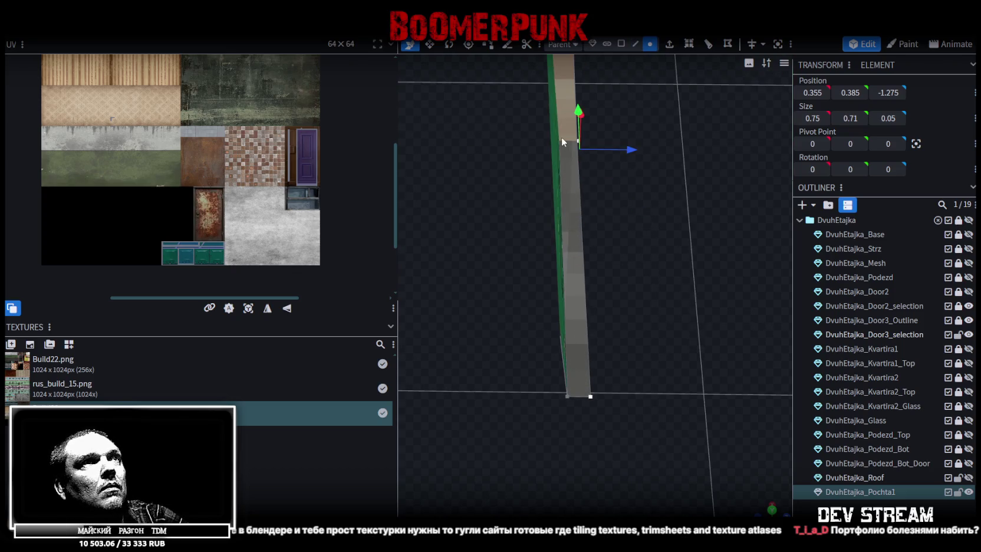
{"action": "left_click_drag", "start_coordinate": [562, 140], "coordinate": [610, 270]}
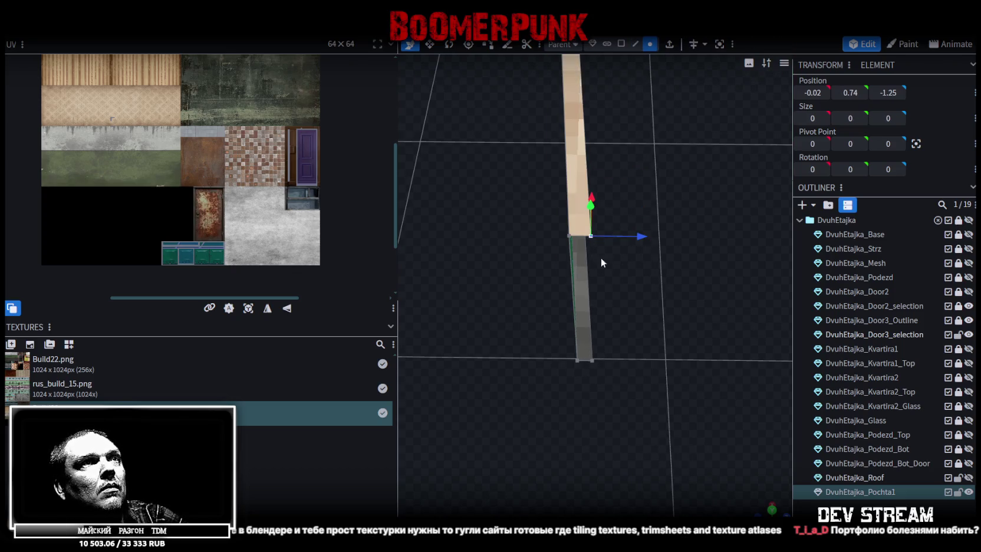
{"action": "left_click", "coordinate": [591, 360]}
{"action": "mouse_move", "coordinate": [642, 315]}
{"action": "left_mouse_down"}
{"action": "mouse_move", "coordinate": [694, 314]}
{"action": "mouse_move", "coordinate": [620, 306]}
{"action": "mouse_move", "coordinate": [611, 289]}
{"action": "mouse_move", "coordinate": [577, 308]}
{"action": "mouse_move", "coordinate": [575, 328]}
{"action": "mouse_move", "coordinate": [536, 343]}
{"action": "left_mouse_up"}
{"action": "left_click", "coordinate": [510, 125]}
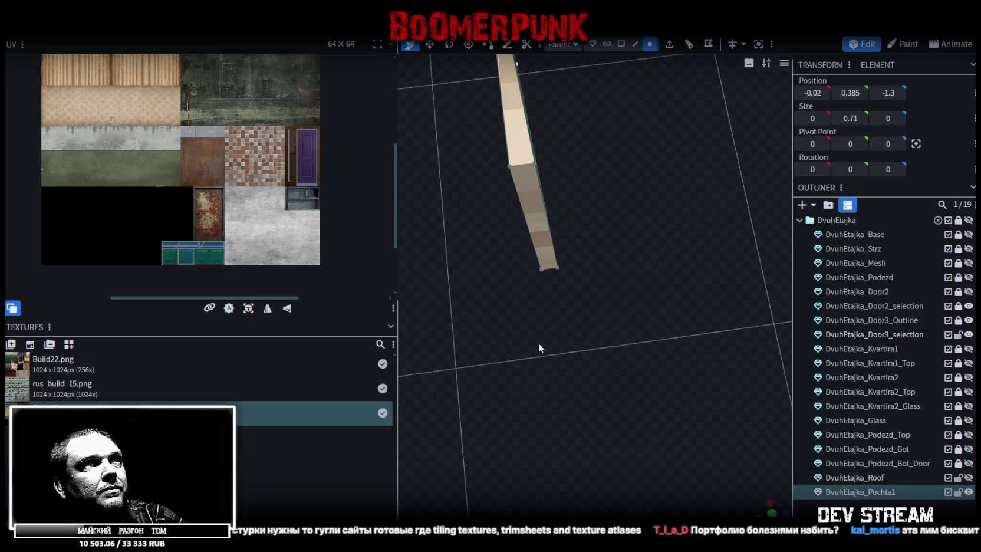
Move the flap's lower vertex to Z -1.325 and select the flap face
{"action": "left_click", "coordinate": [556, 269]}
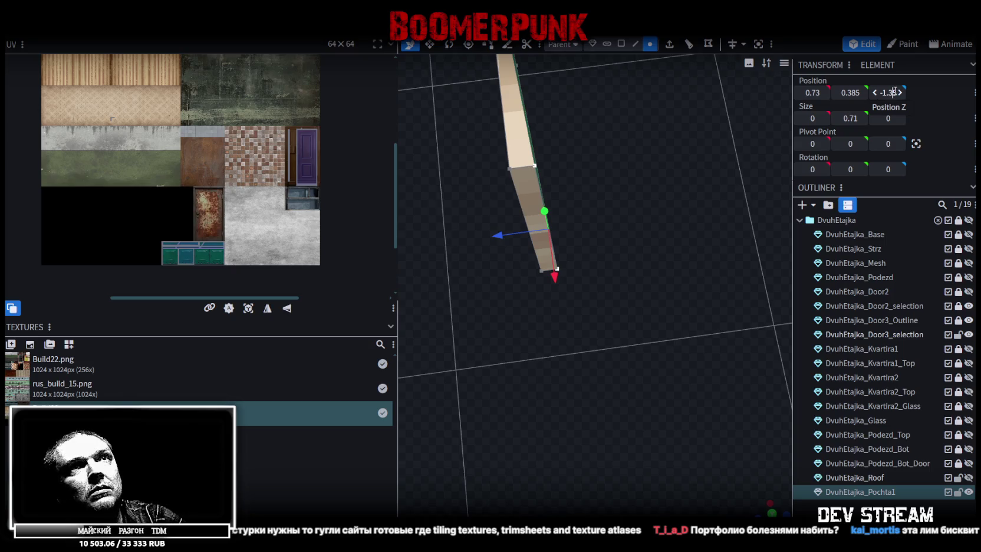
{"action": "left_click_drag", "start_coordinate": [896, 95], "coordinate": [885, 102]}
{"action": "left_click_drag", "start_coordinate": [787, 195], "coordinate": [763, 213]}
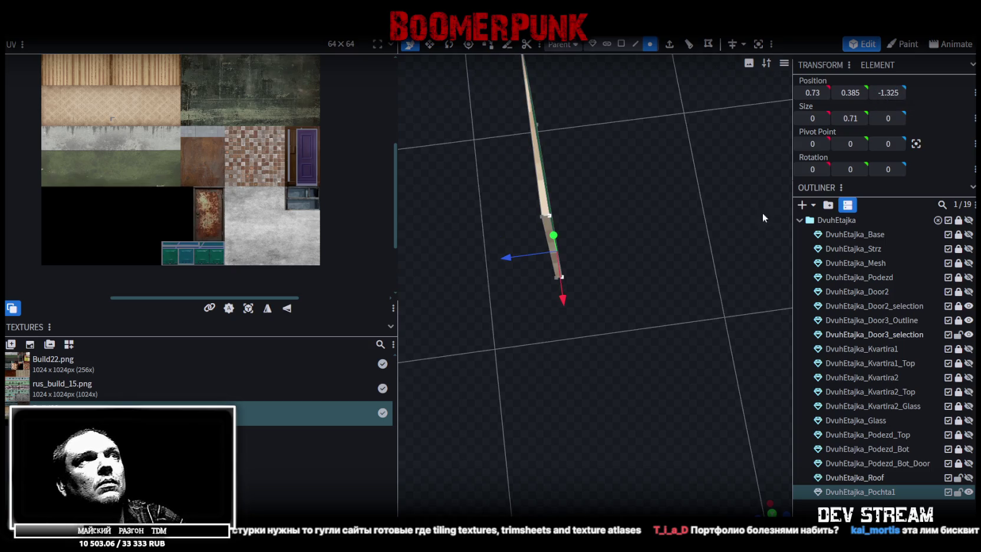
{"action": "left_click", "coordinate": [622, 44]}
{"action": "left_click", "coordinate": [539, 147]}
{"action": "mouse_move", "coordinate": [584, 272]}
{"action": "left_mouse_down"}
{"action": "mouse_move", "coordinate": [628, 275]}
{"action": "mouse_move", "coordinate": [581, 199]}
{"action": "mouse_move", "coordinate": [648, 328]}
{"action": "mouse_move", "coordinate": [785, 508]}
{"action": "left_mouse_up"}
{"action": "key", "text": "KP_7"}
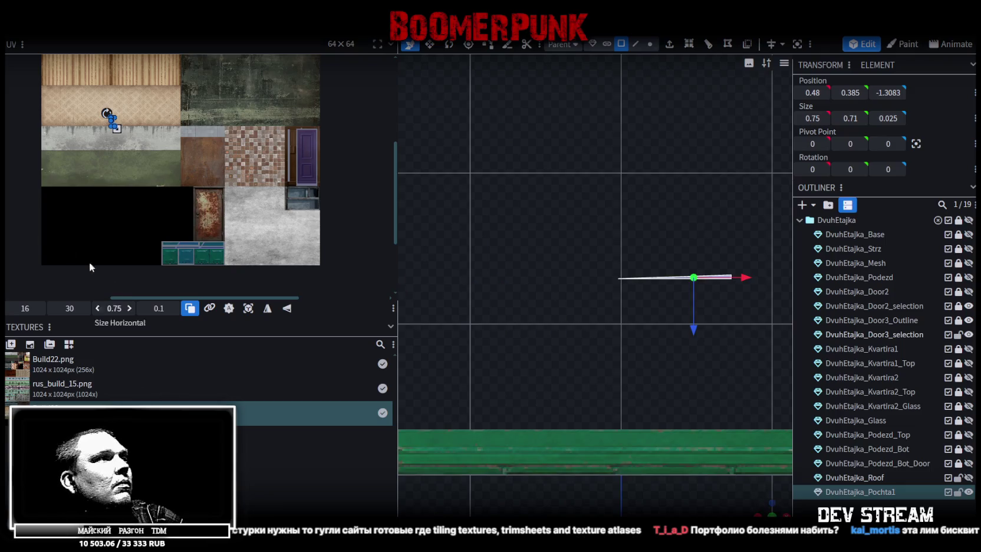
Auto-generate the face's UVs and stretch the UV rectangle wider onto the teal mailbox panels
{"action": "left_click", "coordinate": [234, 313]}
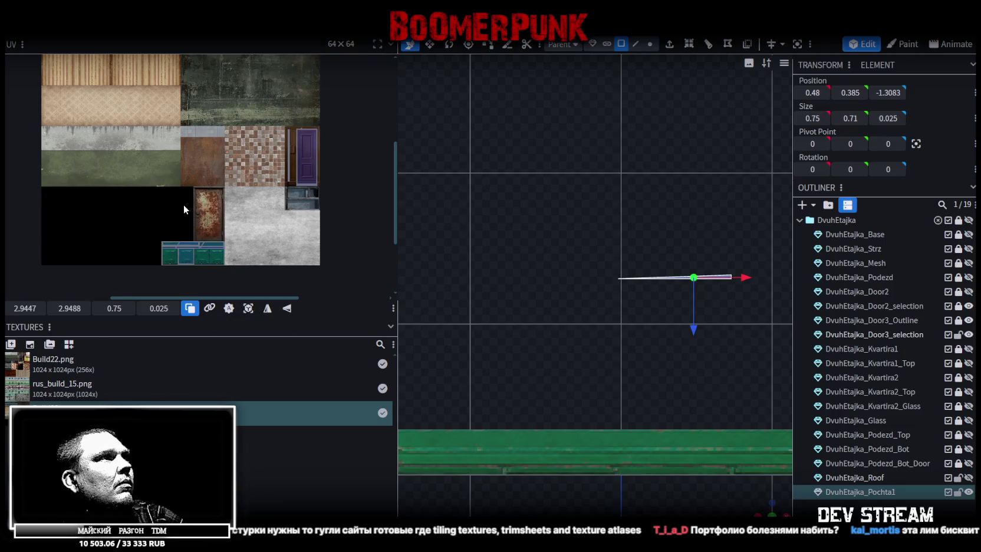
{"action": "scroll", "coordinate": [183, 205], "scroll_direction": "down", "scroll_amount": 3}
{"action": "scroll", "coordinate": [147, 135], "scroll_direction": "up", "scroll_amount": 3}
{"action": "left_click_drag", "start_coordinate": [133, 107], "coordinate": [233, 128]}
{"action": "scroll", "coordinate": [219, 186], "scroll_direction": "up", "scroll_amount": 5}
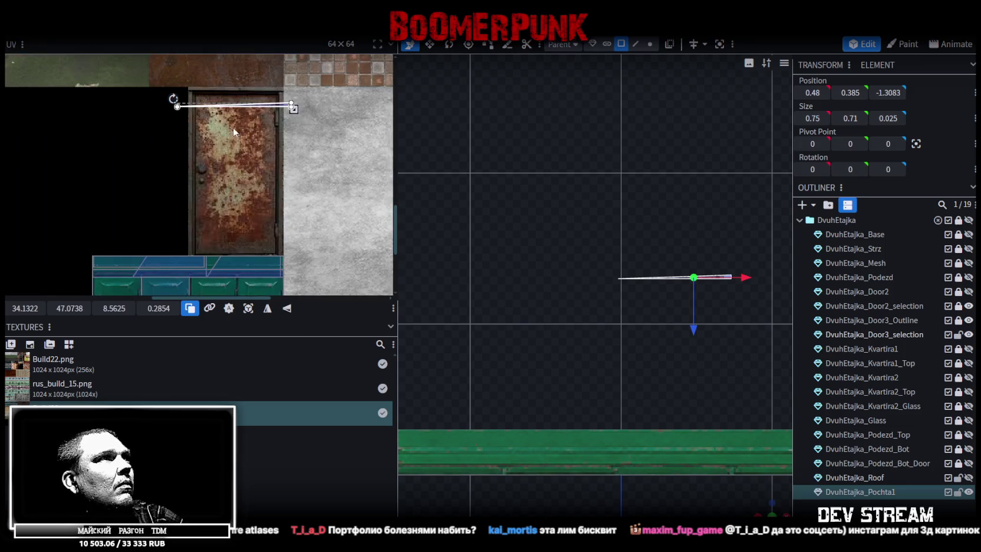
{"action": "left_click_drag", "start_coordinate": [271, 105], "coordinate": [270, 273]}
Place the UV strip on the texture's dark bottom band and lengthen it to 1.5625 wide
{"action": "scroll", "coordinate": [248, 211], "scroll_direction": "up", "scroll_amount": 2}
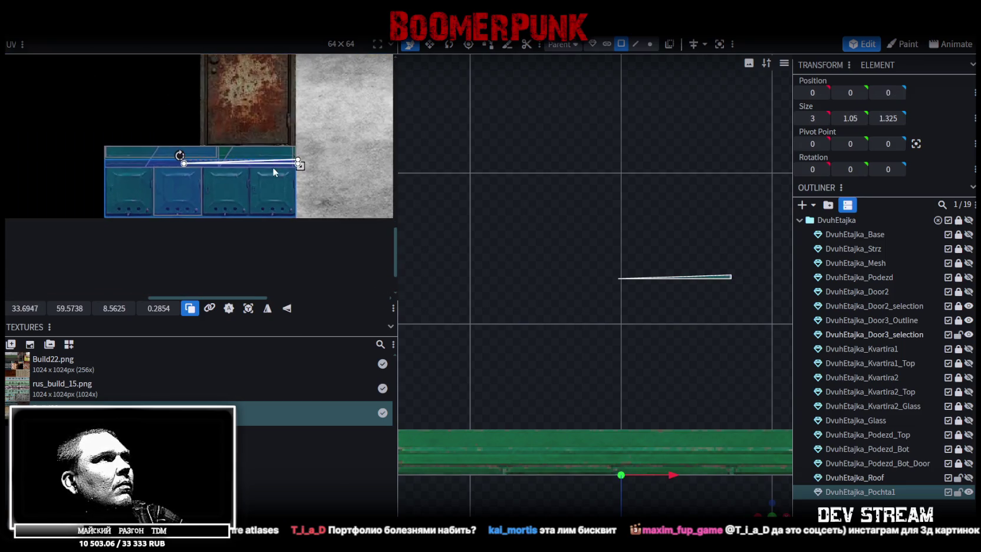
{"action": "scroll", "coordinate": [247, 211], "scroll_direction": "down", "scroll_amount": 2}
{"action": "mouse_move", "coordinate": [268, 115]}
{"action": "left_mouse_down"}
{"action": "mouse_move", "coordinate": [358, 219]}
{"action": "mouse_move", "coordinate": [133, 207]}
{"action": "left_mouse_up"}
{"action": "scroll", "coordinate": [342, 221], "scroll_direction": "right", "scroll_amount": 2}
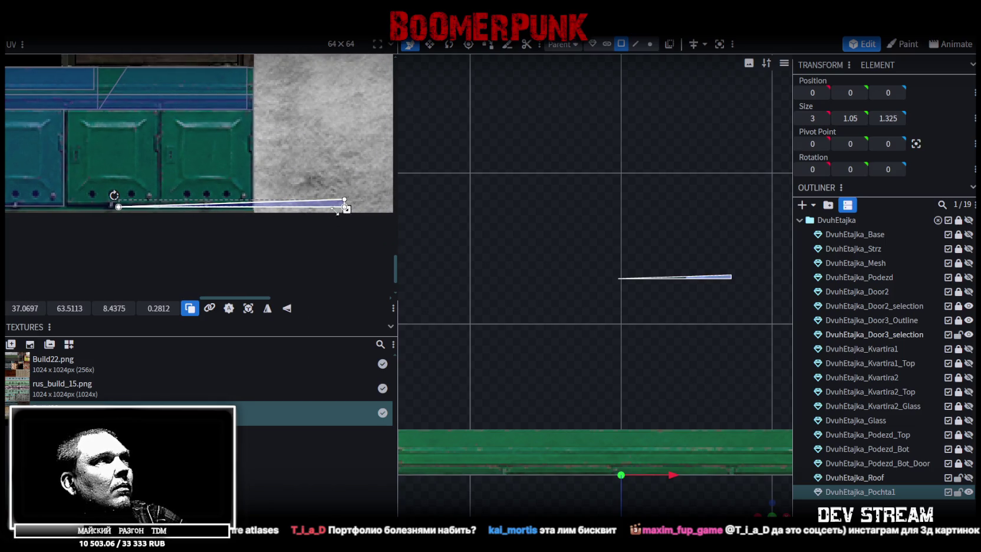
{"action": "scroll", "coordinate": [132, 206], "scroll_direction": "up", "scroll_amount": 3}
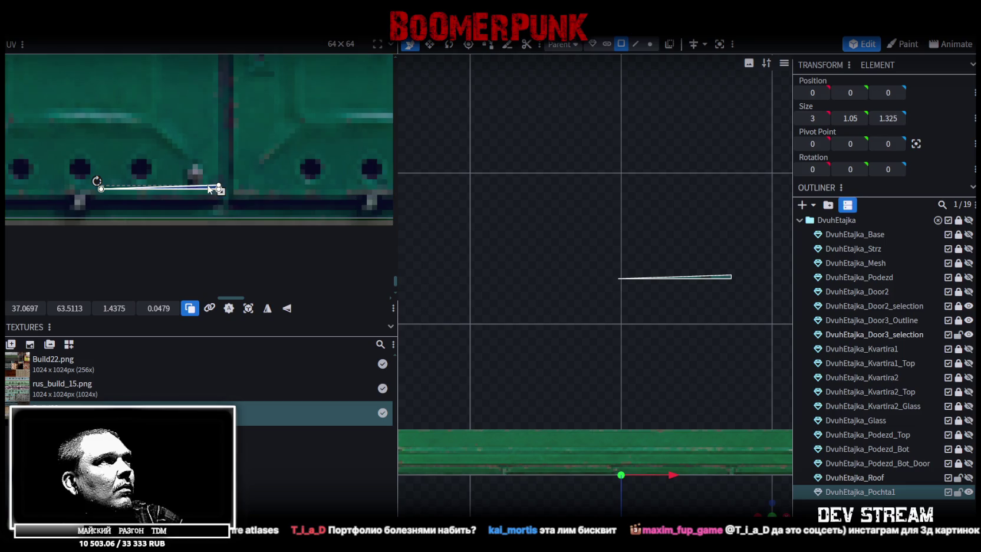
{"action": "left_click_drag", "start_coordinate": [210, 191], "coordinate": [198, 208]}
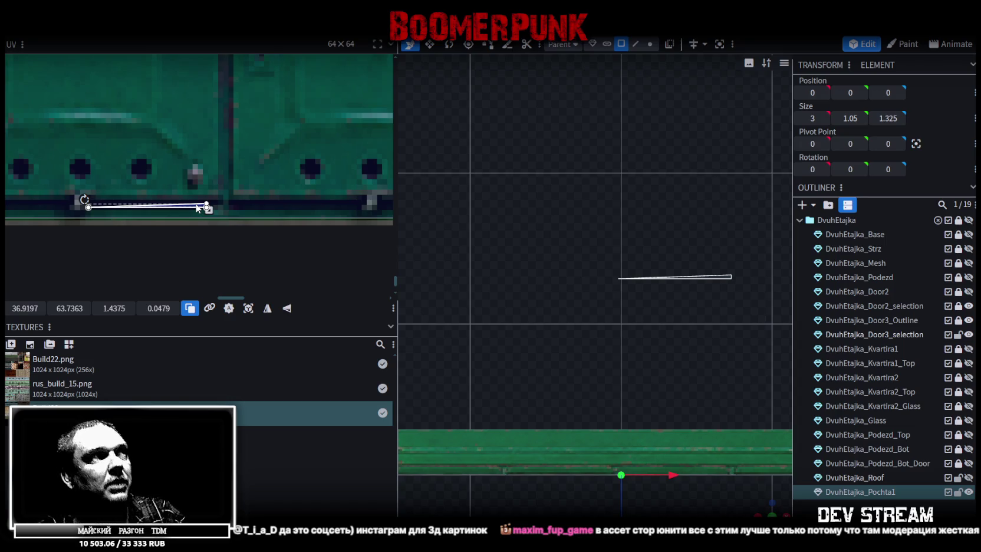
{"action": "scroll", "coordinate": [164, 203], "scroll_direction": "up", "scroll_amount": 3}
{"action": "left_click_drag", "start_coordinate": [207, 200], "coordinate": [210, 200]}
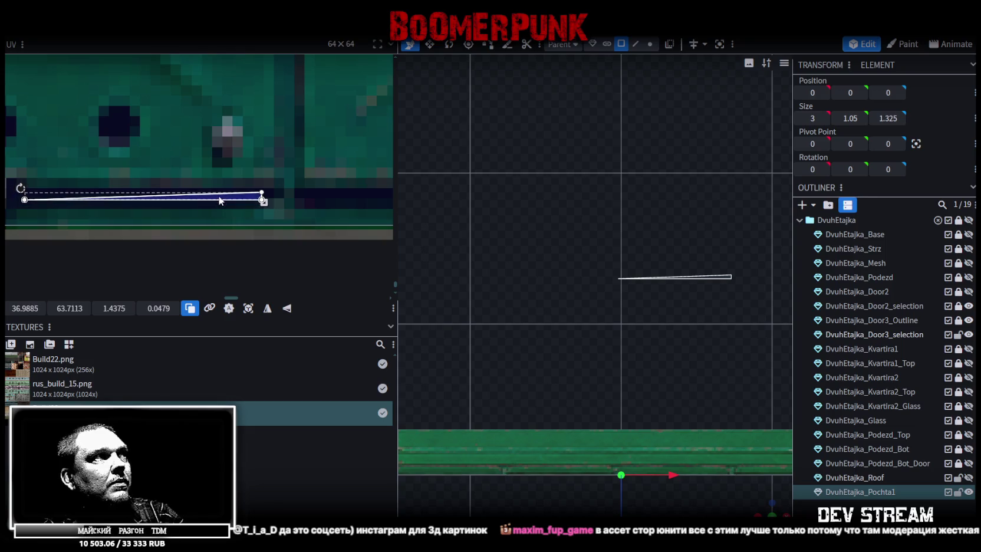
{"action": "scroll", "coordinate": [252, 201], "scroll_direction": "down", "scroll_amount": 2}
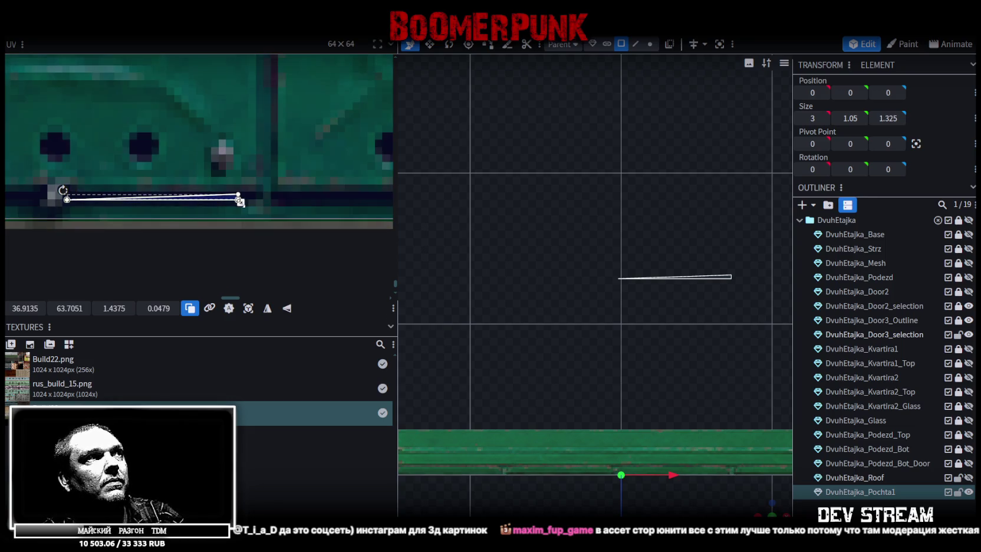
{"action": "mouse_move", "coordinate": [240, 201]}
{"action": "left_mouse_down"}
{"action": "mouse_move", "coordinate": [254, 203]}
{"action": "mouse_move", "coordinate": [228, 206]}
{"action": "left_mouse_up"}
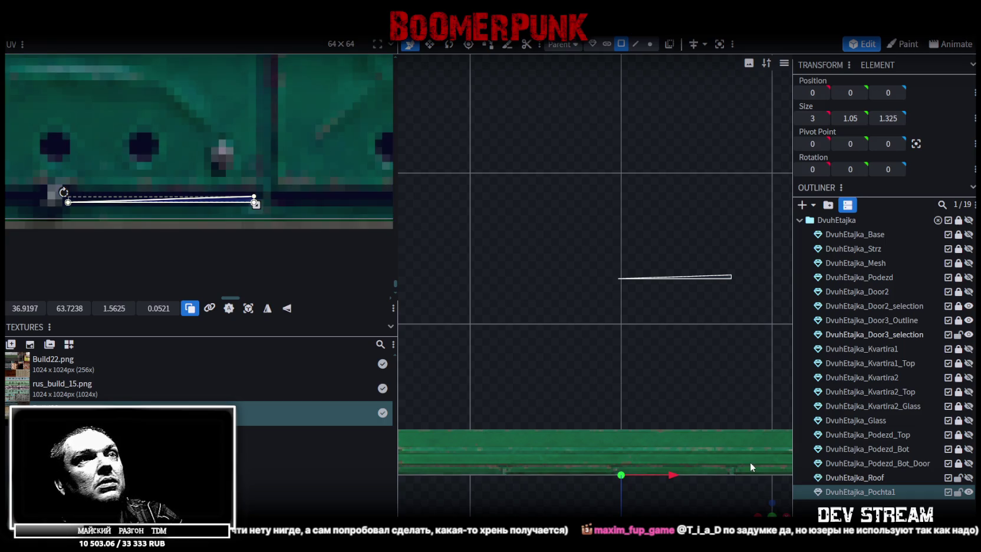
Orbit around the model in 3D and select the purple panel element
{"action": "mouse_move", "coordinate": [589, 377]}
{"action": "left_mouse_down"}
{"action": "mouse_move", "coordinate": [616, 339]}
{"action": "mouse_move", "coordinate": [663, 319]}
{"action": "mouse_move", "coordinate": [504, 303]}
{"action": "mouse_move", "coordinate": [551, 375]}
{"action": "mouse_move", "coordinate": [541, 387]}
{"action": "mouse_move", "coordinate": [588, 356]}
{"action": "left_mouse_up"}
{"action": "left_click", "coordinate": [585, 253]}
{"action": "mouse_move", "coordinate": [607, 302]}
{"action": "left_mouse_down"}
{"action": "mouse_move", "coordinate": [638, 318]}
{"action": "mouse_move", "coordinate": [646, 346]}
{"action": "left_mouse_up"}
{"action": "left_click_drag", "start_coordinate": [745, 118], "coordinate": [736, 209]}
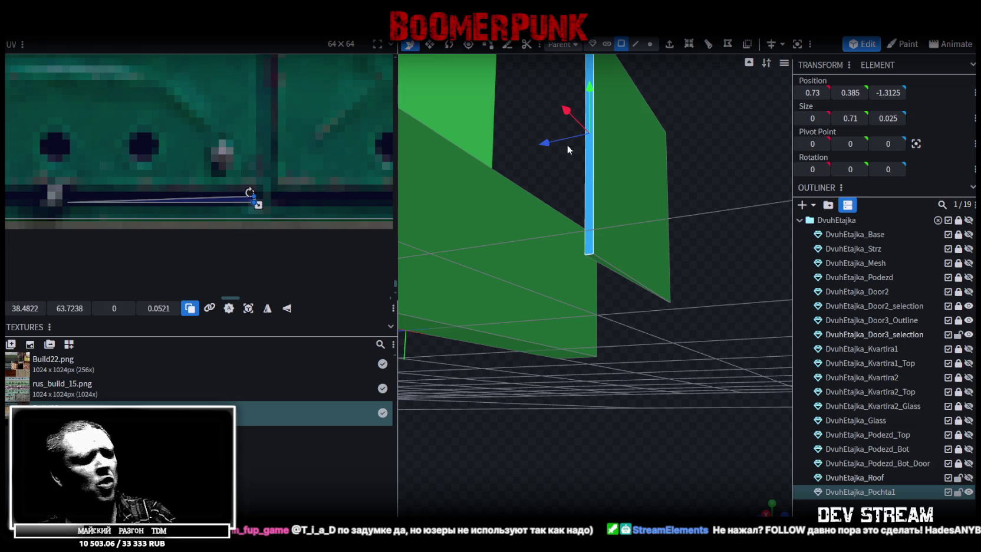
Move the whole flap face along Z to -0.3083, flush against the green mailbox front, then deselect
{"action": "left_click_drag", "start_coordinate": [456, 161], "coordinate": [662, 331]}
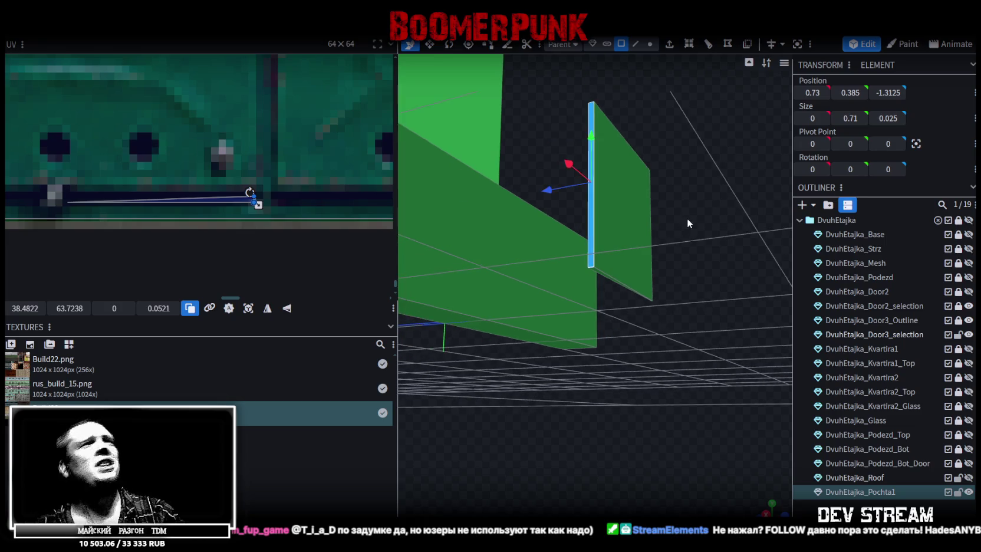
{"action": "left_click_drag", "start_coordinate": [687, 223], "coordinate": [692, 293]}
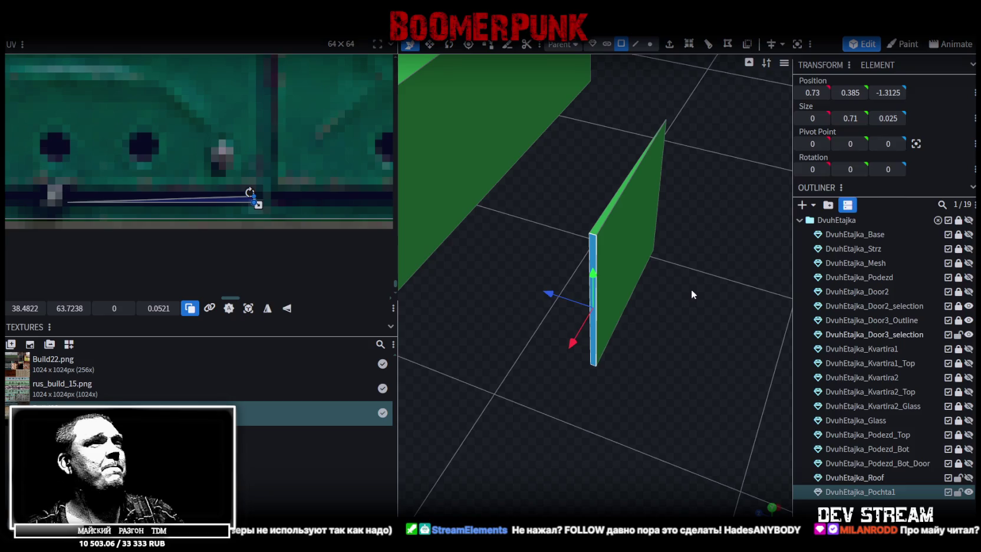
{"action": "mouse_move", "coordinate": [677, 272]}
{"action": "left_mouse_down"}
{"action": "mouse_move", "coordinate": [643, 307]}
{"action": "mouse_move", "coordinate": [632, 284]}
{"action": "left_mouse_up"}
{"action": "key", "text": "ctrl+z"}
{"action": "mouse_move", "coordinate": [623, 251]}
{"action": "left_mouse_down"}
{"action": "mouse_move", "coordinate": [659, 343]}
{"action": "mouse_move", "coordinate": [706, 342]}
{"action": "left_mouse_up"}
{"action": "left_click_drag", "start_coordinate": [731, 258], "coordinate": [724, 281]}
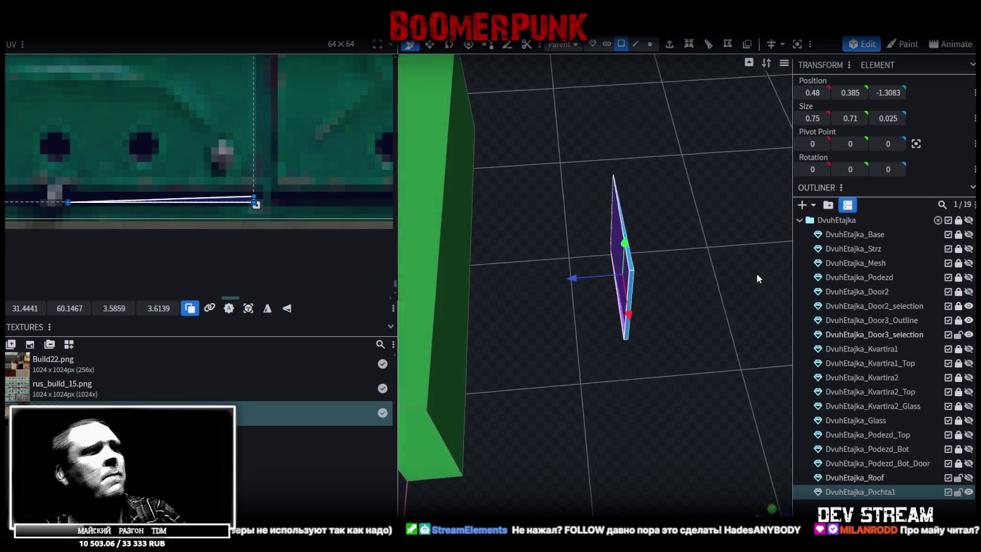
{"action": "mouse_move", "coordinate": [678, 257]}
{"action": "left_mouse_down"}
{"action": "mouse_move", "coordinate": [678, 244]}
{"action": "mouse_move", "coordinate": [717, 239]}
{"action": "left_mouse_up"}
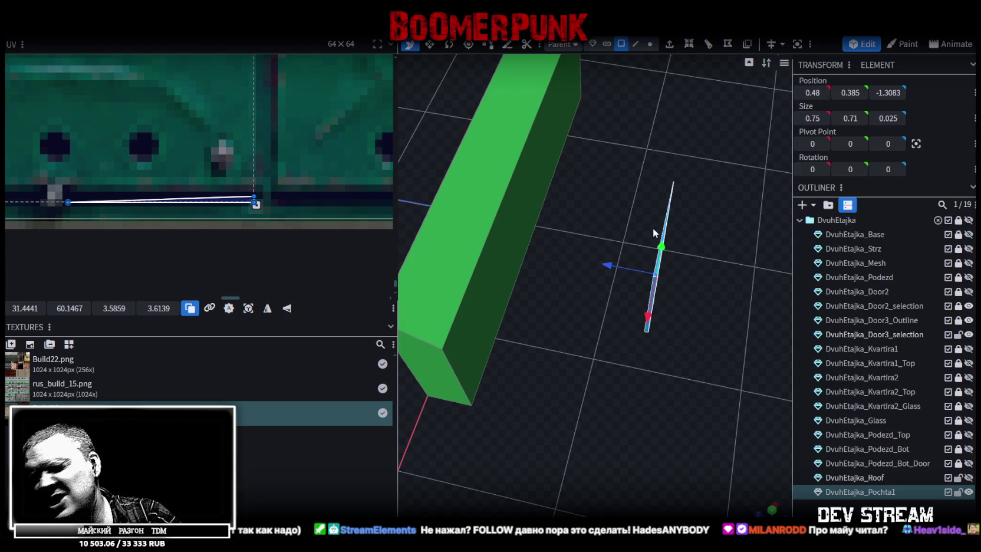
{"action": "mouse_move", "coordinate": [625, 271]}
{"action": "left_mouse_down"}
{"action": "mouse_move", "coordinate": [483, 245]}
{"action": "mouse_move", "coordinate": [789, 335]}
{"action": "left_mouse_up"}
{"action": "left_click", "coordinate": [562, 333]}
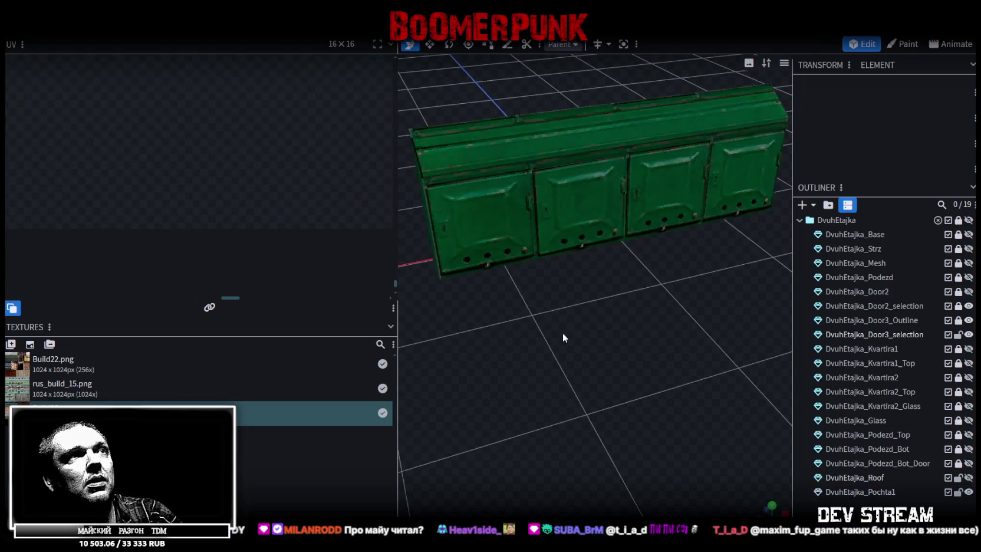
{"action": "mouse_move", "coordinate": [562, 332]}
{"action": "left_mouse_down"}
{"action": "mouse_move", "coordinate": [660, 328]}
{"action": "mouse_move", "coordinate": [680, 361]}
{"action": "mouse_move", "coordinate": [685, 335]}
{"action": "mouse_move", "coordinate": [672, 361]}
{"action": "left_mouse_up"}
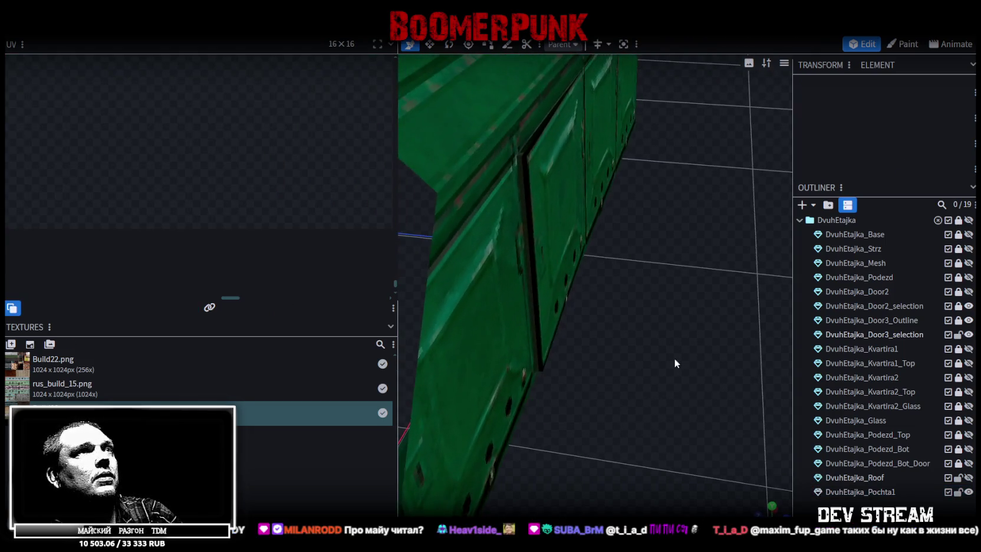
Select the flap panel's vertical edge and move it to Z -0.35
{"action": "left_click", "coordinate": [541, 223]}
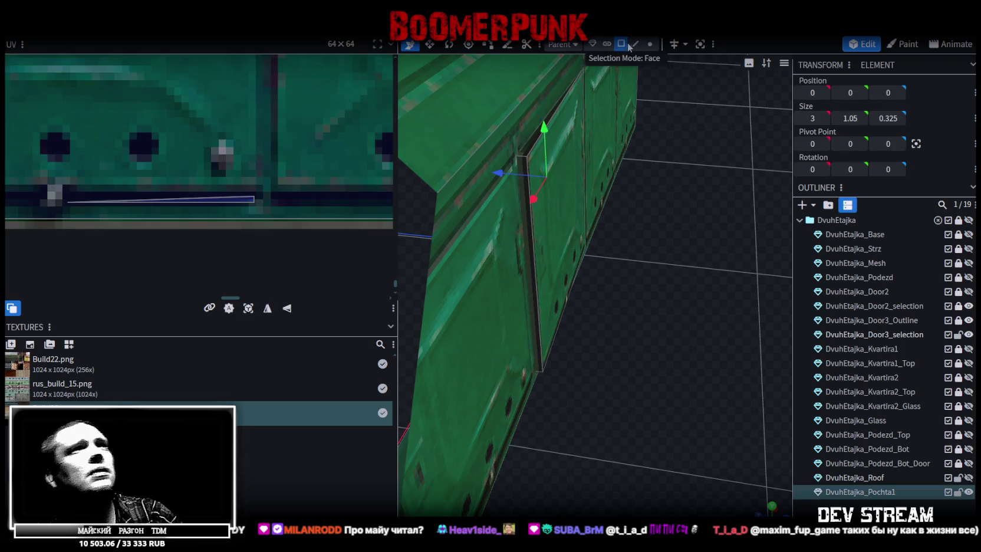
{"action": "left_click", "coordinate": [533, 226]}
{"action": "mouse_move", "coordinate": [596, 233]}
{"action": "left_mouse_down"}
{"action": "mouse_move", "coordinate": [620, 237]}
{"action": "mouse_move", "coordinate": [607, 247]}
{"action": "left_mouse_up"}
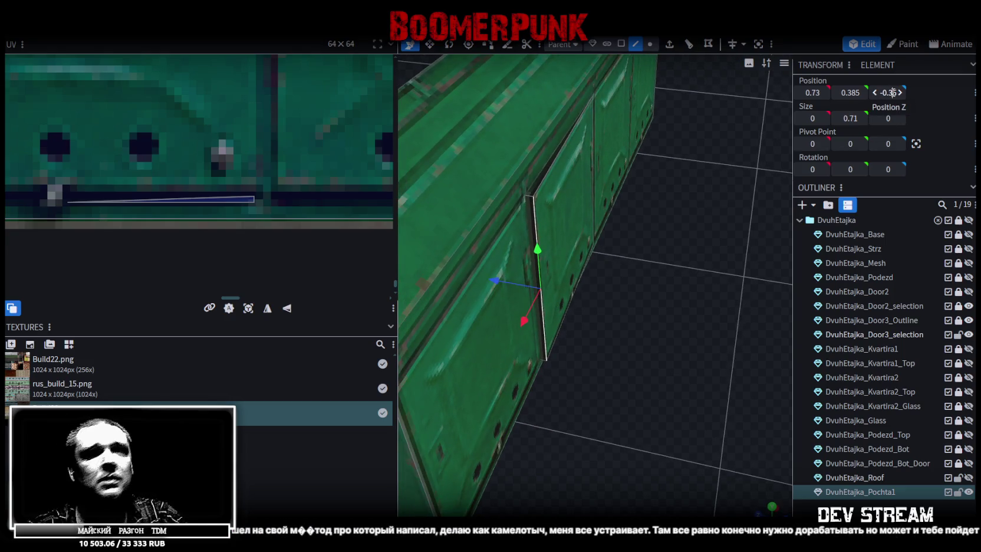
{"action": "left_click_drag", "start_coordinate": [893, 93], "coordinate": [887, 93]}
{"action": "mouse_move", "coordinate": [455, 293]}
{"action": "left_mouse_down"}
{"action": "mouse_move", "coordinate": [548, 415]}
{"action": "mouse_move", "coordinate": [444, 325]}
{"action": "mouse_move", "coordinate": [412, 416]}
{"action": "mouse_move", "coordinate": [540, 436]}
{"action": "mouse_move", "coordinate": [679, 422]}
{"action": "left_mouse_up"}
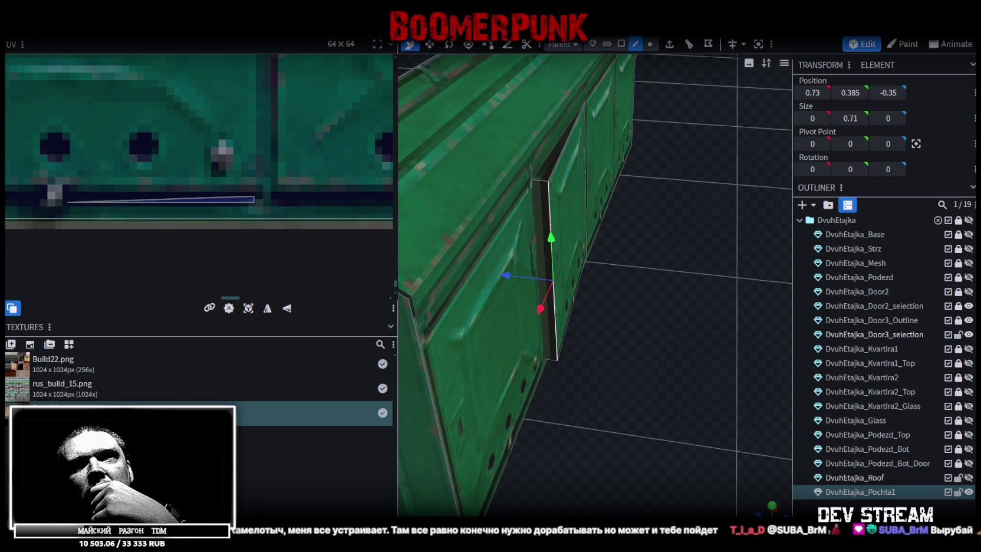
Select the flap panel's face in face mode and shift its UV slightly left
{"action": "scroll", "coordinate": [846, 262], "scroll_direction": "down", "scroll_amount": 1}
{"action": "scroll", "coordinate": [846, 262], "scroll_direction": "up", "scroll_amount": 1}
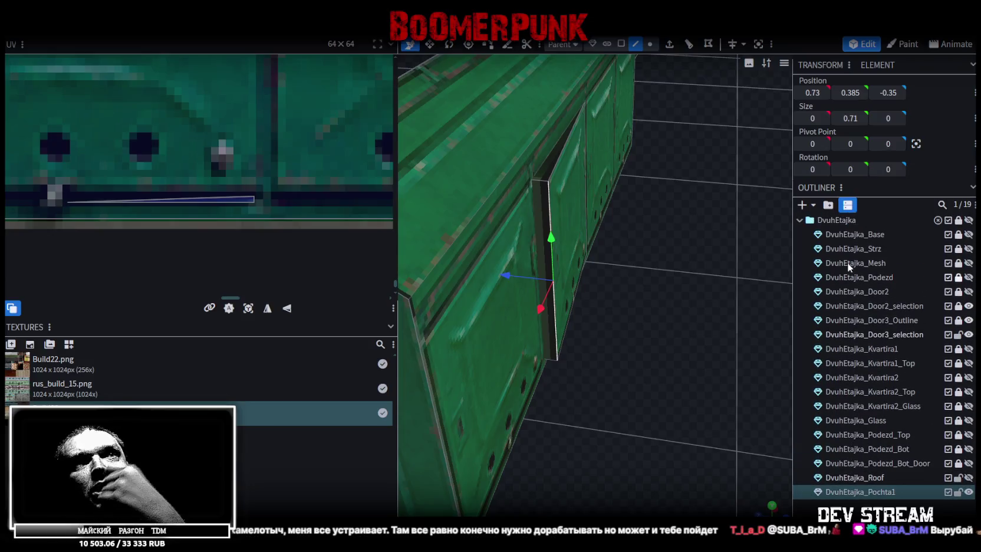
{"action": "scroll", "coordinate": [860, 442], "scroll_direction": "down", "scroll_amount": 1}
{"action": "scroll", "coordinate": [861, 441], "scroll_direction": "down", "scroll_amount": 2}
{"action": "scroll", "coordinate": [849, 294], "scroll_direction": "up", "scroll_amount": 3}
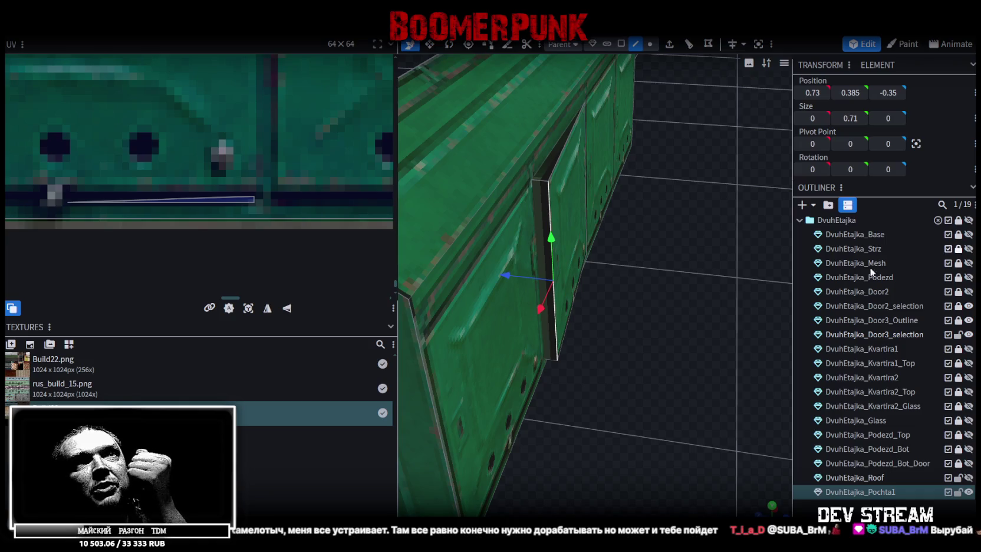
{"action": "scroll", "coordinate": [586, 349], "scroll_direction": "down", "scroll_amount": 5}
{"action": "left_click_drag", "start_coordinate": [586, 349], "coordinate": [580, 326]}
{"action": "scroll", "coordinate": [662, 338], "scroll_direction": "up", "scroll_amount": 3}
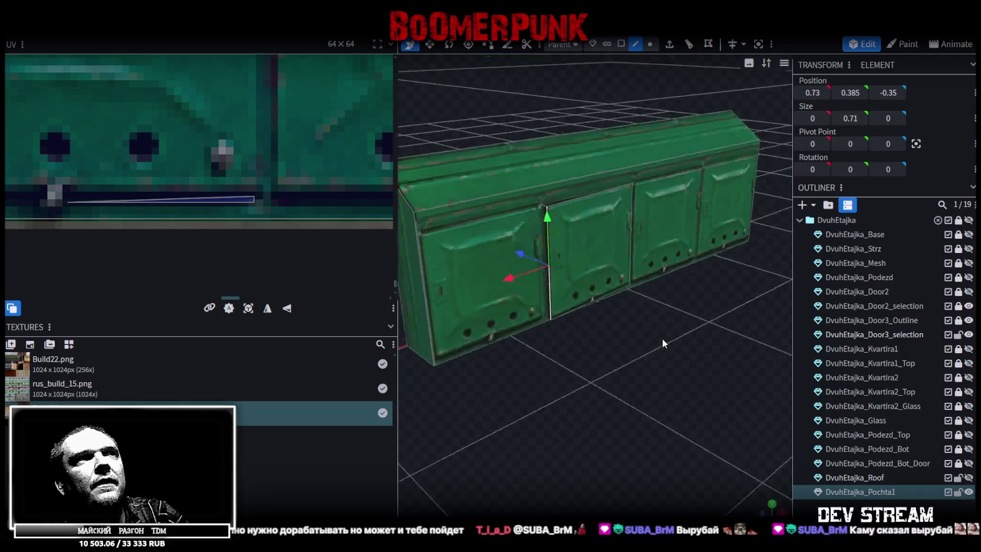
{"action": "left_click_drag", "start_coordinate": [662, 338], "coordinate": [697, 366]}
{"action": "scroll", "coordinate": [621, 244], "scroll_direction": "up", "scroll_amount": 3}
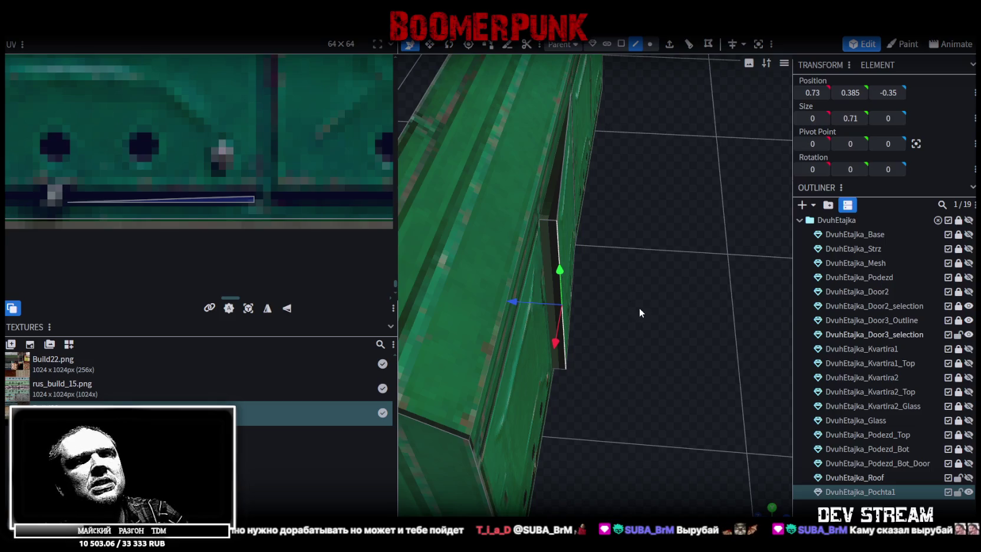
{"action": "left_click_drag", "start_coordinate": [639, 308], "coordinate": [558, 108]}
{"action": "left_click", "coordinate": [621, 44]}
{"action": "left_click", "coordinate": [551, 277]}
{"action": "left_click_drag", "start_coordinate": [551, 277], "coordinate": [656, 286]}
{"action": "left_click_drag", "start_coordinate": [231, 203], "coordinate": [217, 203]}
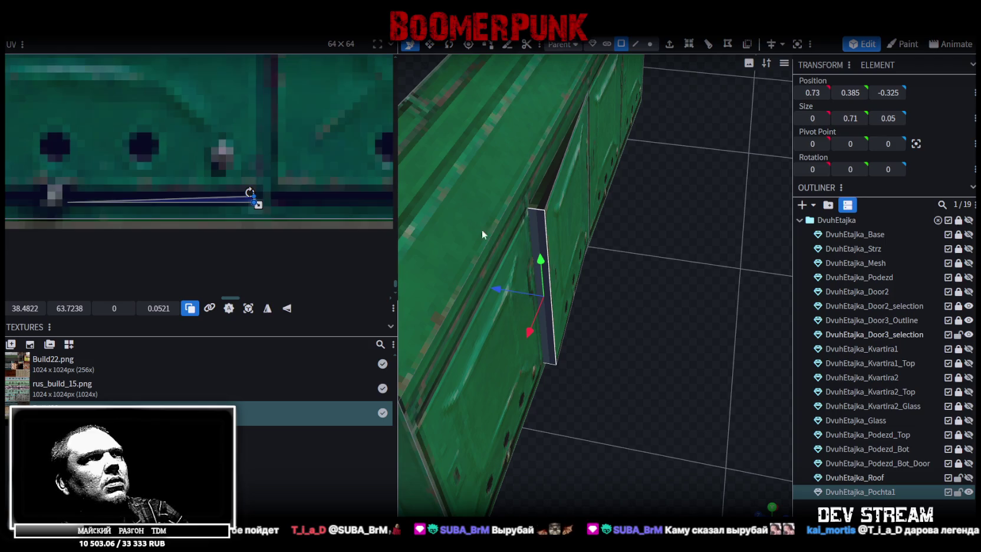
Unmirror the face's UV and slide the strip onto the narrow band along the texture's lower edge
{"action": "left_click_drag", "start_coordinate": [661, 254], "coordinate": [630, 274]}
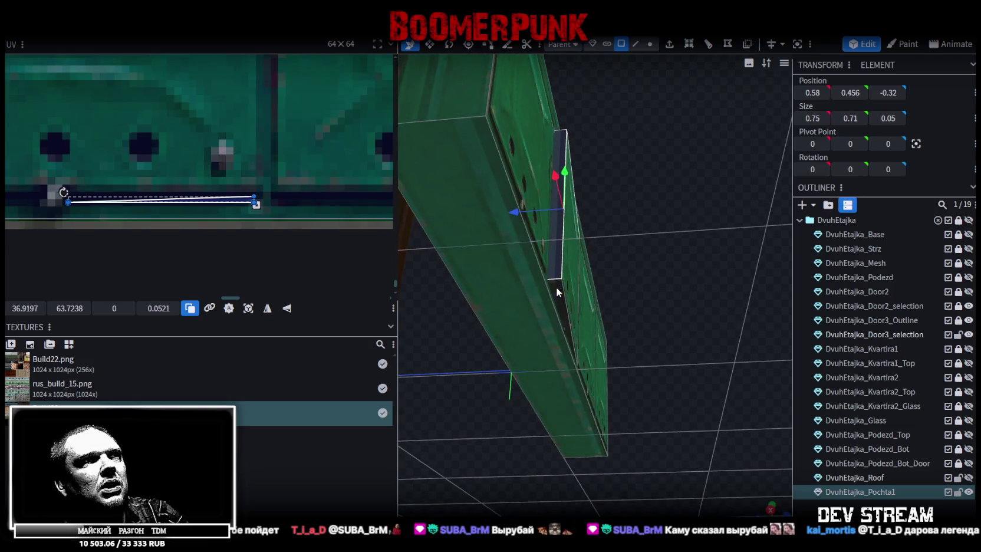
{"action": "scroll", "coordinate": [261, 205], "scroll_direction": "down", "scroll_amount": 3}
{"action": "middle_click_drag", "start_coordinate": [260, 205], "coordinate": [144, 182]}
{"action": "left_click", "coordinate": [286, 307]}
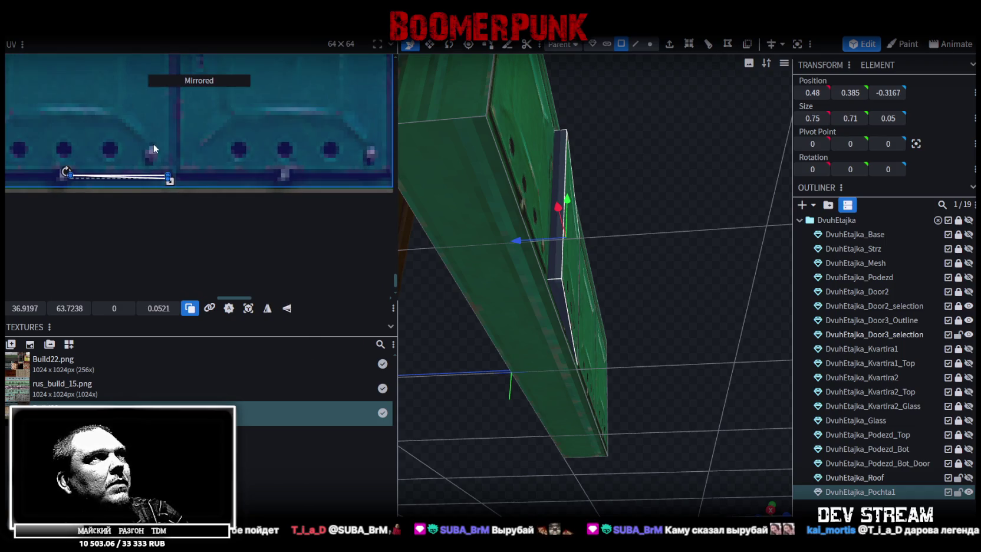
{"action": "left_click_drag", "start_coordinate": [158, 178], "coordinate": [272, 176]}
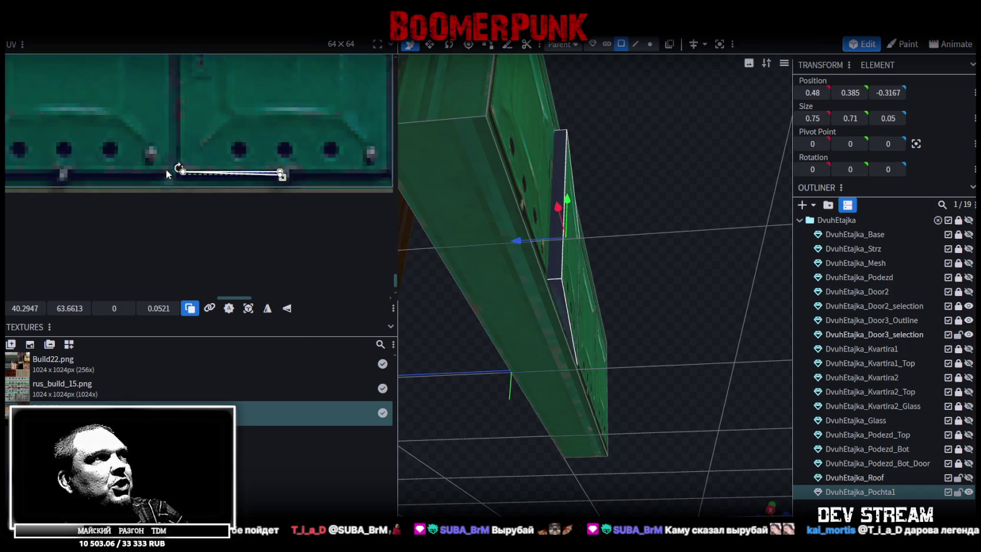
{"action": "scroll", "coordinate": [167, 173], "scroll_direction": "up", "scroll_amount": 3}
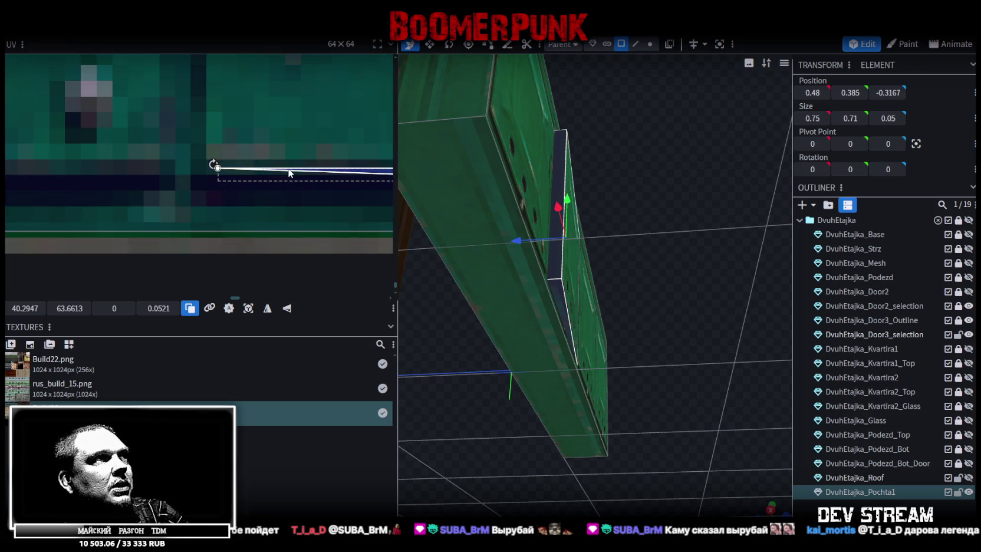
{"action": "middle_click_drag", "start_coordinate": [264, 186], "coordinate": [66, 195]}
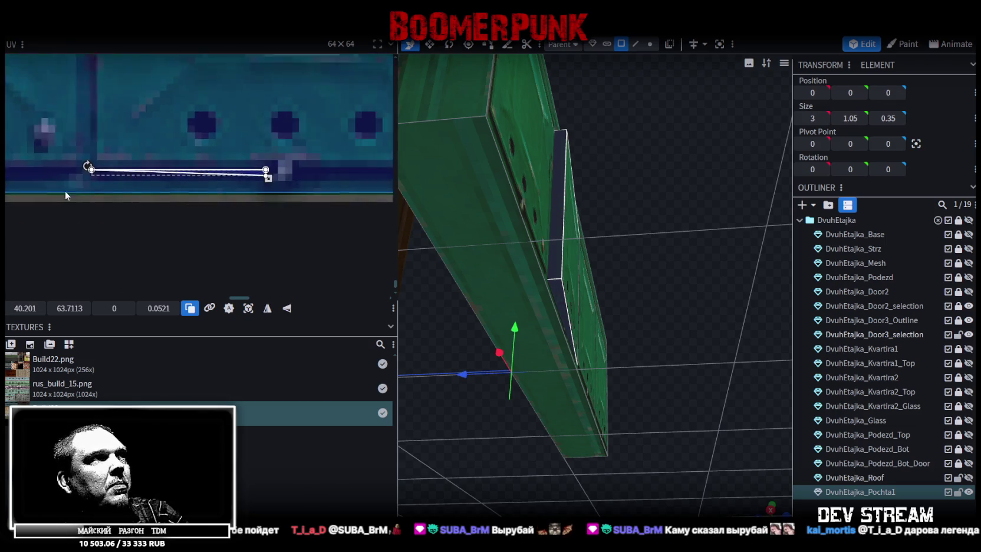
{"action": "scroll", "coordinate": [179, 182], "scroll_direction": "up", "scroll_amount": 2}
{"action": "middle_click_drag", "start_coordinate": [157, 187], "coordinate": [207, 204]}
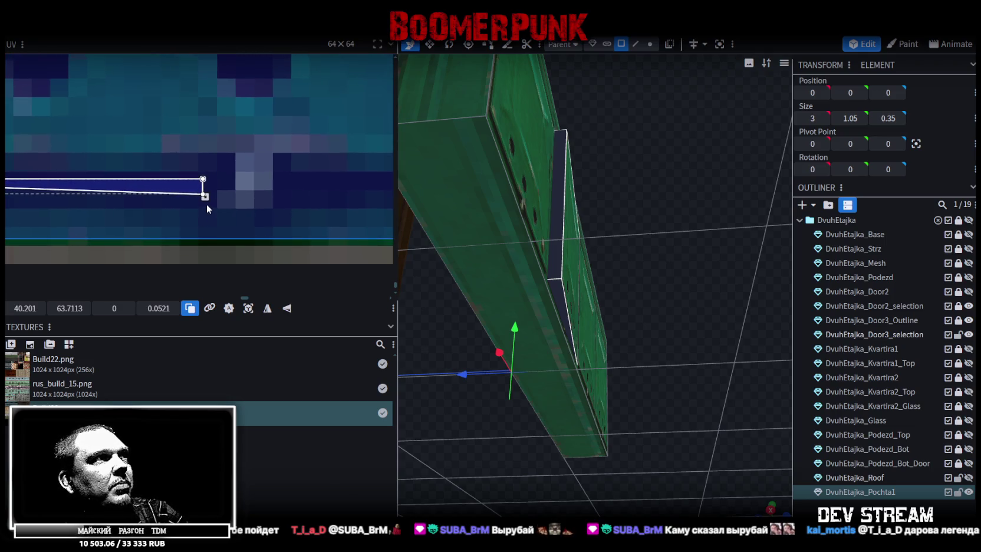
{"action": "left_click_drag", "start_coordinate": [191, 189], "coordinate": [195, 185]}
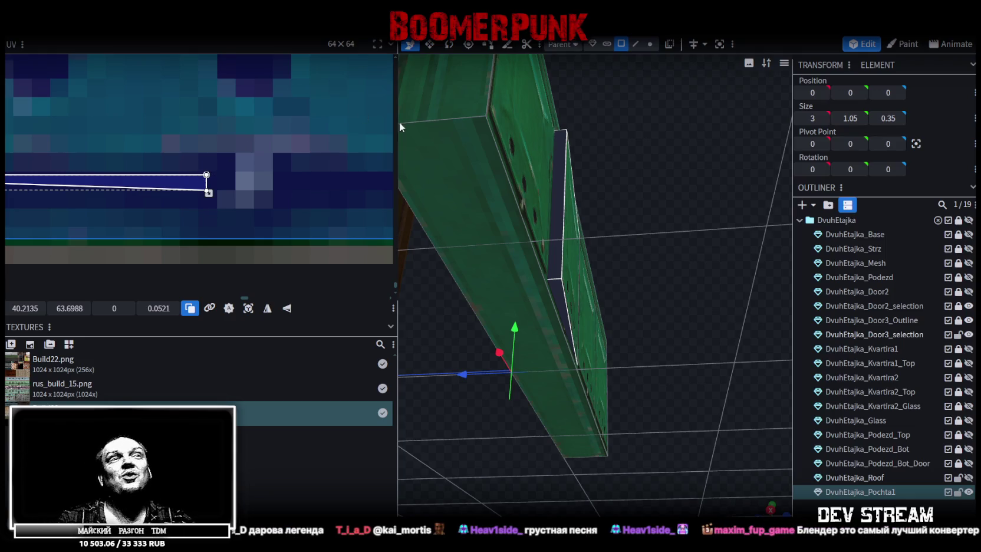
{"action": "mouse_move", "coordinate": [669, 207]}
{"action": "left_mouse_down"}
{"action": "mouse_move", "coordinate": [756, 419]}
{"action": "mouse_move", "coordinate": [682, 216]}
{"action": "mouse_move", "coordinate": [639, 309]}
{"action": "mouse_move", "coordinate": [672, 328]}
{"action": "mouse_move", "coordinate": [615, 272]}
{"action": "left_mouse_up"}
{"action": "left_click", "coordinate": [615, 272]}
Save the mailbox model after checking a face on its edge in vertex mode
{"action": "mouse_move", "coordinate": [564, 230]}
{"action": "left_mouse_down"}
{"action": "mouse_move", "coordinate": [613, 384]}
{"action": "mouse_move", "coordinate": [674, 346]}
{"action": "left_mouse_up"}
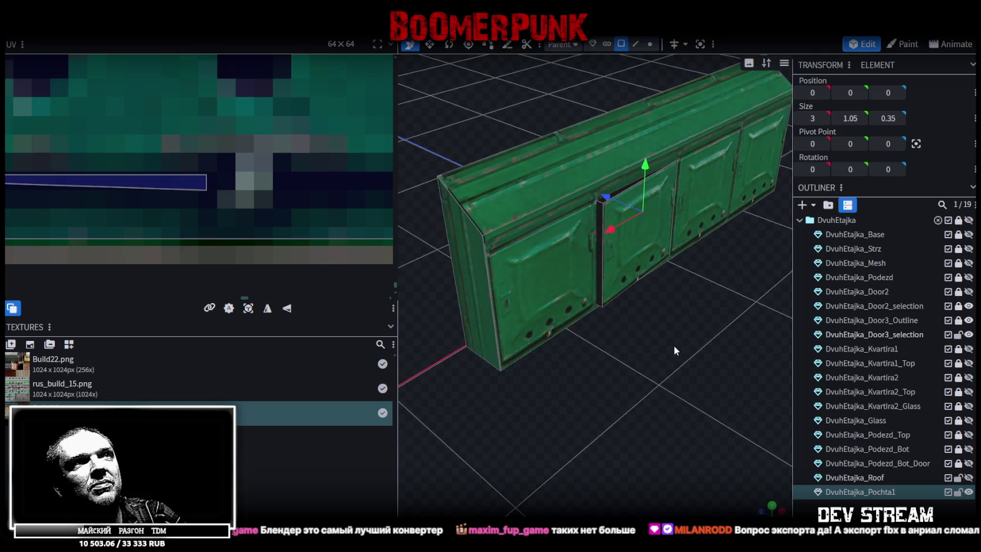
{"action": "key", "text": "ctrl+s"}
{"action": "scroll", "coordinate": [576, 326], "scroll_direction": "up", "scroll_amount": 3}
{"action": "left_click_drag", "start_coordinate": [577, 325], "coordinate": [712, 334]}
{"action": "scroll", "coordinate": [624, 330], "scroll_direction": "down", "scroll_amount": 2}
{"action": "left_click_drag", "start_coordinate": [604, 382], "coordinate": [623, 118]}
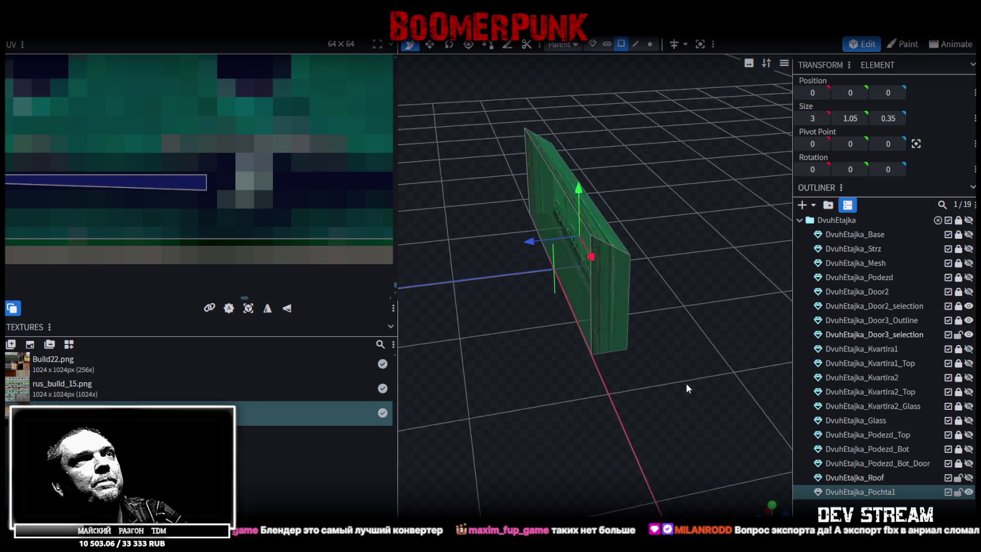
{"action": "left_click", "coordinate": [649, 44]}
{"action": "left_click", "coordinate": [531, 215]}
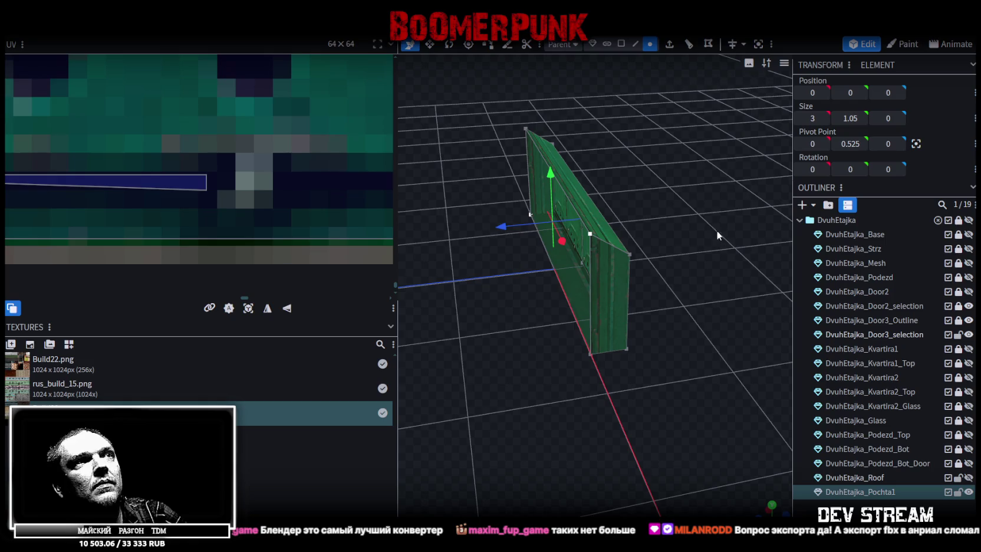
{"action": "key", "text": "ctrl+s"}
{"action": "left_click_drag", "start_coordinate": [678, 210], "coordinate": [529, 205]}
Export the model as Build28.fbx with ASCII encoding at scale 16
{"action": "left_click", "coordinate": [88, 26]}
{"action": "mouse_move", "coordinate": [153, 234]}
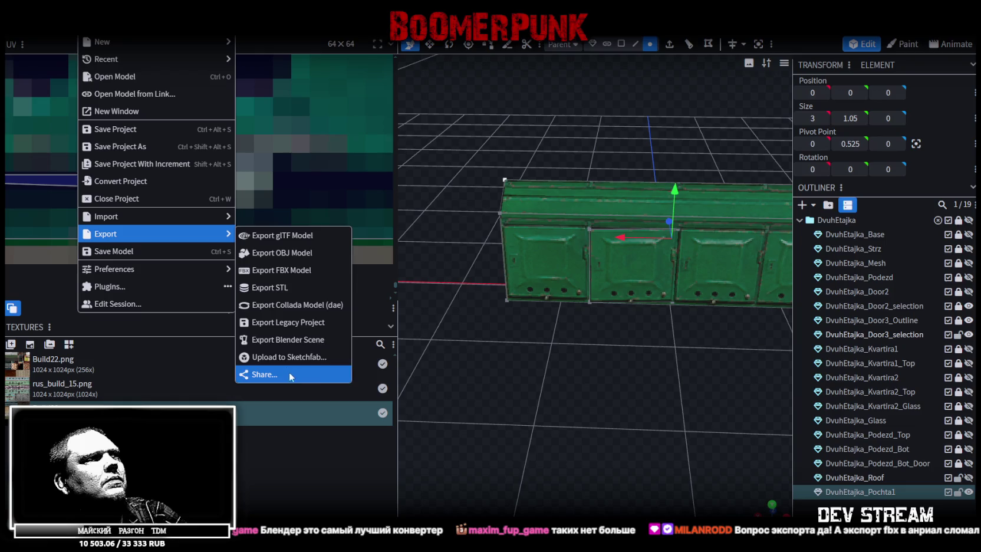
{"action": "left_click", "coordinate": [314, 270]}
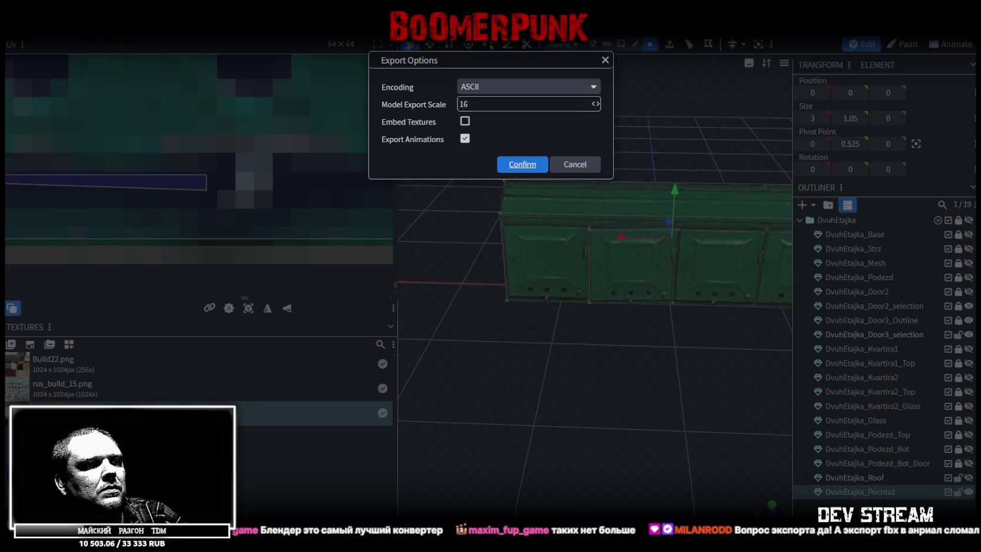
{"action": "left_click", "coordinate": [522, 164]}
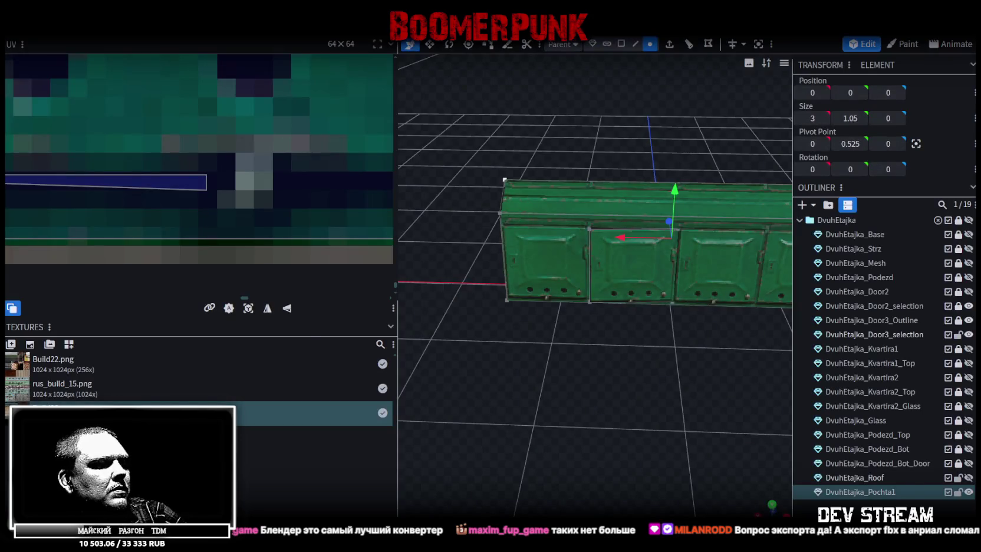
{"action": "key", "text": "alt+Tab"}
Collapse the Dom5Veteran and ###MAP### groups in the Hierarchy and frame the Player in the scene
{"action": "key", "text": "f"}
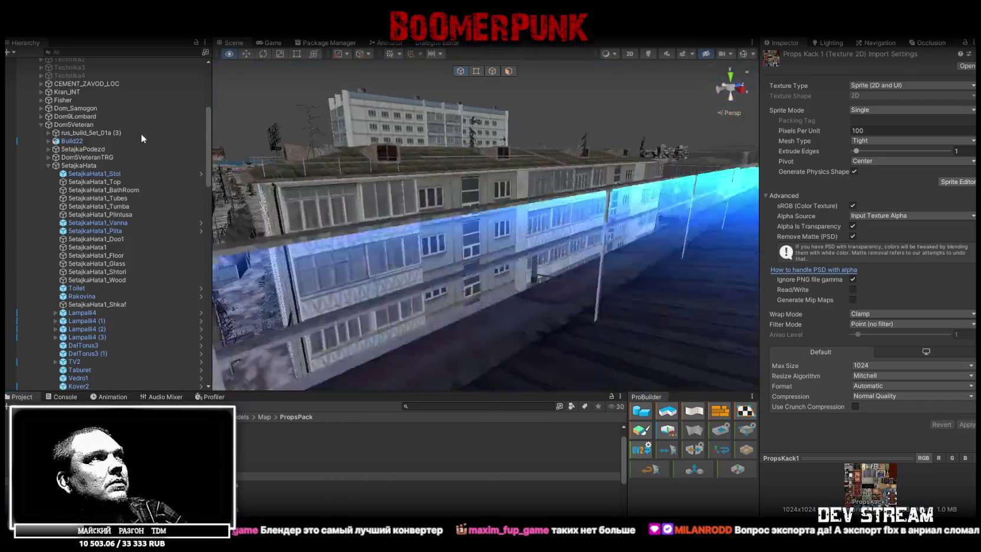
{"action": "left_click", "coordinate": [41, 125]}
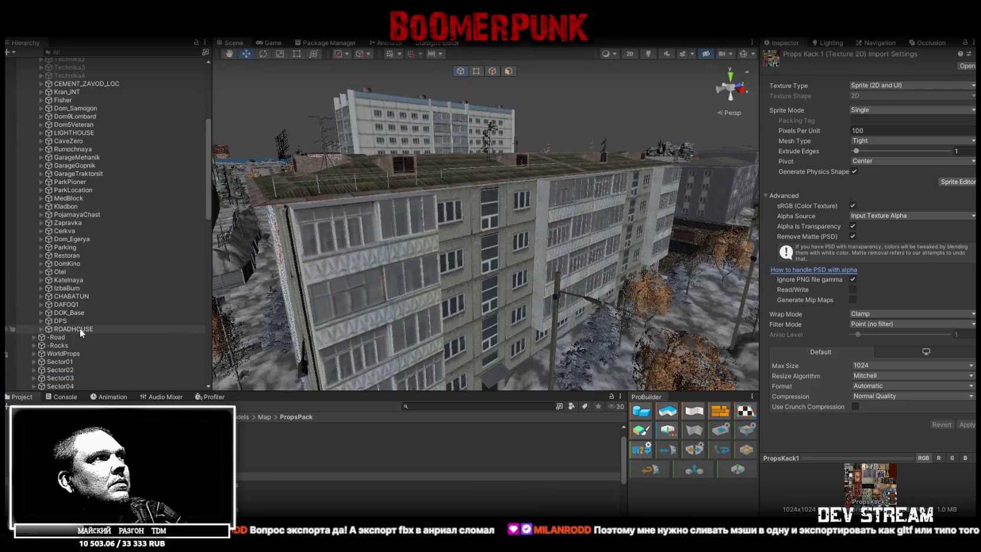
{"action": "scroll", "coordinate": [71, 283], "scroll_direction": "up", "scroll_amount": 4}
{"action": "scroll", "coordinate": [58, 251], "scroll_direction": "up", "scroll_amount": 4}
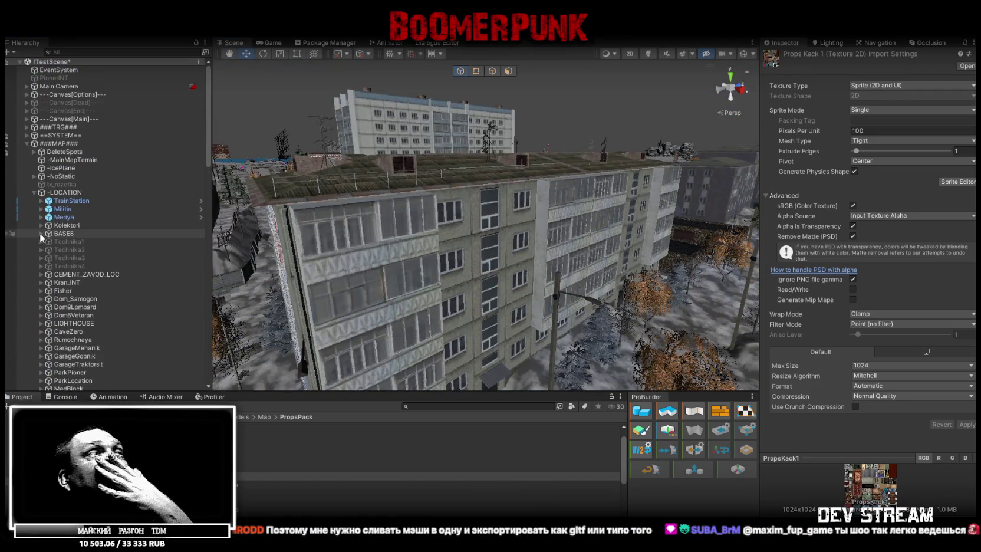
{"action": "scroll", "coordinate": [60, 168], "scroll_direction": "down", "scroll_amount": 5}
{"action": "scroll", "coordinate": [53, 163], "scroll_direction": "up", "scroll_amount": 4}
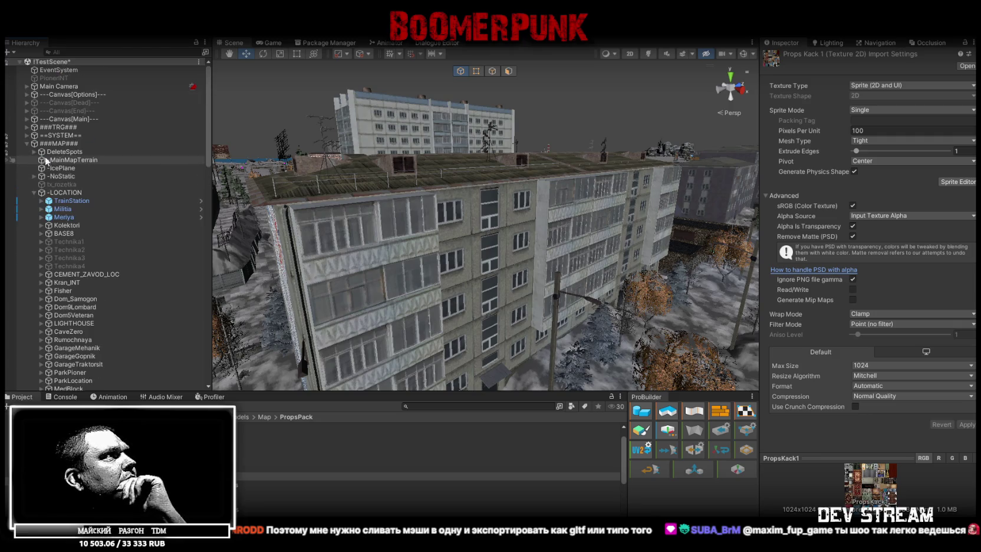
{"action": "left_click", "coordinate": [27, 143]}
{"action": "left_click", "coordinate": [49, 151]}
{"action": "key", "text": "f"}
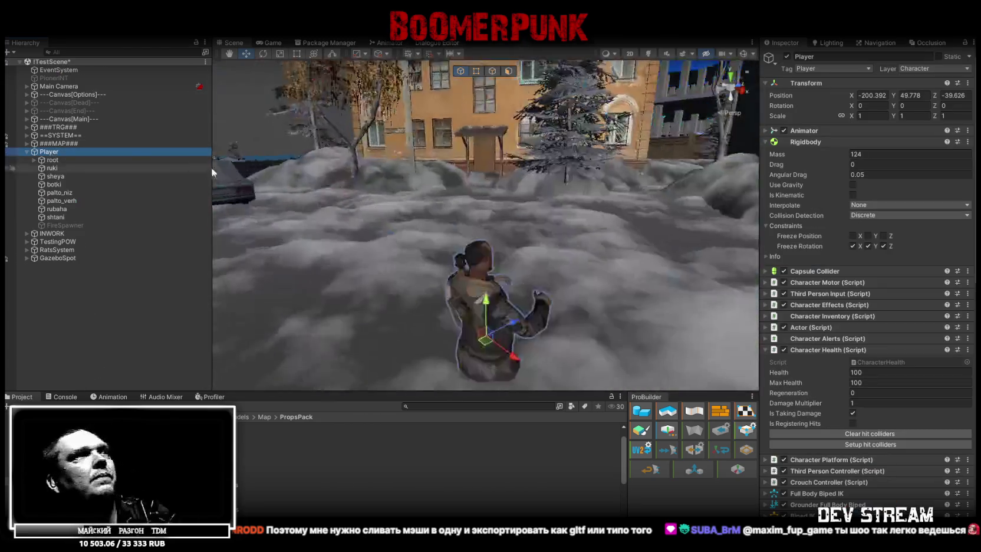
Select Build28, frame its DvuhEtajka_Pochta1 mailbox and raise it to Position Y 2.305
{"action": "mouse_move", "coordinate": [531, 224]}
{"action": "right_mouse_down"}
{"action": "mouse_move", "coordinate": [672, 184]}
{"action": "mouse_move", "coordinate": [548, 164]}
{"action": "mouse_move", "coordinate": [565, 139]}
{"action": "mouse_move", "coordinate": [396, 180]}
{"action": "mouse_move", "coordinate": [318, 232]}
{"action": "mouse_move", "coordinate": [441, 190]}
{"action": "mouse_move", "coordinate": [597, 265]}
{"action": "mouse_move", "coordinate": [470, 181]}
{"action": "mouse_move", "coordinate": [518, 150]}
{"action": "right_mouse_up"}
{"action": "left_click", "coordinate": [502, 132]}
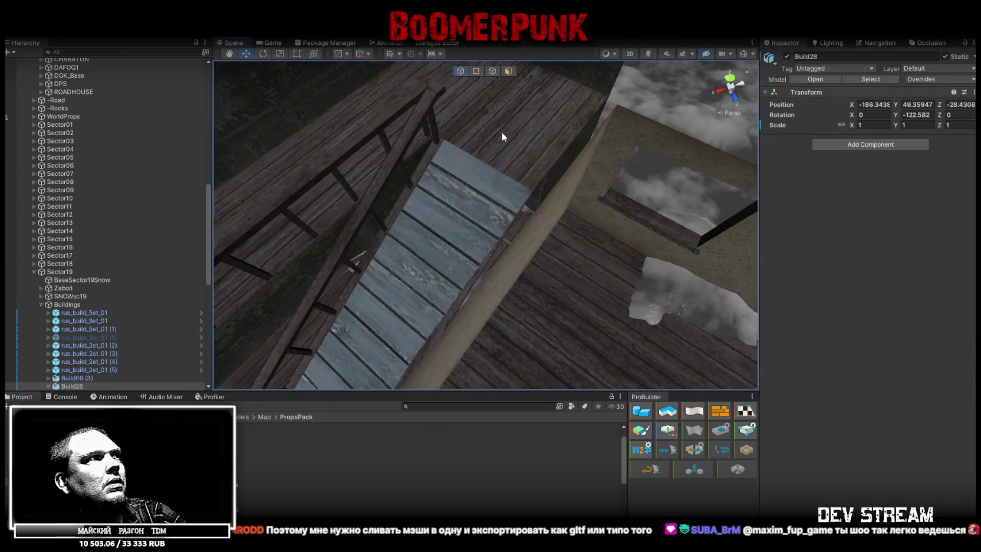
{"action": "left_click", "coordinate": [502, 132]}
{"action": "left_click", "coordinate": [70, 264]}
{"action": "scroll", "coordinate": [106, 277], "scroll_direction": "down", "scroll_amount": 5}
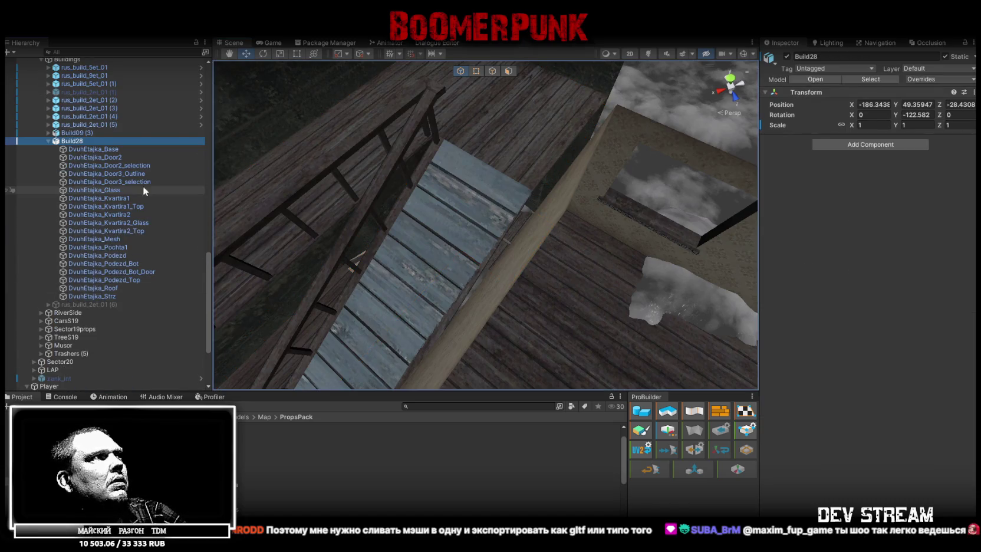
{"action": "double_click", "coordinate": [118, 247]}
{"action": "mouse_move", "coordinate": [401, 188]}
{"action": "right_mouse_down"}
{"action": "mouse_move", "coordinate": [467, 106]}
{"action": "mouse_move", "coordinate": [478, 293]}
{"action": "right_mouse_up"}
{"action": "left_click_drag", "start_coordinate": [467, 323], "coordinate": [460, 176]}
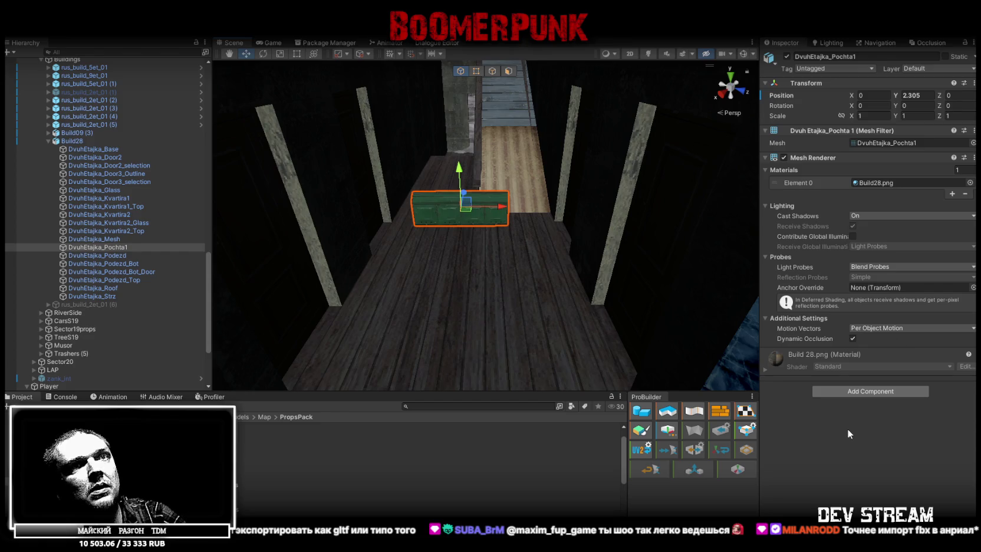
{"action": "left_click", "coordinate": [880, 393]}
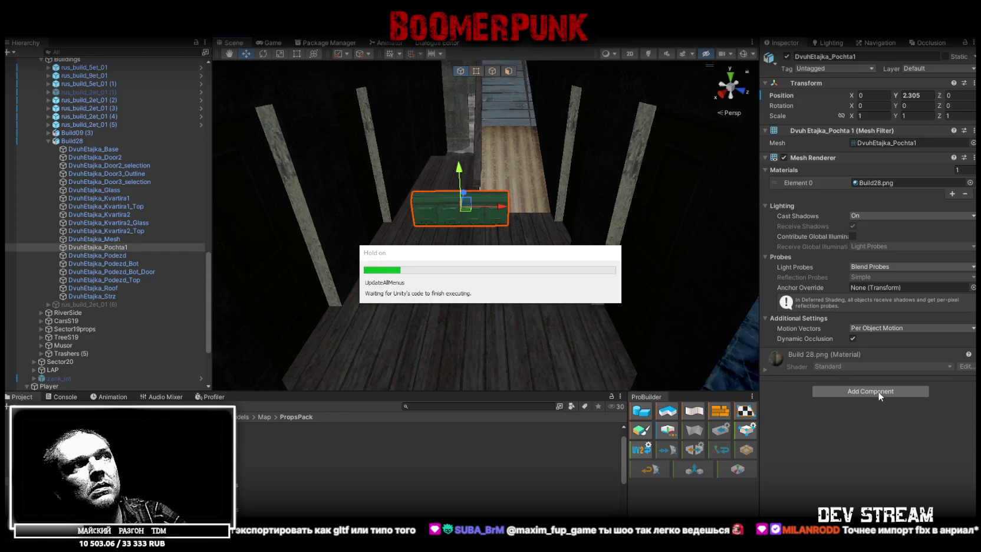
Add a Mesh Collider to the mailbox and rotate it to Y -90
{"action": "type", "text": "coll"}
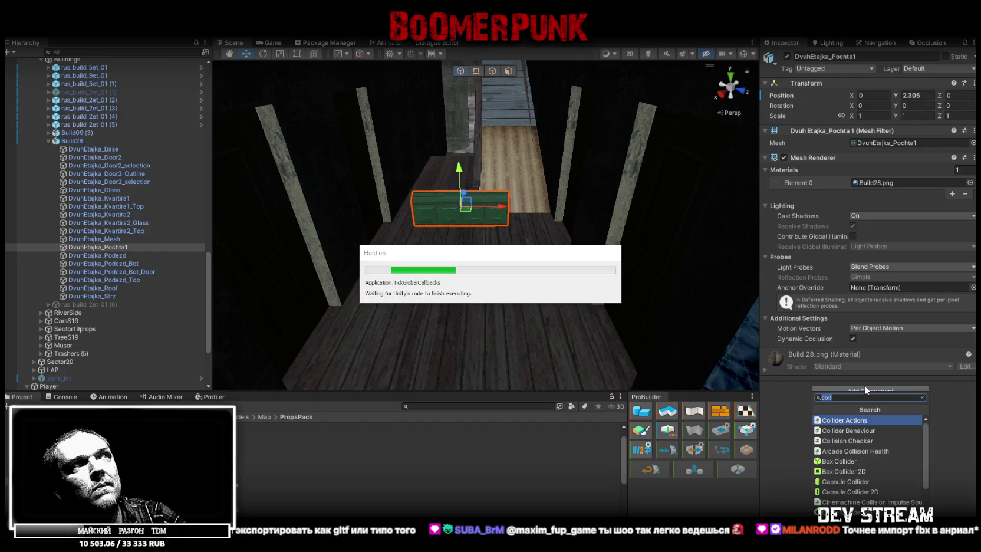
{"action": "key", "text": "Down"}
{"action": "key", "text": "Down"}
{"action": "key", "text": "Down"}
{"action": "key", "text": "Return"}
{"action": "right_click_drag", "start_coordinate": [632, 278], "coordinate": [299, 240]}
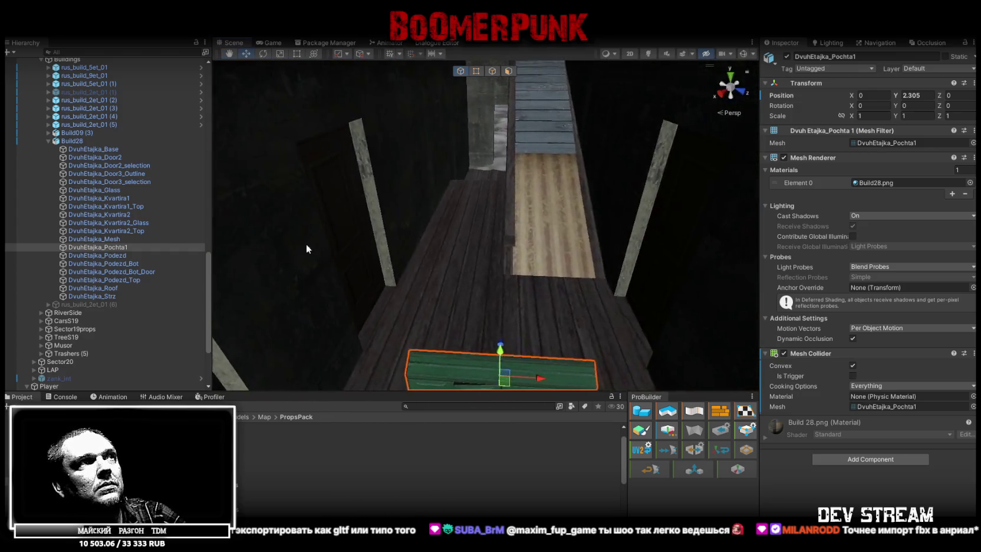
{"action": "key", "text": "e"}
{"action": "left_click_drag", "start_coordinate": [524, 352], "coordinate": [636, 343]}
{"action": "mouse_move", "coordinate": [635, 343]}
{"action": "right_mouse_down"}
{"action": "mouse_move", "coordinate": [596, 296]}
{"action": "mouse_move", "coordinate": [569, 305]}
{"action": "right_mouse_up"}
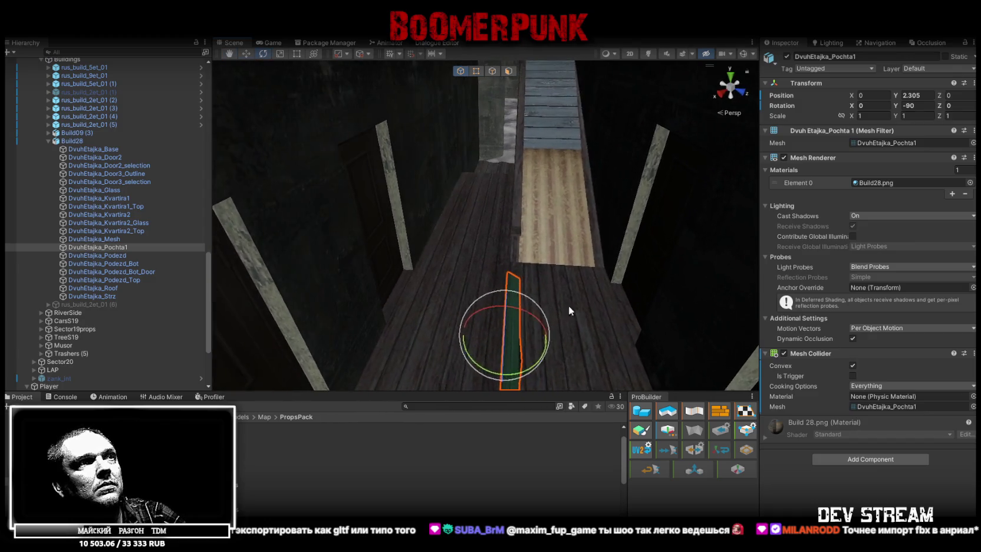
Move the mailbox onto the stairwell wall at X -1.563, Y 1.605, Z 10.037
{"action": "key", "text": "w"}
{"action": "left_click_drag", "start_coordinate": [509, 338], "coordinate": [448, 180]}
{"action": "mouse_move", "coordinate": [448, 180]}
{"action": "right_mouse_down"}
{"action": "mouse_move", "coordinate": [352, 199]}
{"action": "mouse_move", "coordinate": [371, 219]}
{"action": "right_mouse_up"}
{"action": "left_click_drag", "start_coordinate": [371, 218], "coordinate": [590, 109]}
{"action": "mouse_move", "coordinate": [590, 109]}
{"action": "right_mouse_down"}
{"action": "mouse_move", "coordinate": [600, 109]}
{"action": "mouse_move", "coordinate": [383, 169]}
{"action": "right_mouse_up"}
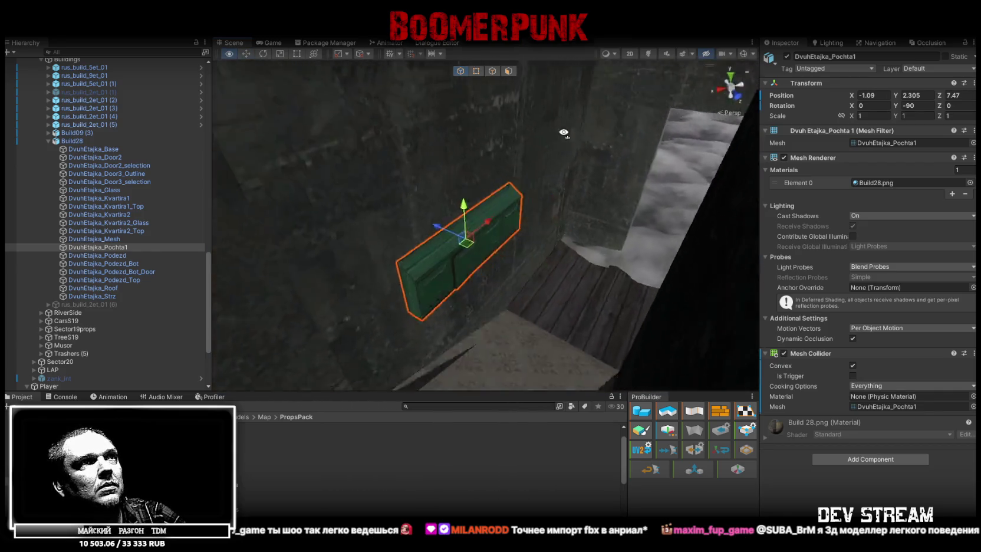
{"action": "mouse_move", "coordinate": [344, 158]}
{"action": "left_mouse_down"}
{"action": "mouse_move", "coordinate": [608, 283]}
{"action": "mouse_move", "coordinate": [583, 194]}
{"action": "left_mouse_up"}
{"action": "mouse_move", "coordinate": [583, 195]}
{"action": "right_mouse_down"}
{"action": "mouse_move", "coordinate": [441, 127]}
{"action": "mouse_move", "coordinate": [548, 183]}
{"action": "right_mouse_up"}
{"action": "left_click_drag", "start_coordinate": [548, 183], "coordinate": [569, 188]}
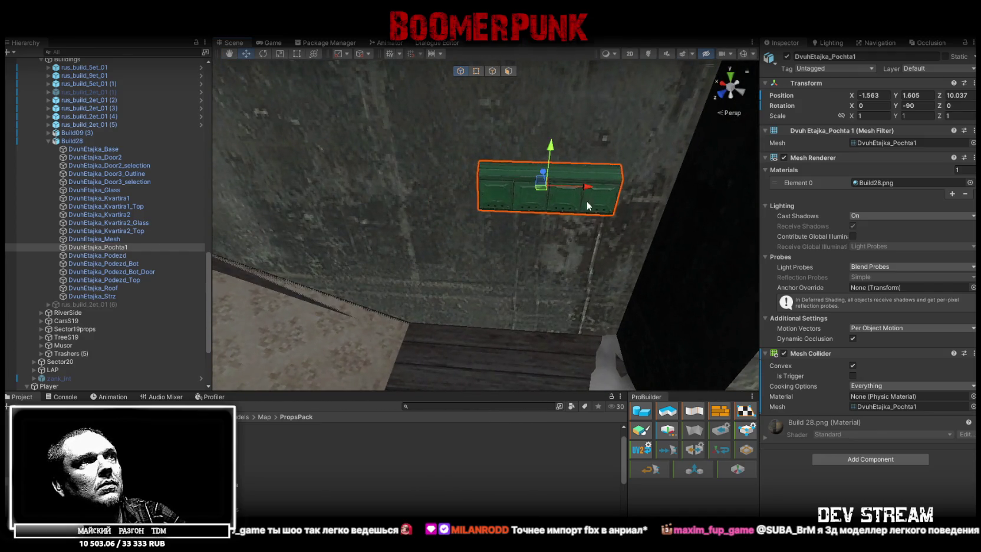
{"action": "right_click_drag", "start_coordinate": [584, 195], "coordinate": [492, 425]}
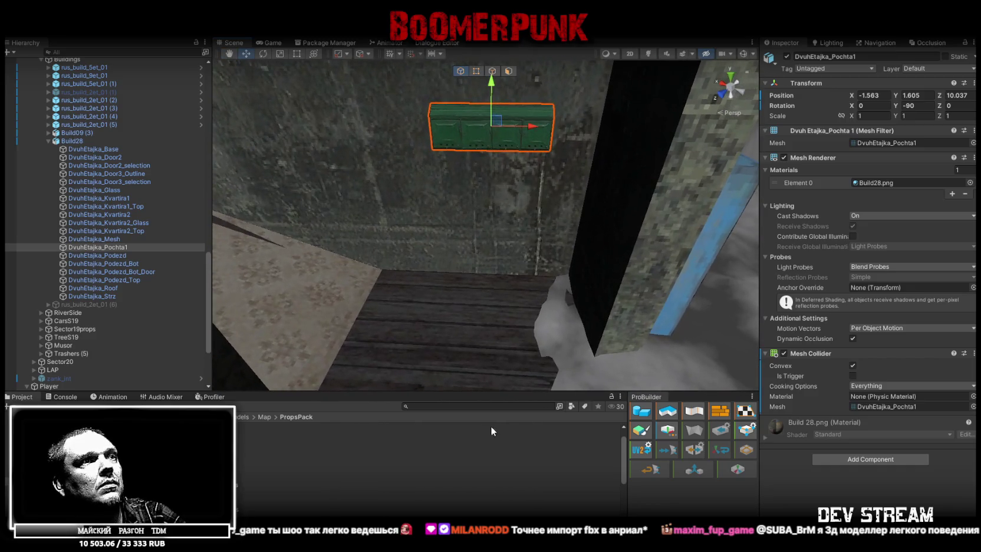
{"action": "type", "text": "detto"}
{"action": "left_click", "coordinate": [246, 435]}
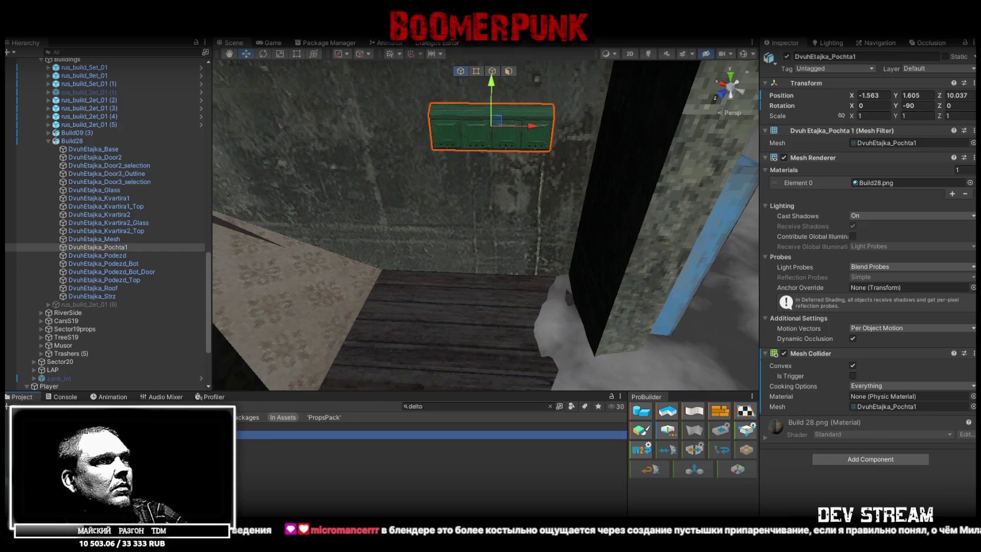
Place a DelTorus radiator in the scene below the mailboxes and select it
{"action": "left_click", "coordinate": [550, 406]}
{"action": "left_click_drag", "start_coordinate": [241, 444], "coordinate": [485, 295]}
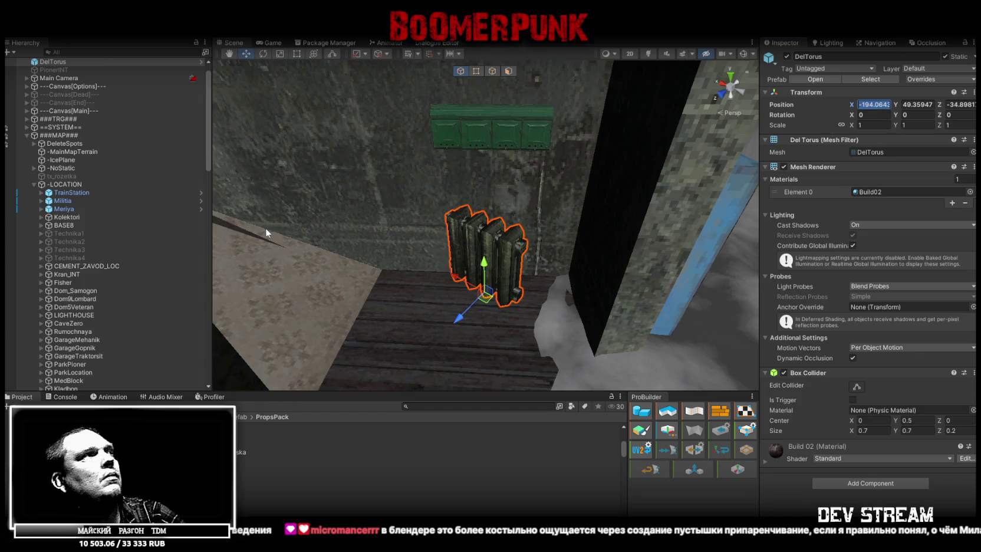
{"action": "scroll", "coordinate": [111, 212], "scroll_direction": "up", "scroll_amount": 1}
{"action": "left_click", "coordinate": [59, 79]}
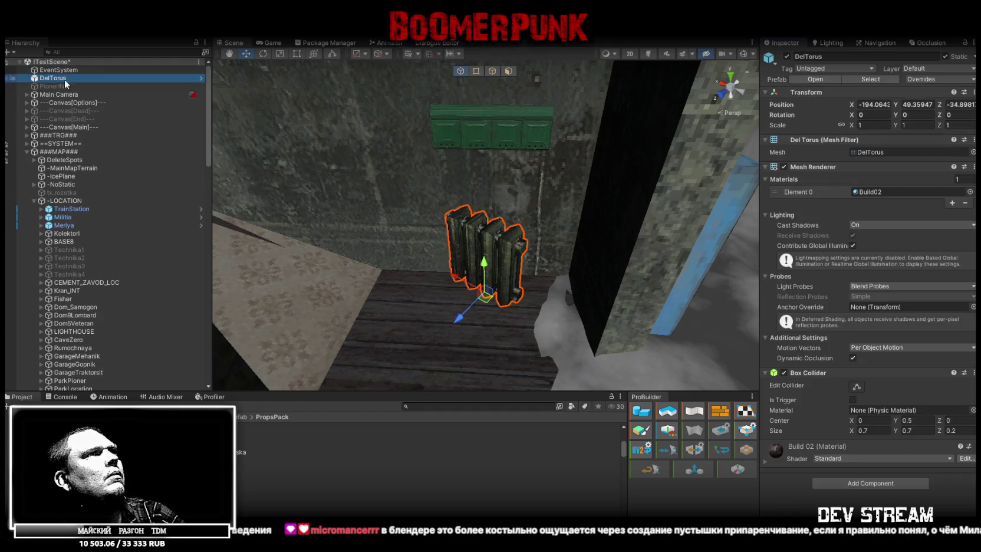
{"action": "left_click_drag", "start_coordinate": [505, 243], "coordinate": [506, 250], "text": "alt"}
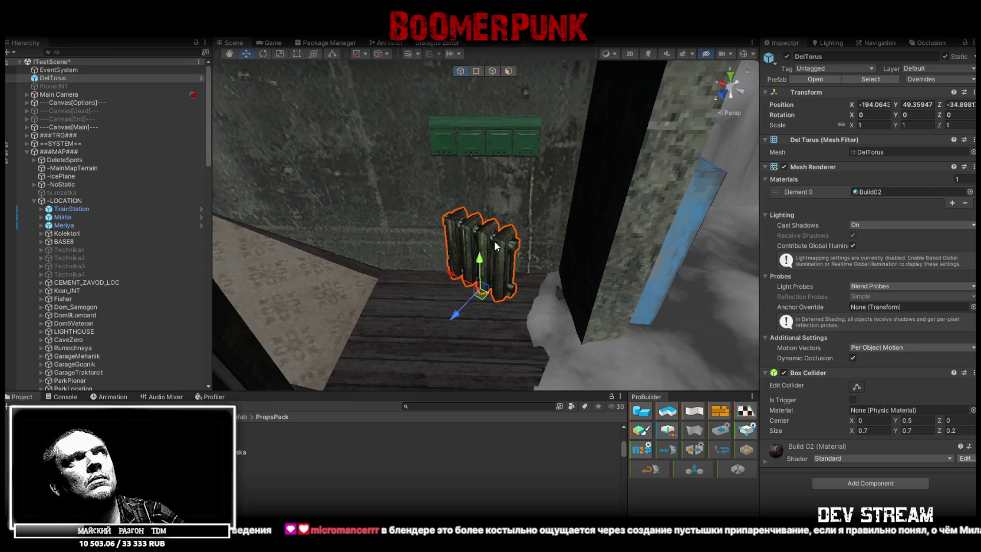
{"action": "left_click_drag", "start_coordinate": [425, 233], "coordinate": [483, 273], "text": "alt"}
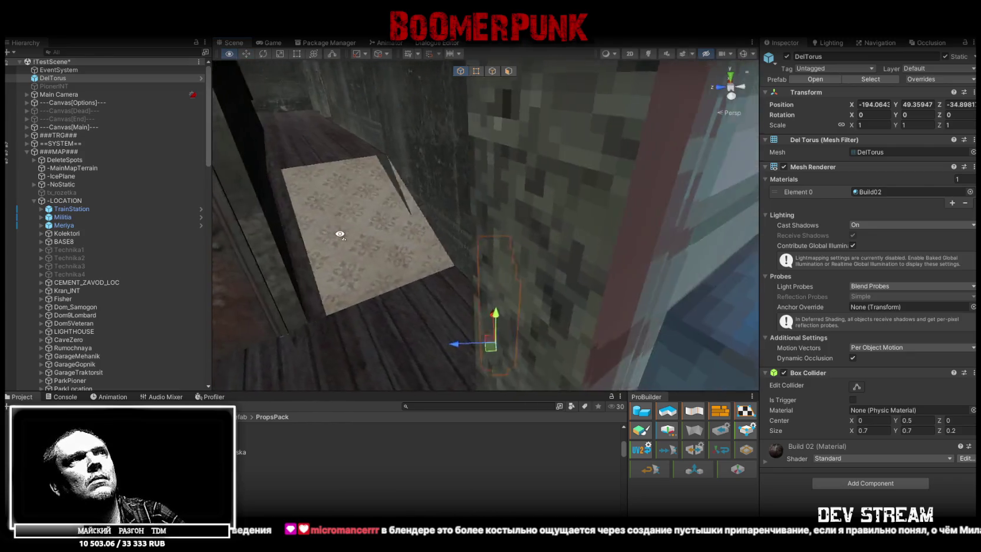
Copy Build28's Y rotation into DelTorus, then turn the radiator 90° against the wall
{"action": "left_click", "coordinate": [340, 185]}
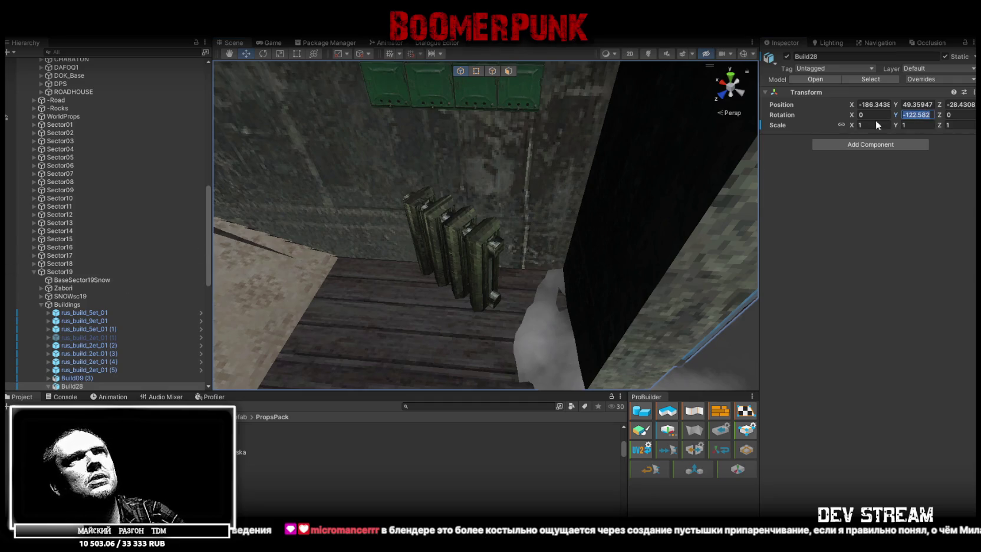
{"action": "left_click", "coordinate": [487, 245]}
{"action": "left_click", "coordinate": [917, 115]}
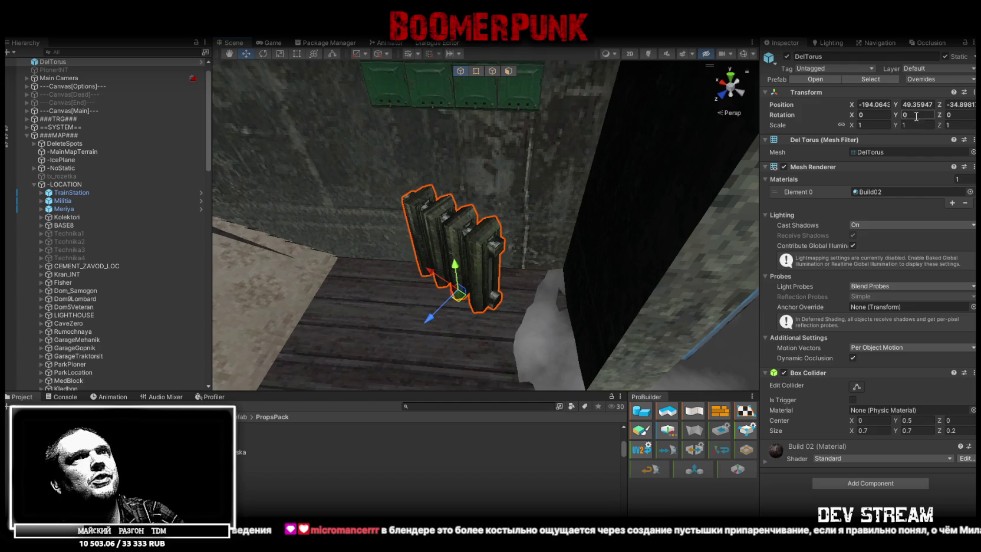
{"action": "type", "text": "-122.582"}
{"action": "mouse_move", "coordinate": [631, 155]}
{"action": "left_mouse_down", "text": "alt"}
{"action": "mouse_move", "coordinate": [501, 283]}
{"action": "mouse_move", "coordinate": [531, 254]}
{"action": "left_mouse_up", "text": "alt"}
{"action": "key", "text": "e"}
{"action": "mouse_move", "coordinate": [552, 316]}
{"action": "left_mouse_down", "text": "alt"}
{"action": "mouse_move", "coordinate": [509, 284]}
{"action": "mouse_move", "coordinate": [560, 191]}
{"action": "mouse_move", "coordinate": [570, 309]}
{"action": "left_mouse_up", "text": "alt"}
{"action": "key", "text": "w"}
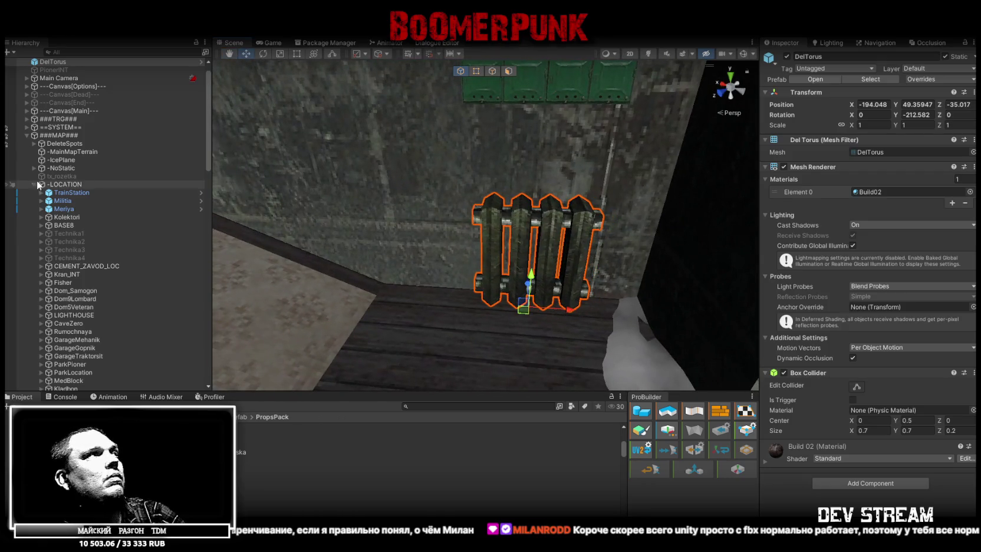
Parent the DelTorus radiator under Build28 in the Hierarchy and frame it
{"action": "scroll", "coordinate": [38, 185], "scroll_direction": "up", "scroll_amount": 1}
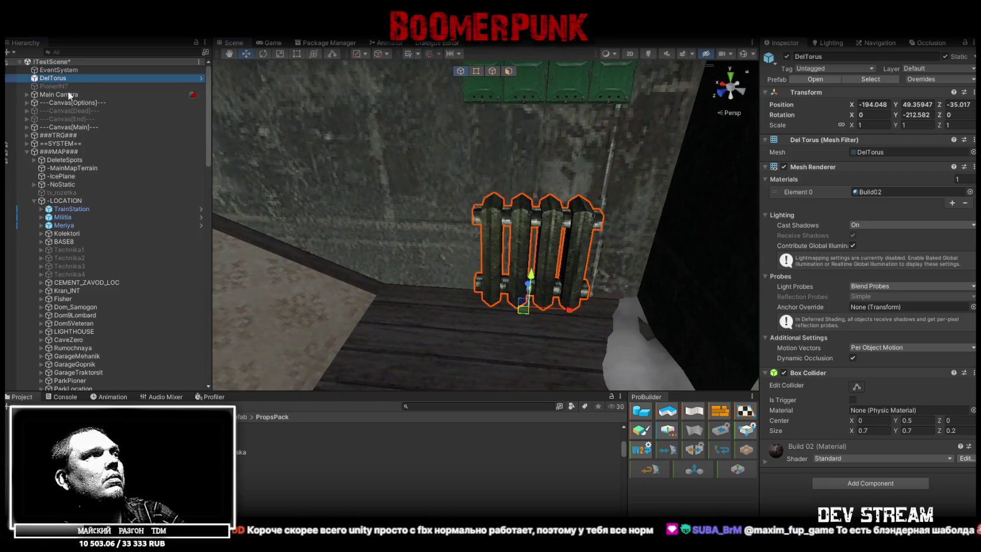
{"action": "scroll", "coordinate": [87, 384], "scroll_direction": "down", "scroll_amount": 3}
{"action": "scroll", "coordinate": [87, 386], "scroll_direction": "down", "scroll_amount": 2}
{"action": "scroll", "coordinate": [87, 386], "scroll_direction": "down", "scroll_amount": 2}
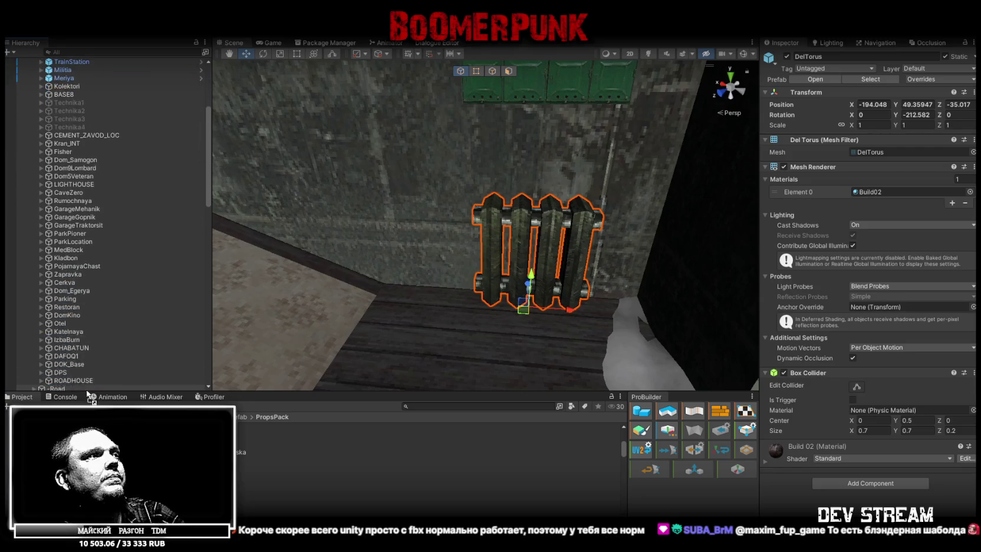
{"action": "scroll", "coordinate": [87, 387], "scroll_direction": "down", "scroll_amount": 2}
{"action": "scroll", "coordinate": [88, 387], "scroll_direction": "down", "scroll_amount": 1}
{"action": "scroll", "coordinate": [87, 387], "scroll_direction": "down", "scroll_amount": 1}
{"action": "scroll", "coordinate": [87, 386], "scroll_direction": "down", "scroll_amount": 2}
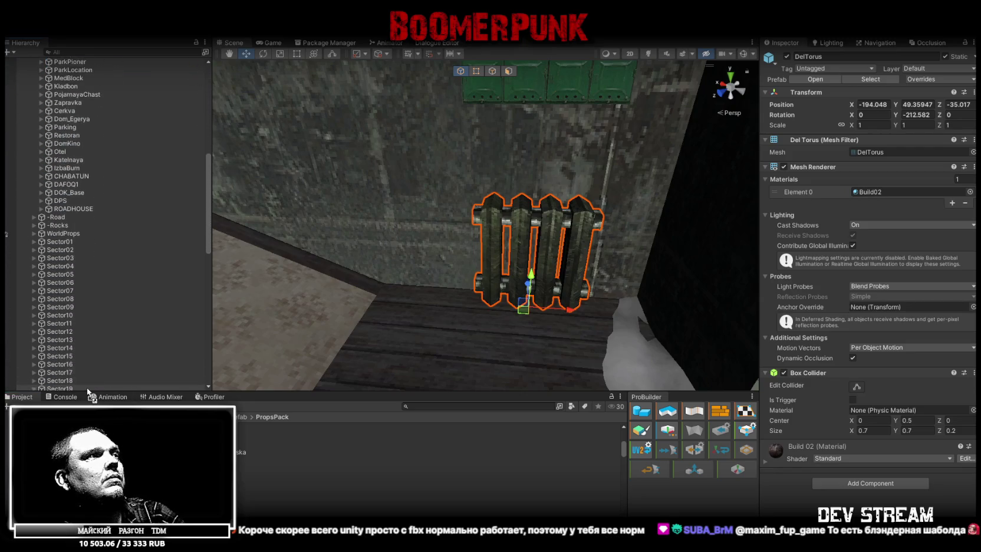
{"action": "scroll", "coordinate": [86, 387], "scroll_direction": "down", "scroll_amount": 2}
{"action": "scroll", "coordinate": [87, 387], "scroll_direction": "down", "scroll_amount": 2}
{"action": "scroll", "coordinate": [86, 387], "scroll_direction": "down", "scroll_amount": 2}
{"action": "scroll", "coordinate": [87, 387], "scroll_direction": "down", "scroll_amount": 2}
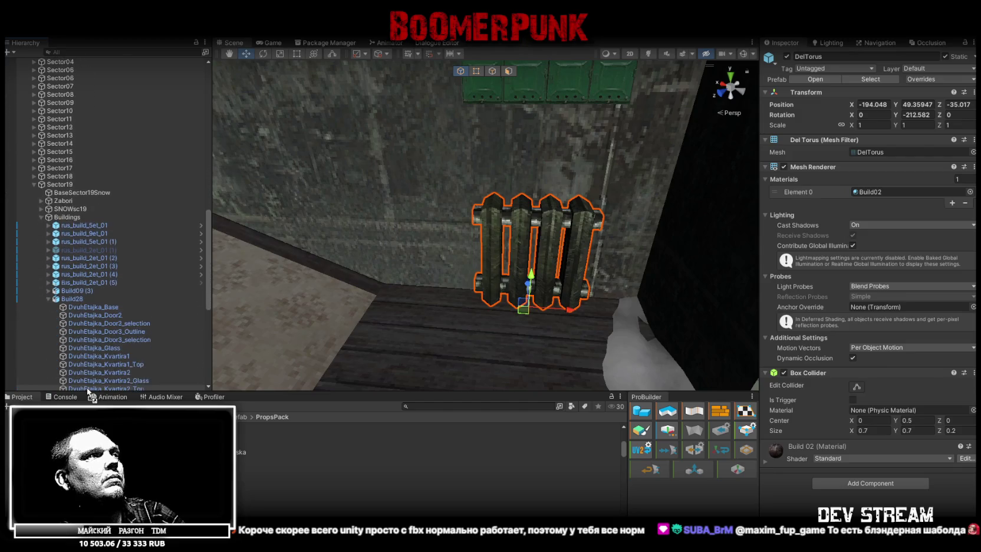
{"action": "scroll", "coordinate": [87, 387], "scroll_direction": "down", "scroll_amount": 2}
{"action": "scroll", "coordinate": [86, 387], "scroll_direction": "down", "scroll_amount": 1}
{"action": "left_click_drag", "start_coordinate": [72, 222], "coordinate": [72, 223]}
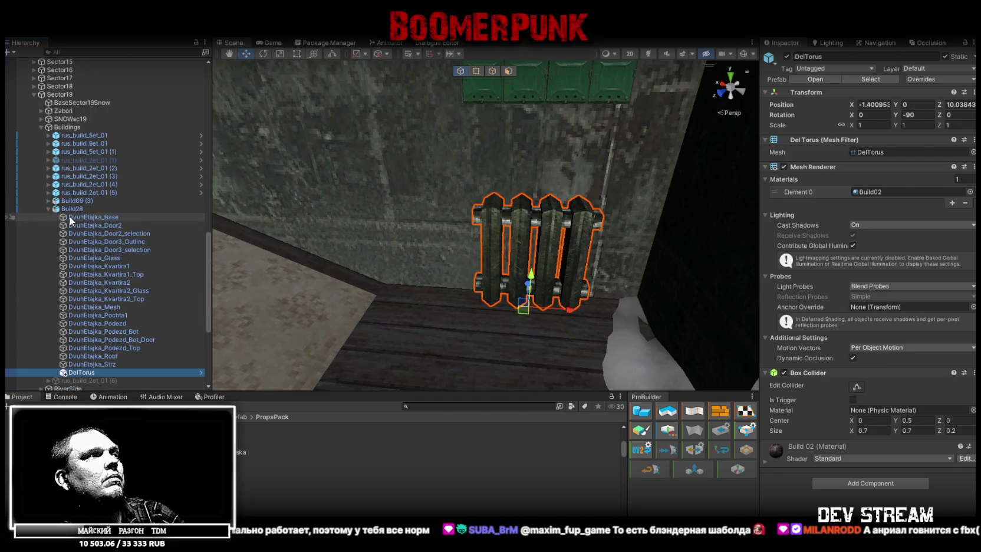
{"action": "double_click", "coordinate": [81, 373]}
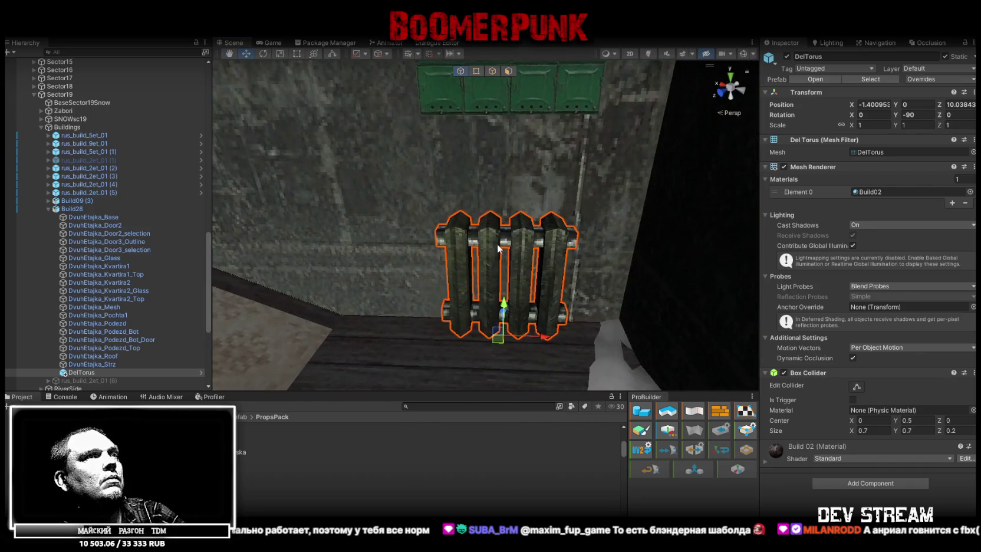
Create an empty object, move it above Build28 and name it 2hEtajka
{"action": "left_click", "coordinate": [64, 210]}
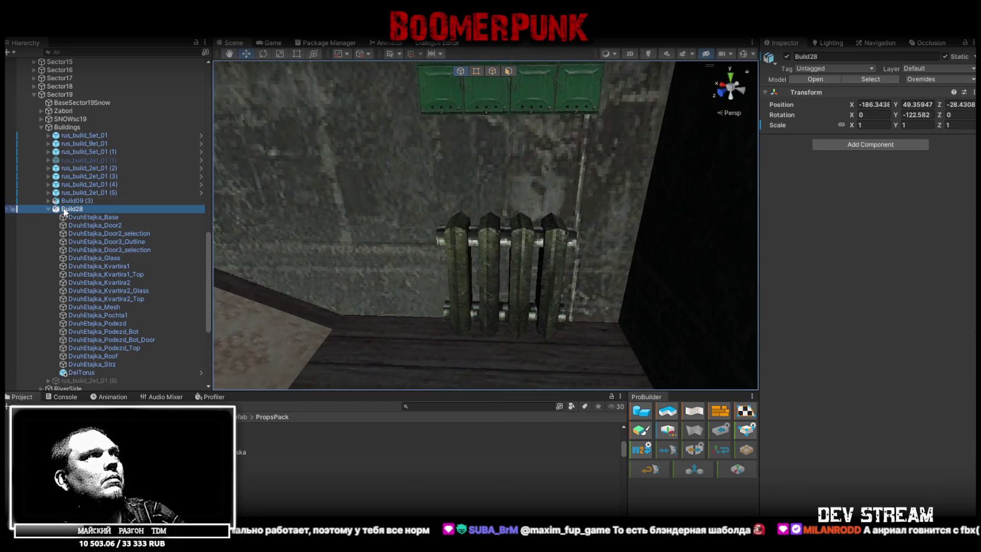
{"action": "right_click", "coordinate": [65, 211]}
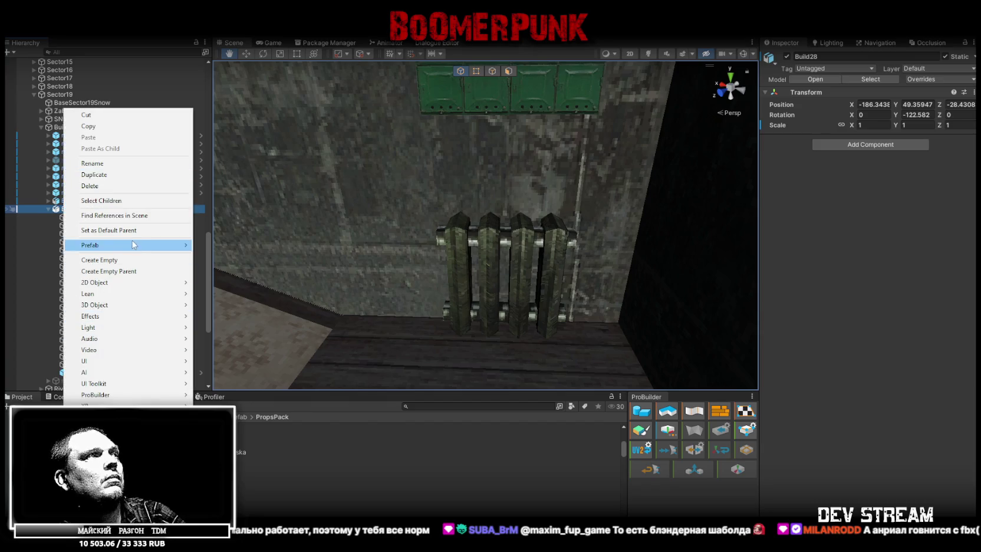
{"action": "left_click", "coordinate": [117, 260]}
{"action": "left_click", "coordinate": [84, 372]}
{"action": "left_click", "coordinate": [84, 378]}
{"action": "left_click_drag", "start_coordinate": [84, 380], "coordinate": [85, 207]}
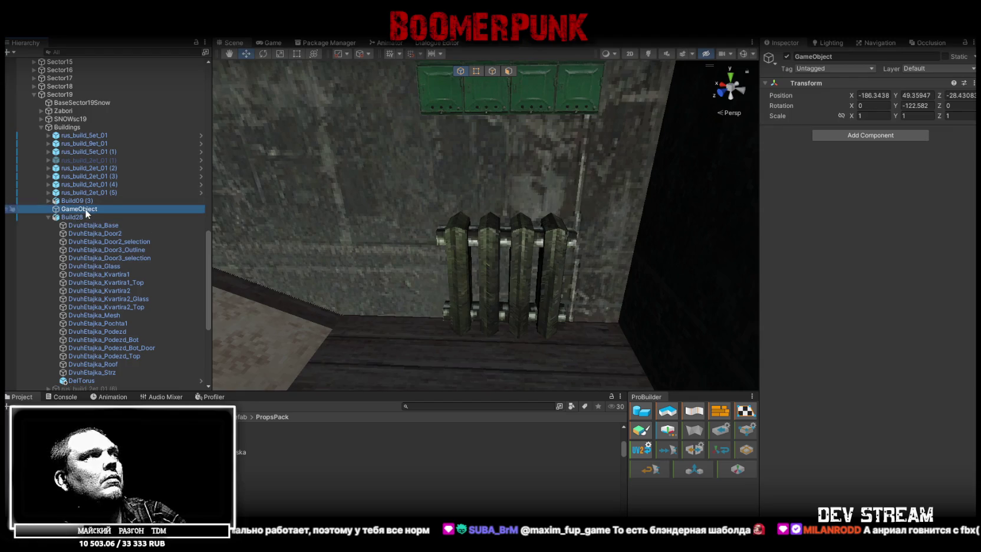
{"action": "type", "text": "2h"}
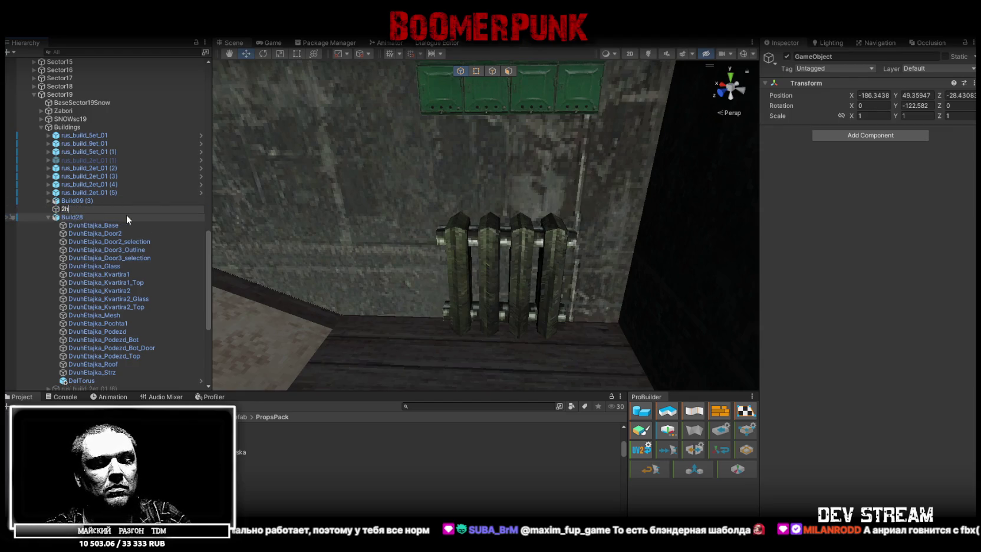
{"action": "type", "text": "Etajka"}
Confirm the name 2hEtajka, move Build28 into it, and mark it Static with its children
{"action": "key", "text": "Return"}
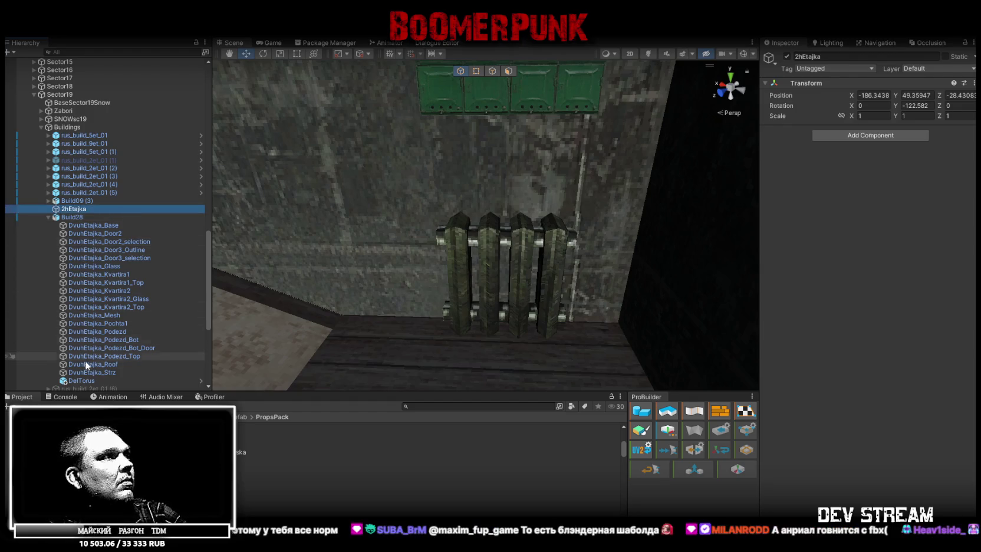
{"action": "left_click_drag", "start_coordinate": [82, 380], "coordinate": [71, 209]}
{"action": "left_click", "coordinate": [56, 225]}
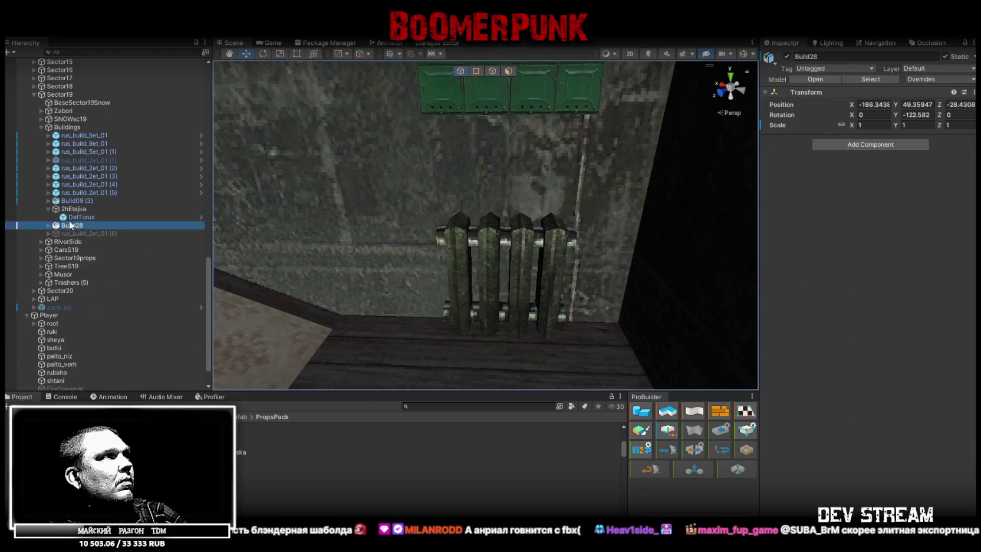
{"action": "left_click", "coordinate": [73, 210]}
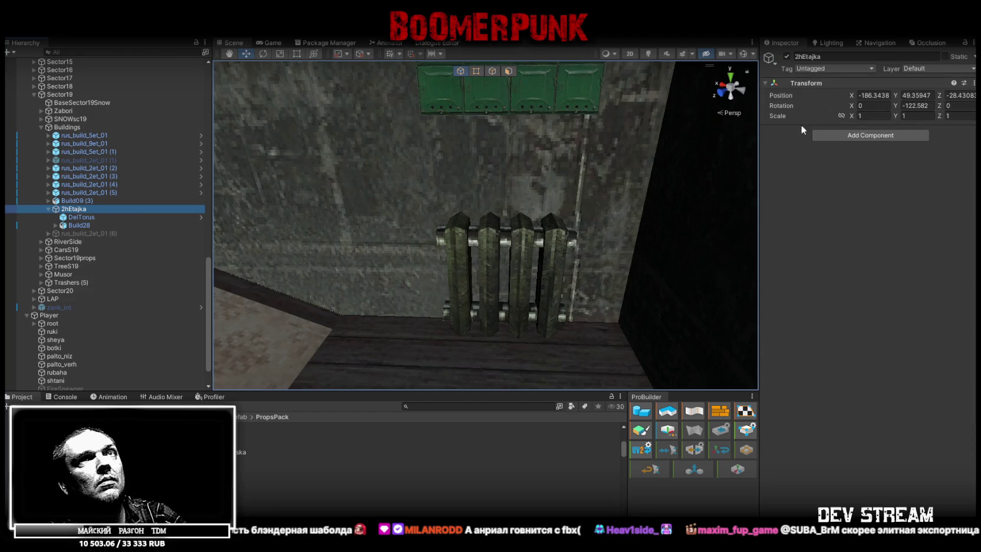
{"action": "left_click", "coordinate": [952, 57]}
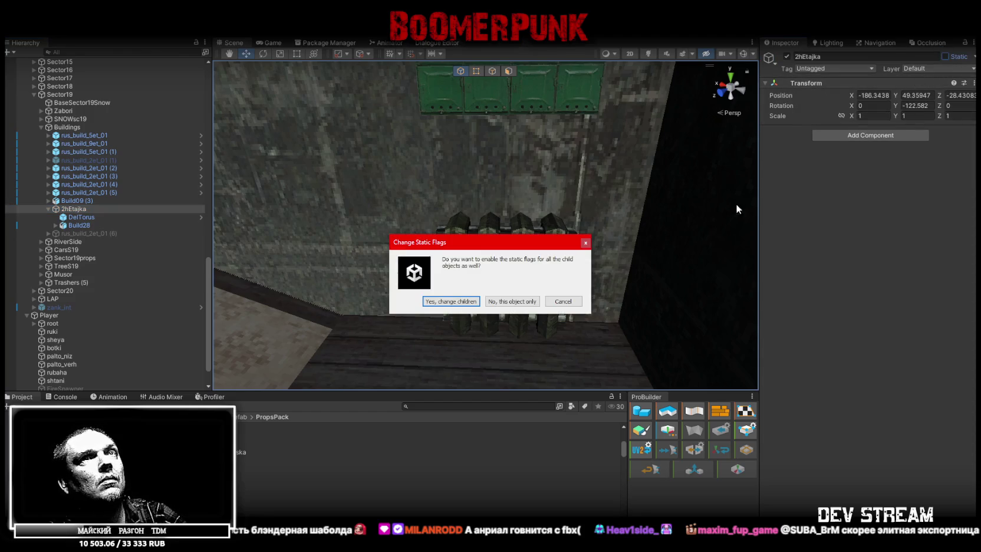
{"action": "left_click", "coordinate": [521, 302]}
Add a static child empty named Props under 2hEtajka and move DelTorus into it
{"action": "right_click", "coordinate": [79, 214]}
{"action": "left_click", "coordinate": [134, 237]}
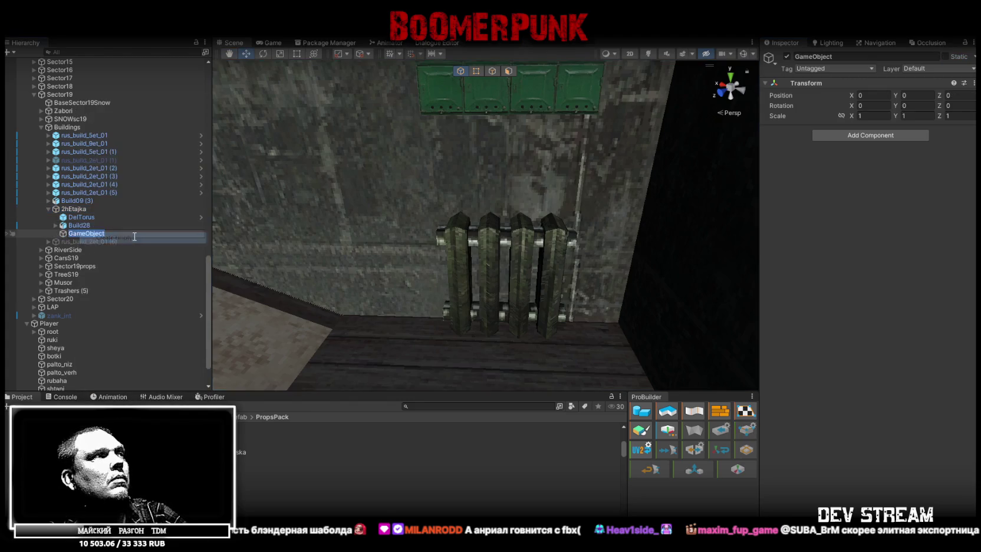
{"action": "type", "text": "Props"}
{"action": "key", "text": "Return"}
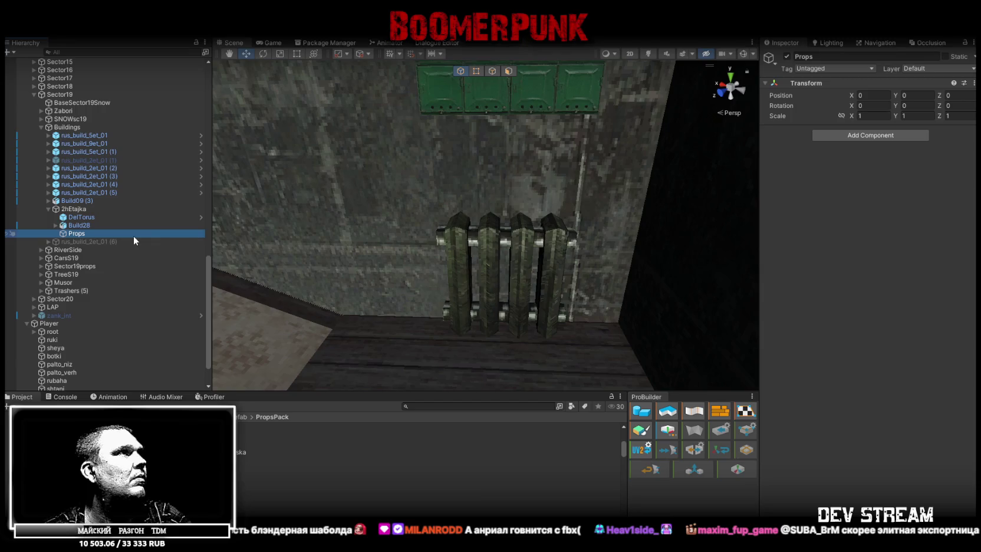
{"action": "left_click", "coordinate": [948, 56]}
{"action": "left_click_drag", "start_coordinate": [75, 234], "coordinate": [86, 236]}
{"action": "mouse_move", "coordinate": [530, 257]}
{"action": "left_mouse_down", "text": "alt"}
{"action": "mouse_move", "coordinate": [438, 248]}
{"action": "mouse_move", "coordinate": [555, 247]}
{"action": "left_mouse_up", "text": "alt"}
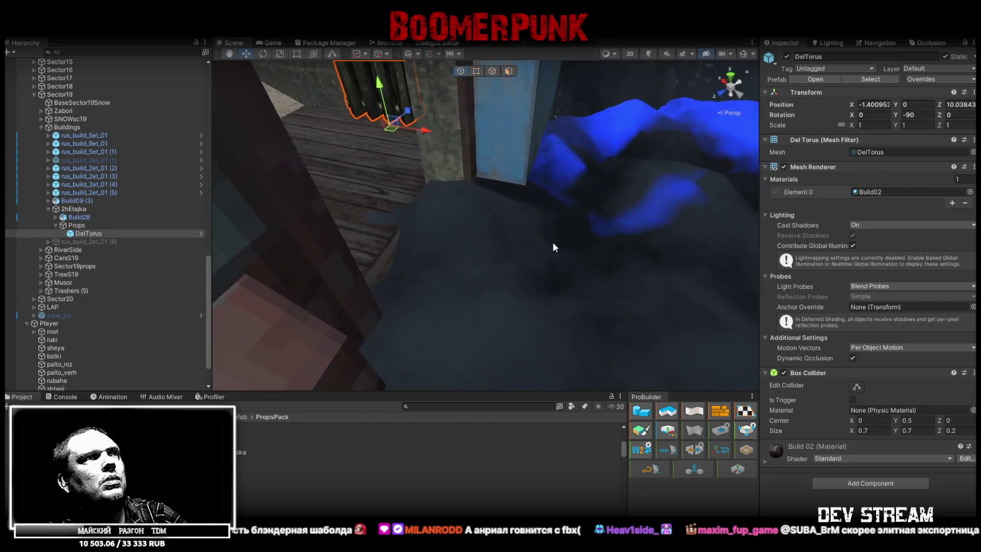
{"action": "left_click", "coordinate": [554, 247]}
{"action": "mouse_move", "coordinate": [516, 251]}
{"action": "left_mouse_down", "text": "alt"}
{"action": "mouse_move", "coordinate": [640, 183]}
{"action": "mouse_move", "coordinate": [701, 183]}
{"action": "mouse_move", "coordinate": [530, 253]}
{"action": "mouse_move", "coordinate": [573, 257]}
{"action": "left_mouse_up", "text": "alt"}
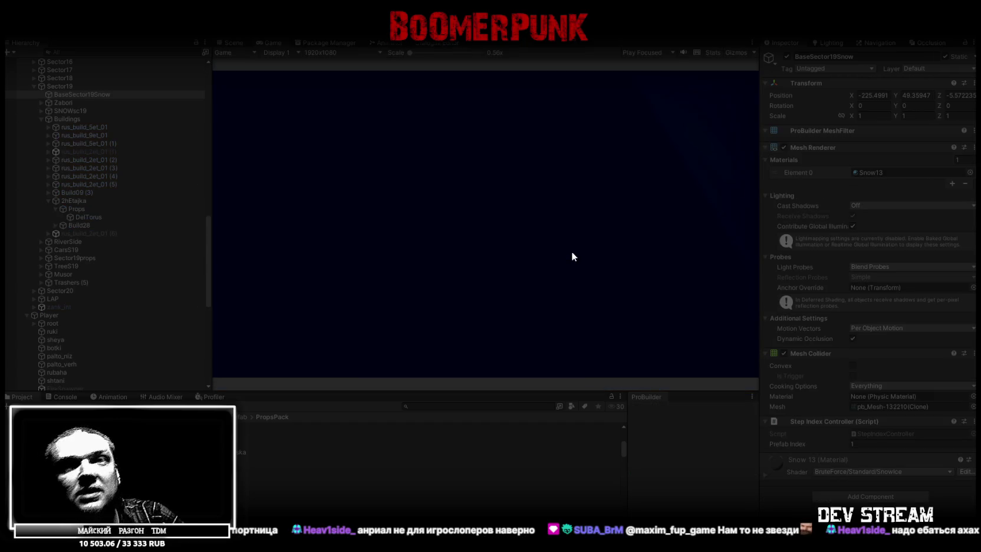
Maximize the Game view, walk the character into the house and open the in-game menu
{"action": "double_click", "coordinate": [272, 43]}
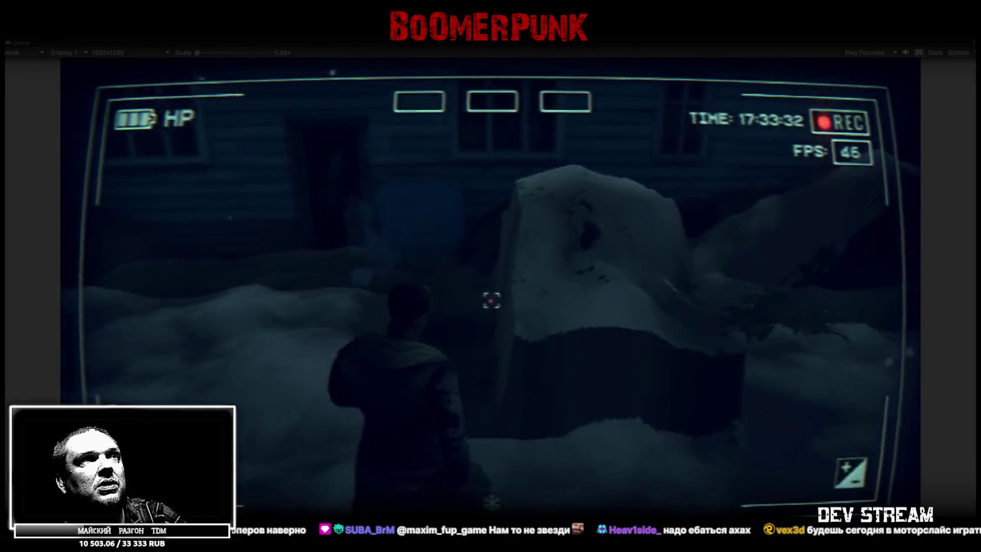
{"action": "key", "text": "w"}
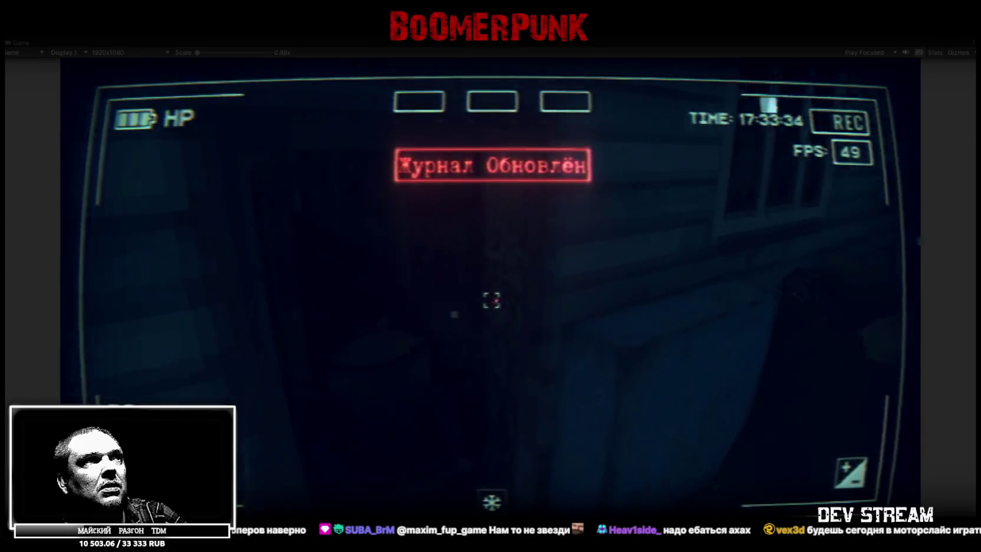
{"action": "key", "text": "w"}
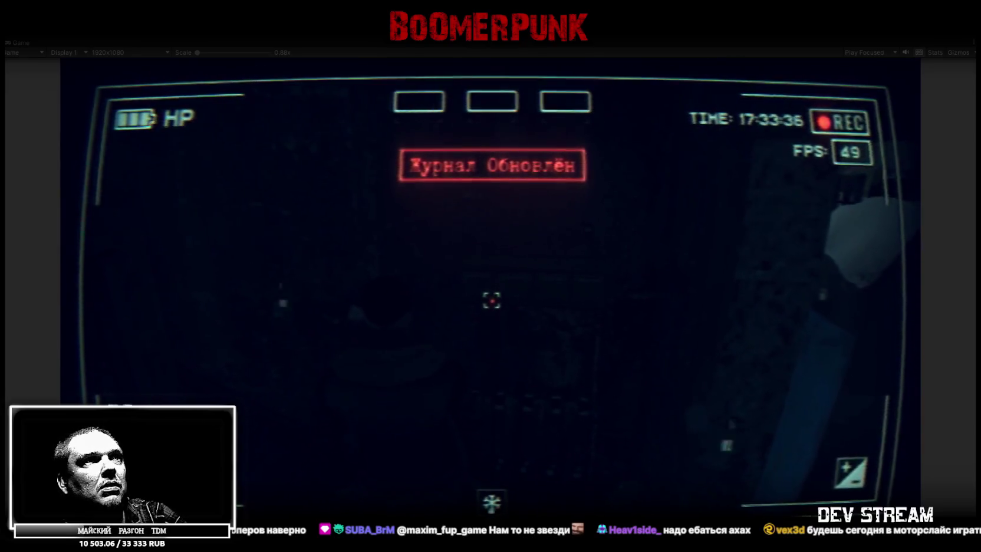
{"action": "key", "text": "Tab"}
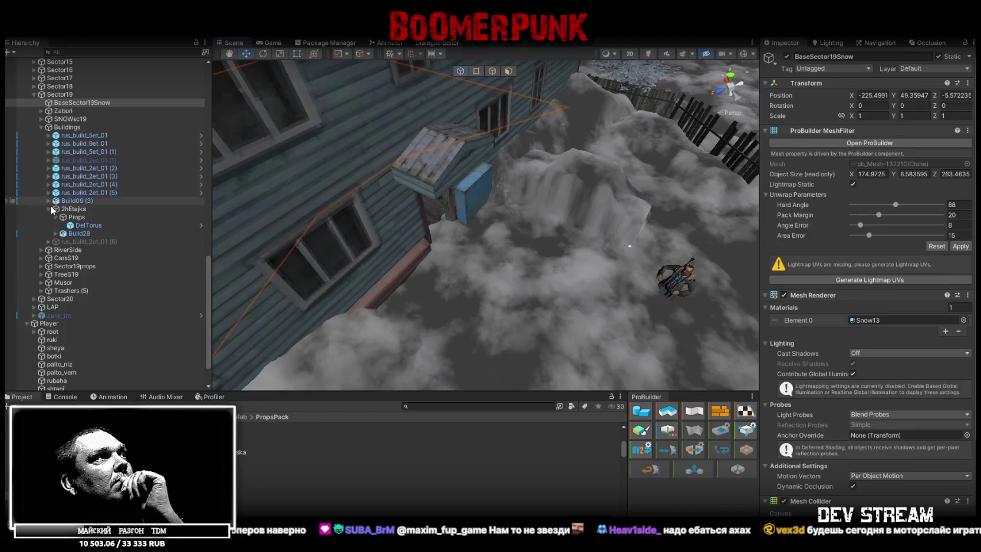
Expand ==SYSTEM==, ###TRG###, =!=START=!= and !!!StartTRG in the Hierarchy, then select Fonar
{"action": "scroll", "coordinate": [55, 217], "scroll_direction": "up", "scroll_amount": 8}
{"action": "scroll", "coordinate": [54, 217], "scroll_direction": "up", "scroll_amount": 7}
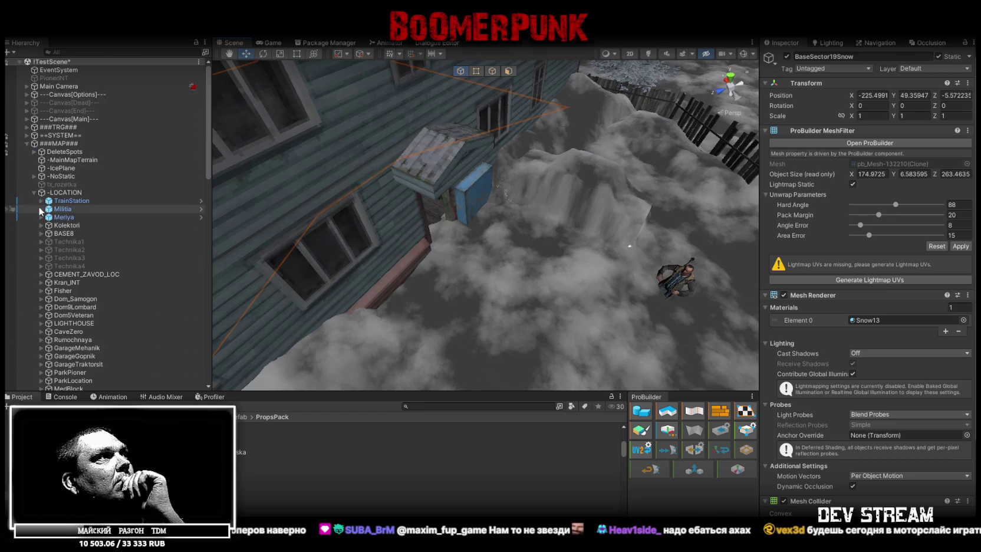
{"action": "left_click", "coordinate": [26, 135]}
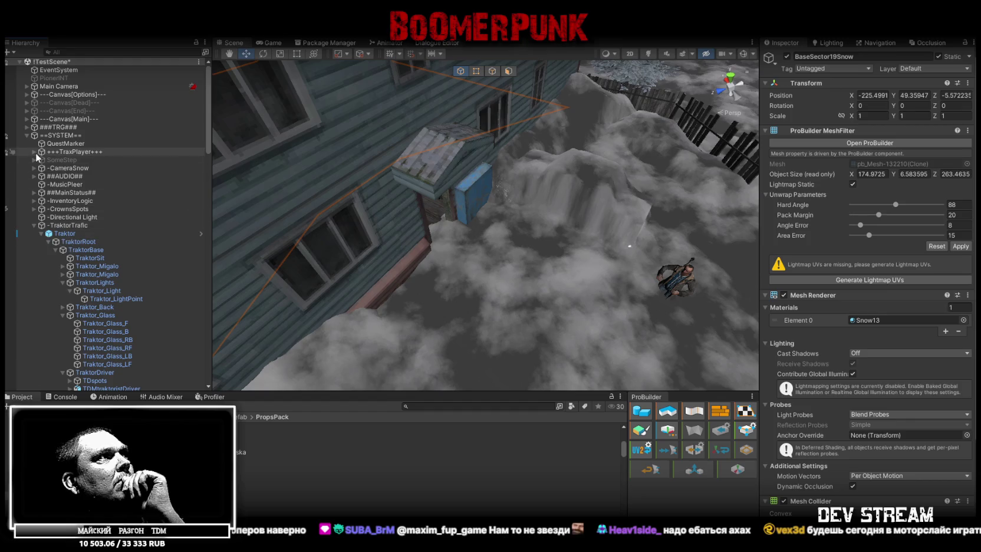
{"action": "left_click", "coordinate": [24, 137]}
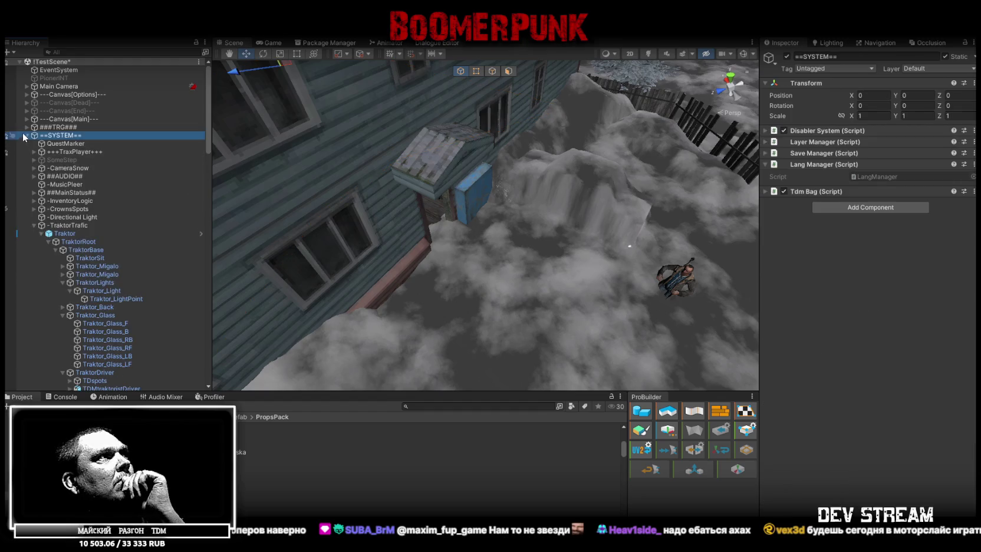
{"action": "left_click", "coordinate": [27, 127]}
{"action": "left_click", "coordinate": [35, 136]}
{"action": "left_click", "coordinate": [40, 142]}
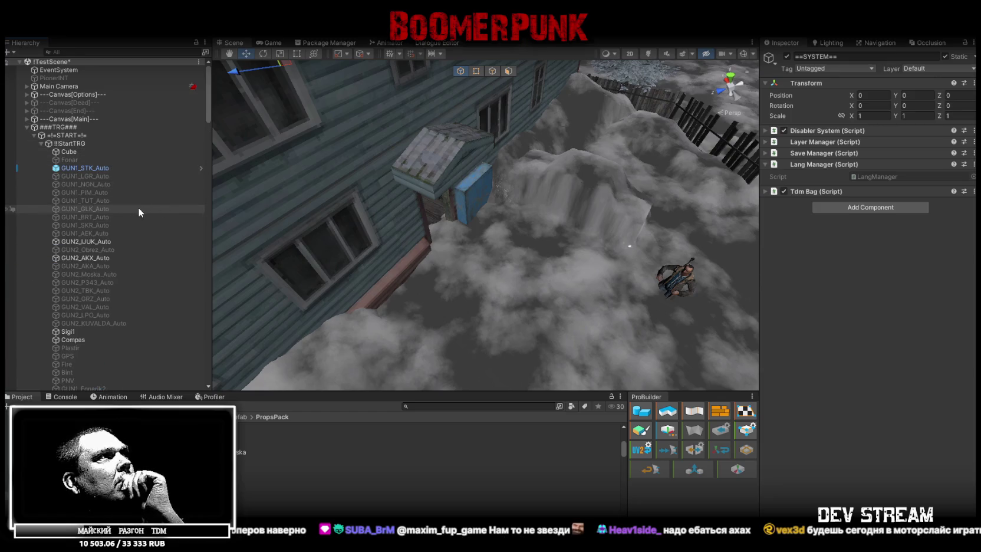
{"action": "left_click", "coordinate": [70, 160]}
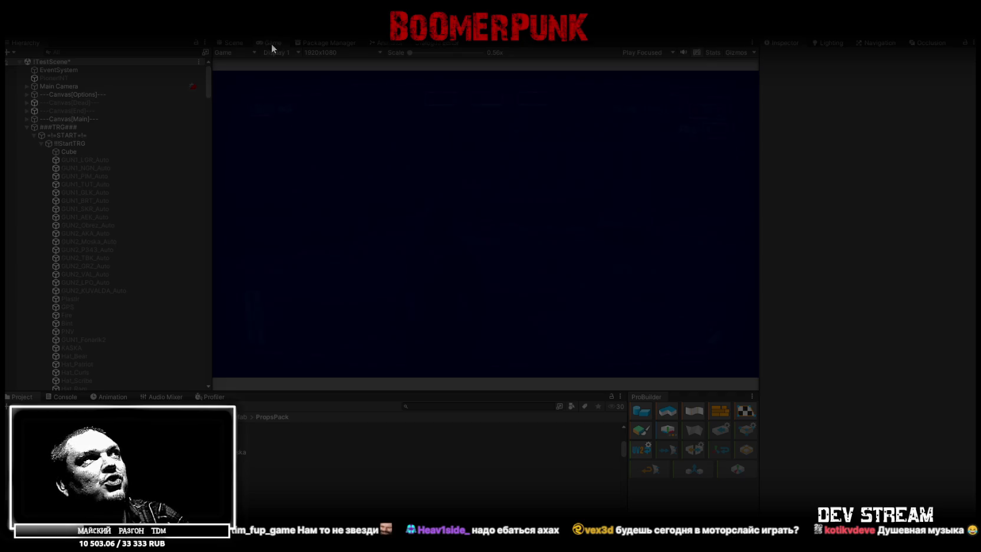
In the maximized game's BAG inventory, slot the round gadget and equip the ushanka hat
{"action": "double_click", "coordinate": [272, 43]}
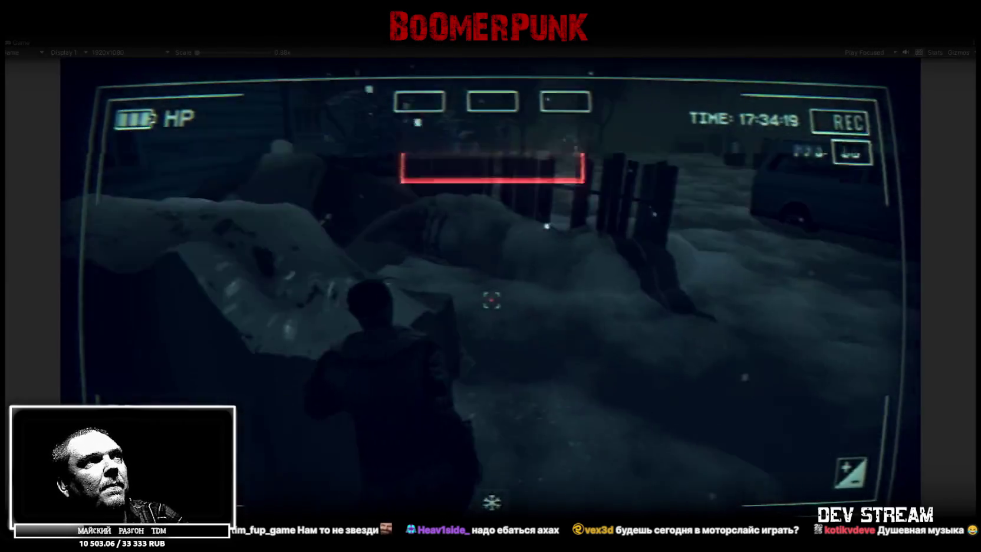
{"action": "key", "text": "Escape"}
{"action": "left_click", "coordinate": [587, 195]}
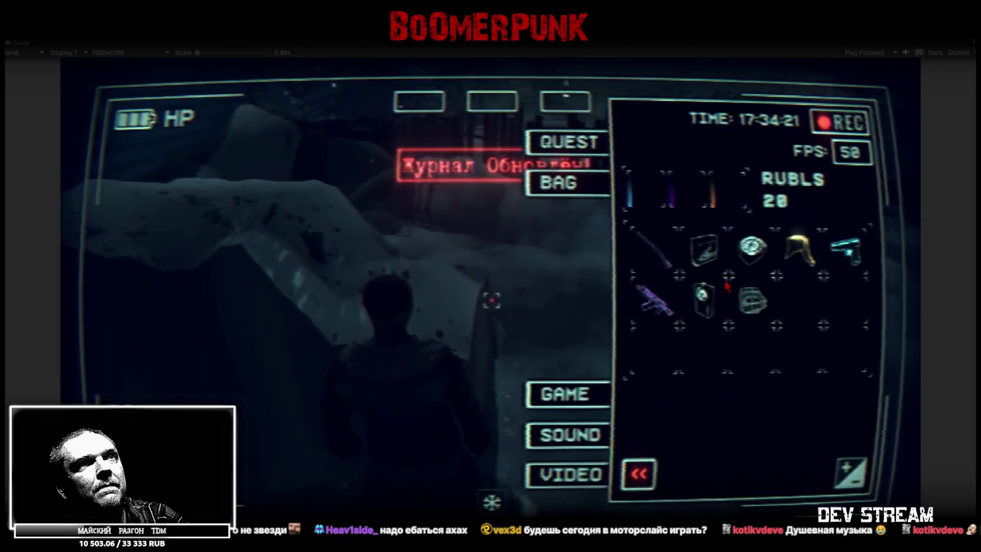
{"action": "left_click", "coordinate": [704, 298]}
{"action": "left_click", "coordinate": [793, 260]}
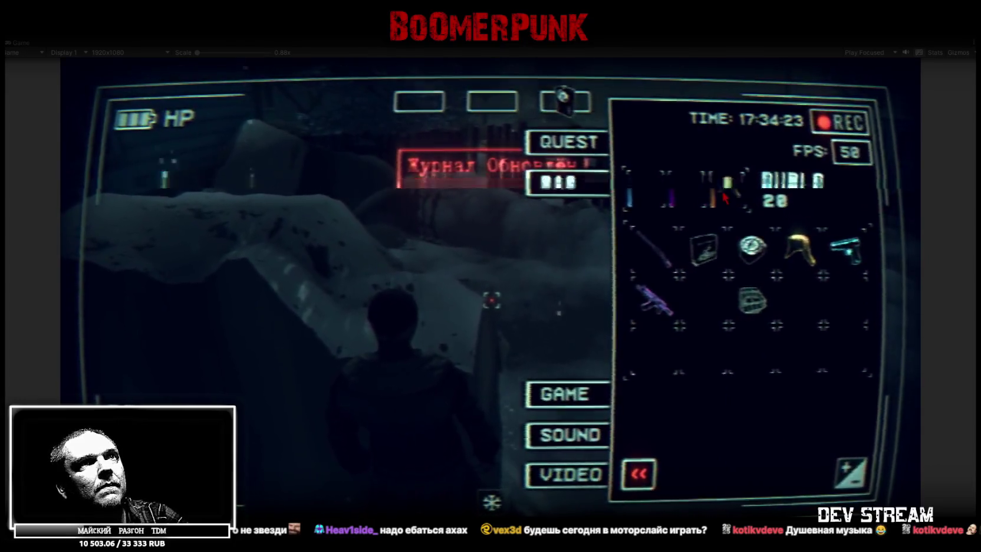
{"action": "left_click", "coordinate": [751, 247]}
Put the tablet and basket into quick slots, close the menu and restore the layout
{"action": "left_click", "coordinate": [701, 241]}
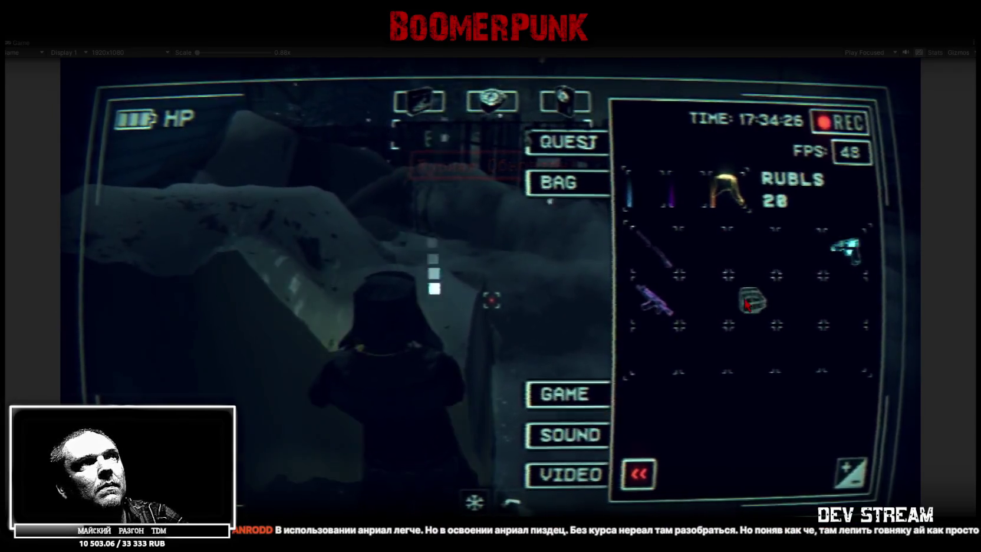
{"action": "left_click", "coordinate": [765, 313]}
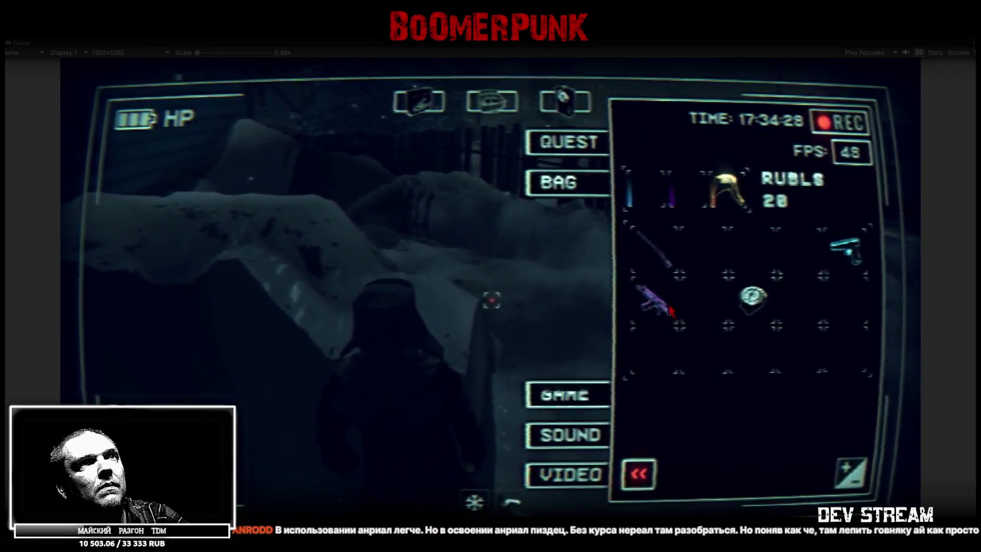
{"action": "key", "text": "Tab"}
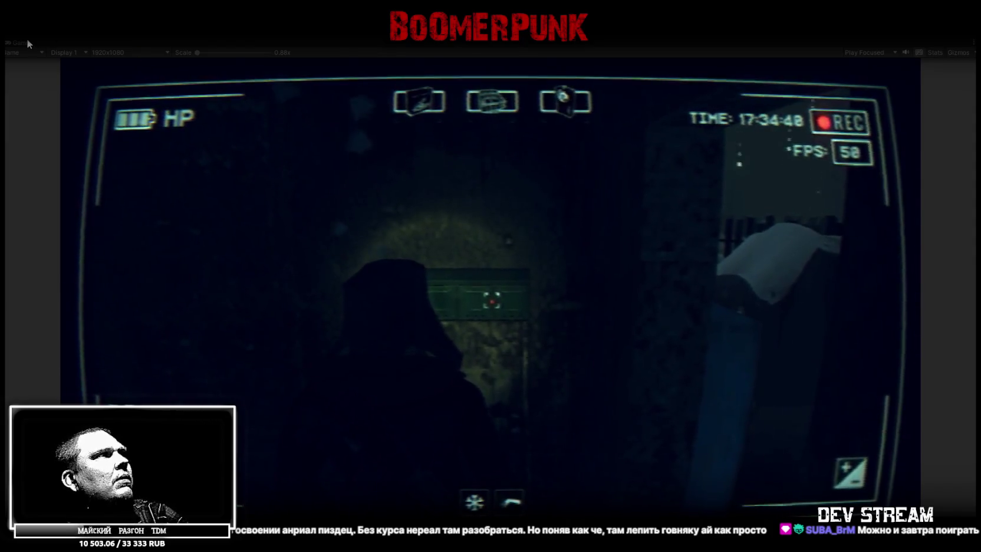
{"action": "double_click", "coordinate": [21, 42]}
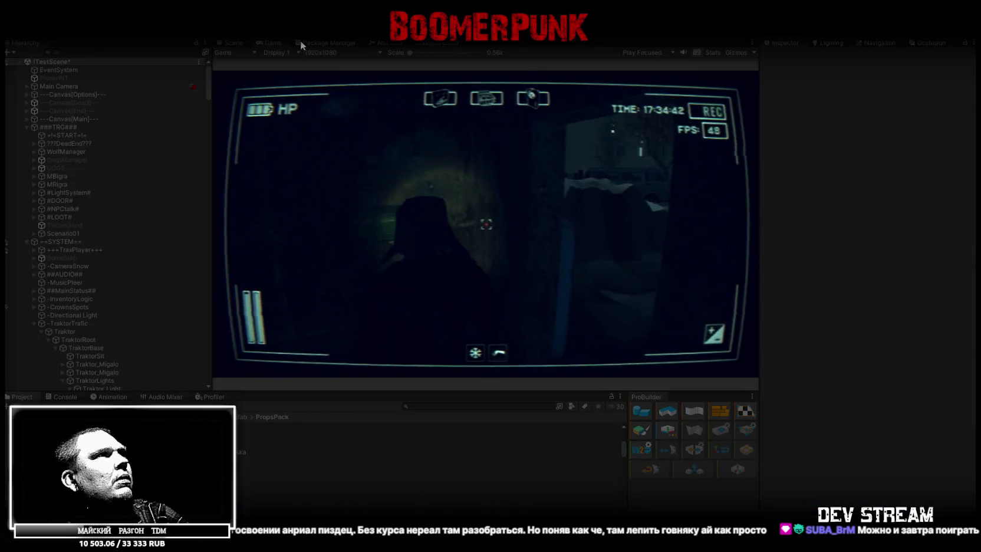
Scale the stairwell mailbox DvuhEtajka_Pochta1 to 1.25, then to 1.5
{"action": "left_click", "coordinate": [230, 43]}
{"action": "mouse_move", "coordinate": [383, 177]}
{"action": "right_mouse_down"}
{"action": "mouse_move", "coordinate": [431, 92]}
{"action": "mouse_move", "coordinate": [452, 181]}
{"action": "right_mouse_up"}
{"action": "left_click", "coordinate": [470, 180]}
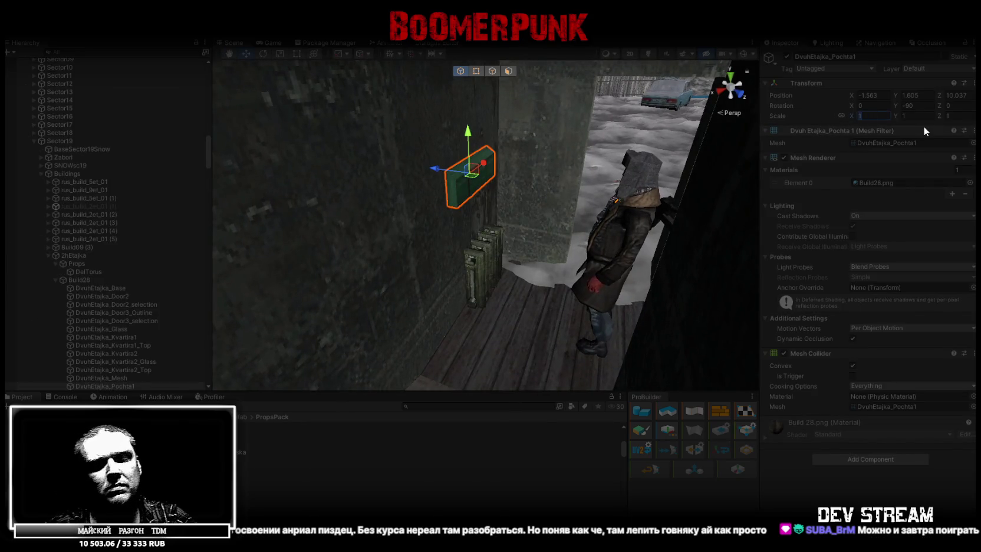
{"action": "type", "text": "1.25"}
{"action": "right_click_drag", "start_coordinate": [649, 189], "coordinate": [541, 177]}
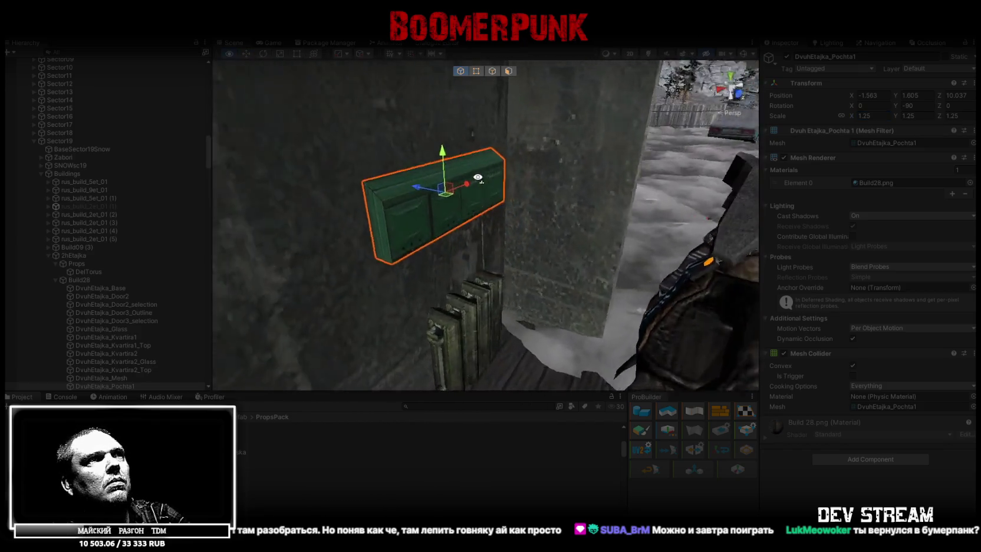
{"action": "right_click_drag", "start_coordinate": [542, 176], "coordinate": [864, 114]}
{"action": "type", "text": "1.5"}
{"action": "key", "text": "Return"}
Switch to the running Game view and maximize it
{"action": "right_click_drag", "start_coordinate": [616, 137], "coordinate": [459, 124]}
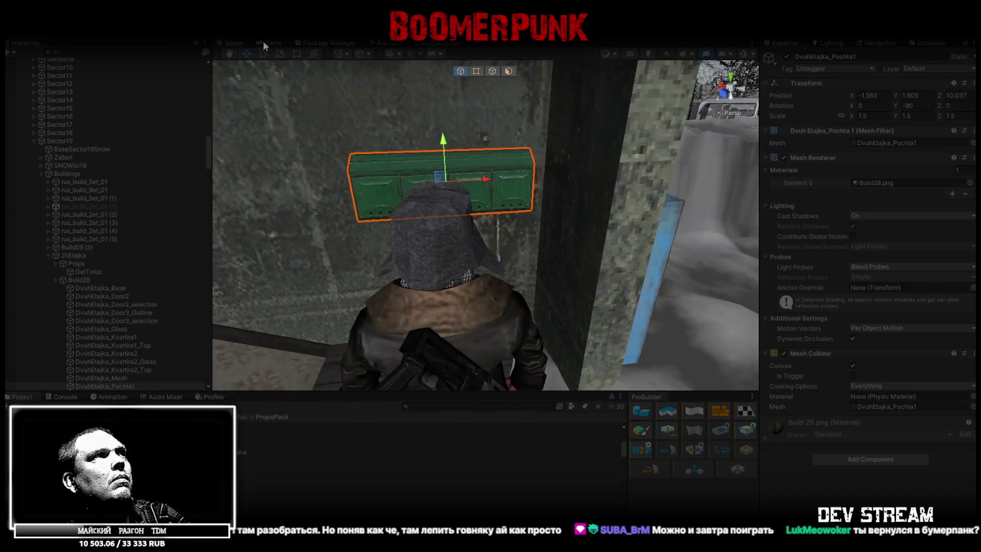
{"action": "left_click", "coordinate": [268, 43]}
{"action": "double_click", "coordinate": [273, 40]}
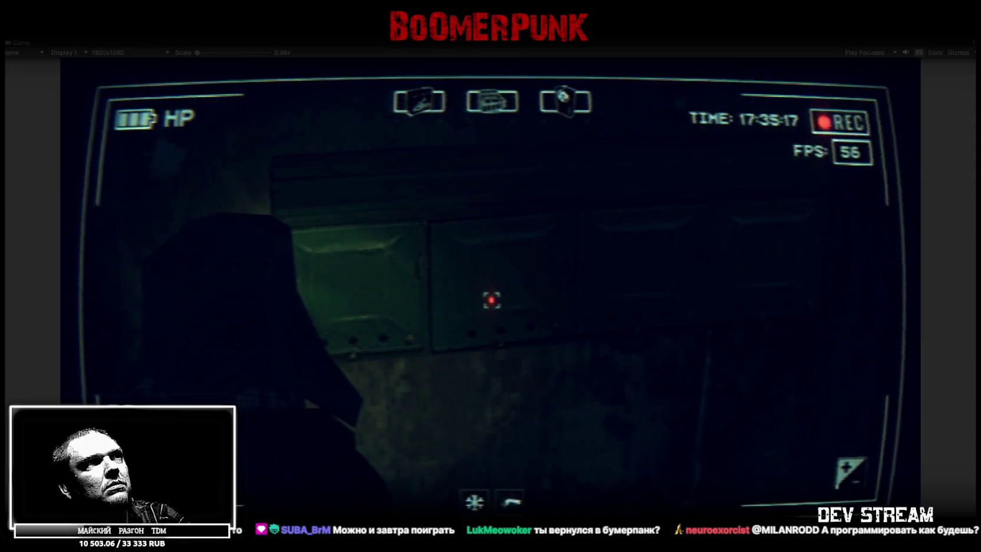
View the mailboxes in game, open the in-game menu, then stop Play mode with Ctrl+P
{"action": "scroll", "coordinate": [491, 300], "scroll_direction": "down", "scroll_amount": 3}
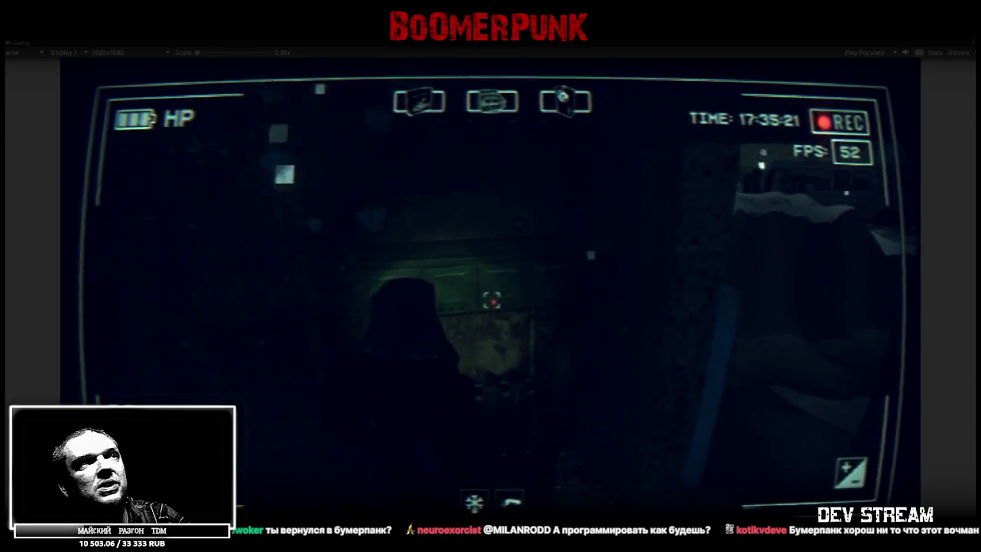
{"action": "key", "text": "Tab"}
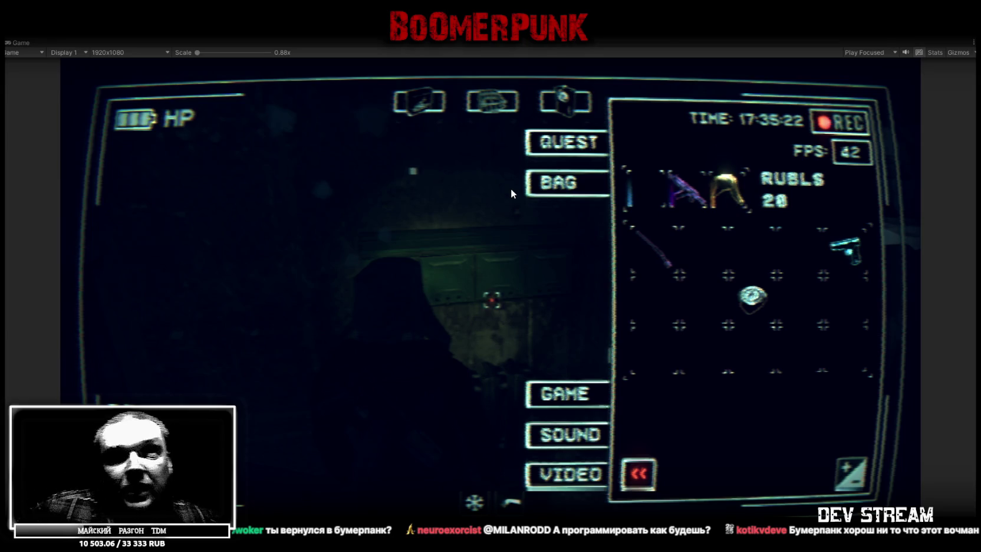
{"action": "key", "text": "ctrl+p"}
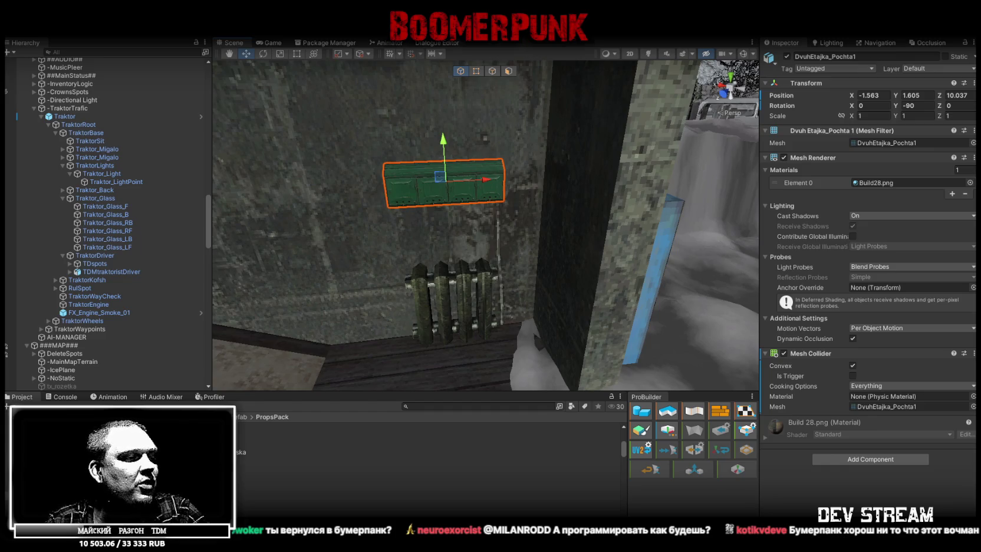
Copy the mailbox's middle door face and paste it as a separate panel in front
{"action": "key", "text": "alt+Tab"}
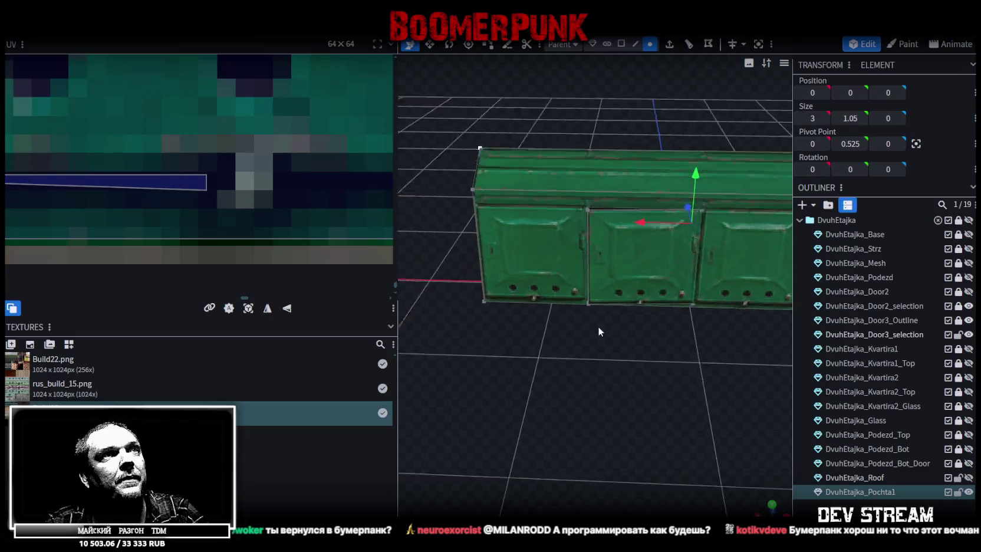
{"action": "mouse_move", "coordinate": [625, 402]}
{"action": "left_mouse_down"}
{"action": "mouse_move", "coordinate": [586, 370]}
{"action": "mouse_move", "coordinate": [581, 376]}
{"action": "left_mouse_up"}
{"action": "left_click", "coordinate": [627, 304]}
{"action": "mouse_move", "coordinate": [627, 304]}
{"action": "left_mouse_down"}
{"action": "mouse_move", "coordinate": [594, 288]}
{"action": "mouse_move", "coordinate": [646, 308]}
{"action": "left_mouse_up"}
{"action": "key", "text": "ctrl+c"}
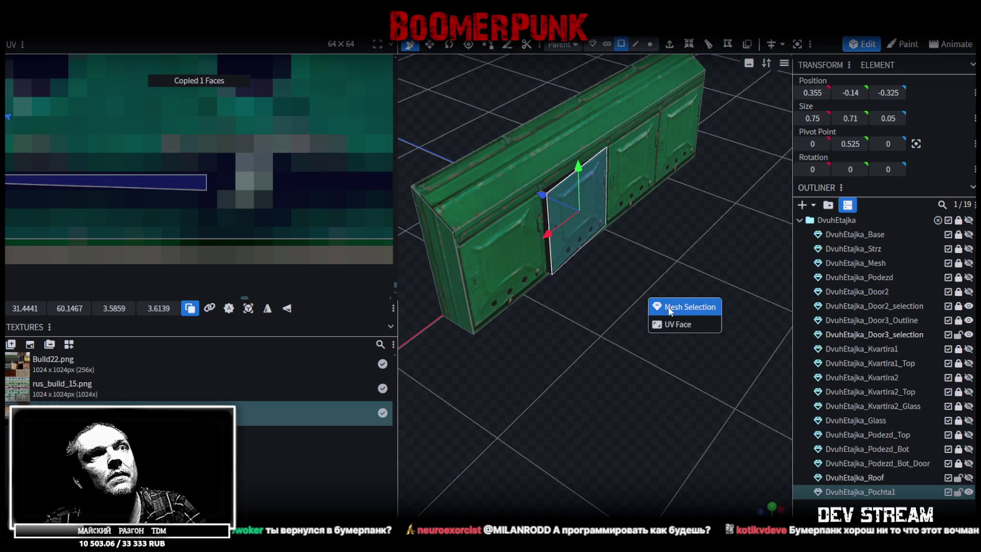
{"action": "left_click", "coordinate": [669, 307]}
{"action": "key", "text": "ctrl+v"}
{"action": "mouse_move", "coordinate": [678, 356]}
{"action": "left_mouse_down"}
{"action": "mouse_move", "coordinate": [577, 329]}
{"action": "mouse_move", "coordinate": [610, 336]}
{"action": "mouse_move", "coordinate": [573, 359]}
{"action": "mouse_move", "coordinate": [644, 65]}
{"action": "left_mouse_up"}
Add a vertical loop cut through the centre of the pasted panel
{"action": "left_click", "coordinate": [636, 47]}
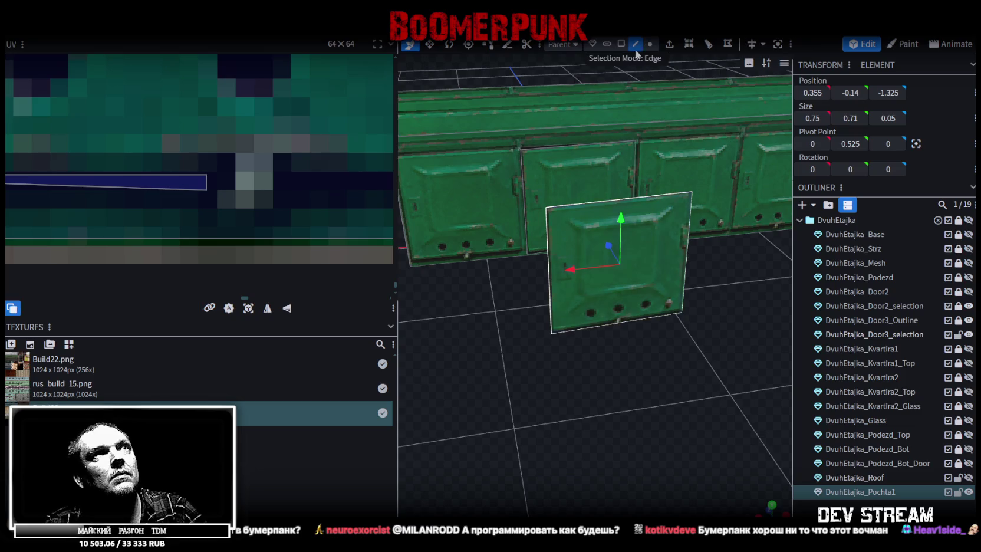
{"action": "left_click", "coordinate": [553, 288]}
{"action": "key", "text": "ctrl+r"}
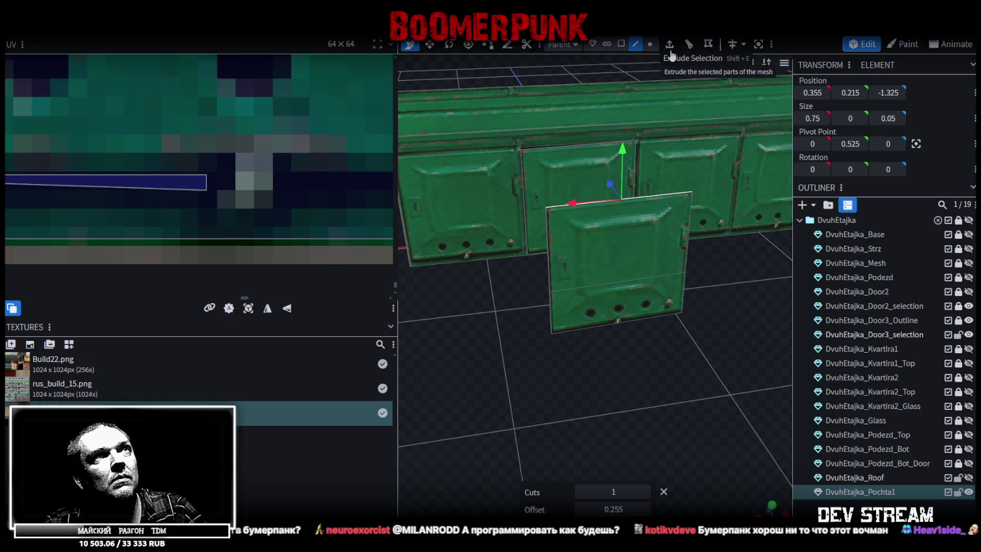
{"action": "key", "text": "ctrl+r"}
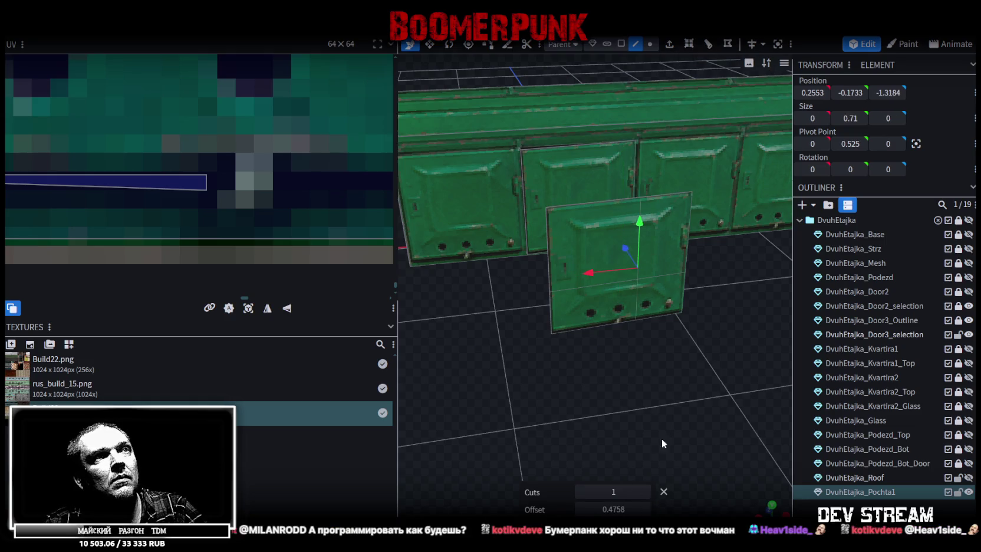
Shift the panel's bottom-left vertex depth to -1.38, then select the bottom vertex
{"action": "left_click_drag", "start_coordinate": [662, 444], "coordinate": [662, 158]}
{"action": "left_click", "coordinate": [650, 44]}
{"action": "scroll", "coordinate": [555, 234], "scroll_direction": "up", "scroll_amount": 2}
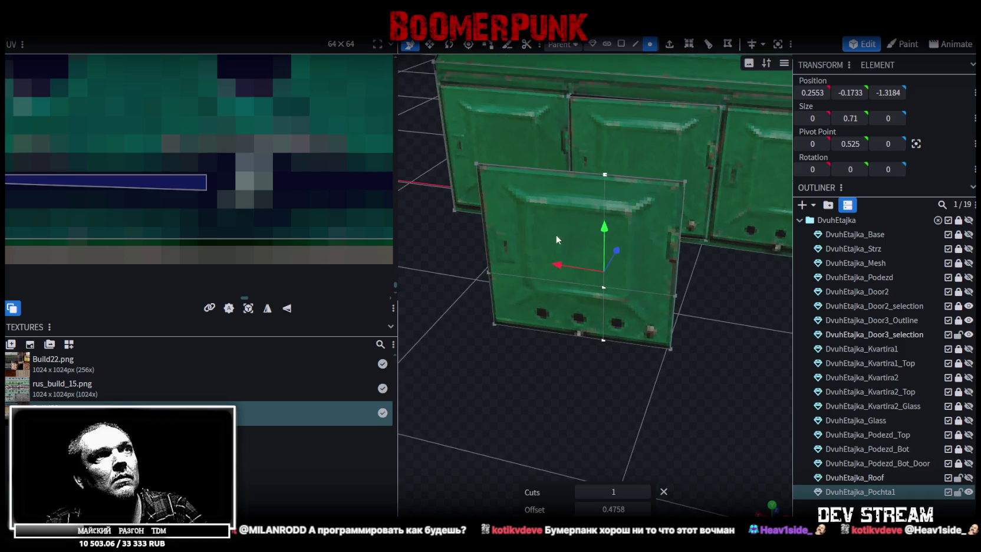
{"action": "left_click", "coordinate": [489, 274]}
{"action": "left_click", "coordinate": [603, 340], "text": "shift"}
{"action": "mouse_move", "coordinate": [616, 345]}
{"action": "left_mouse_down"}
{"action": "mouse_move", "coordinate": [582, 321]}
{"action": "mouse_move", "coordinate": [628, 353]}
{"action": "left_mouse_up"}
{"action": "left_click", "coordinate": [578, 321]}
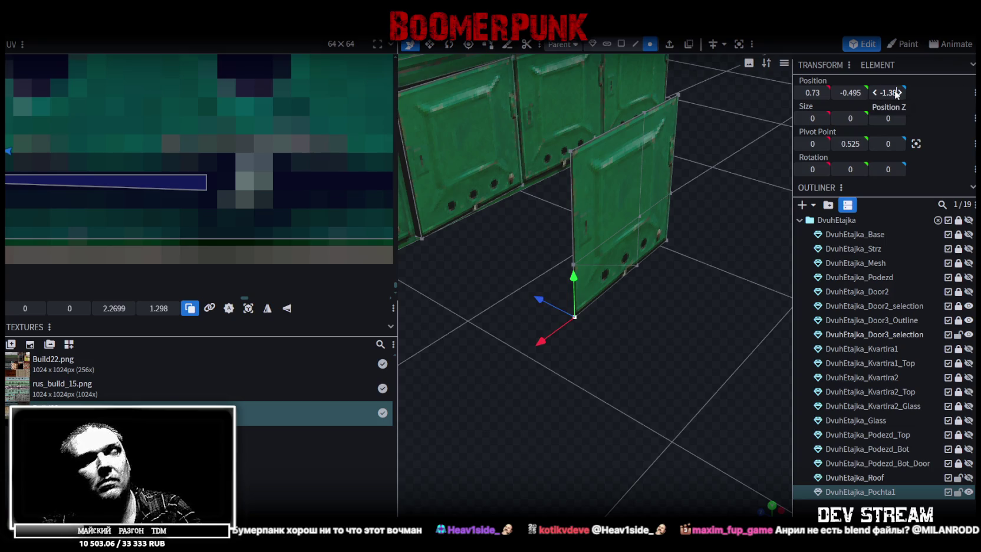
{"action": "left_click_drag", "start_coordinate": [896, 93], "coordinate": [885, 93]}
{"action": "mouse_move", "coordinate": [722, 271]}
{"action": "left_mouse_down"}
{"action": "mouse_move", "coordinate": [696, 278]}
{"action": "mouse_move", "coordinate": [706, 281]}
{"action": "left_mouse_up"}
{"action": "left_click", "coordinate": [559, 263]}
{"action": "mouse_move", "coordinate": [566, 266]}
{"action": "left_mouse_down"}
{"action": "mouse_move", "coordinate": [659, 291]}
{"action": "mouse_move", "coordinate": [609, 282]}
{"action": "left_mouse_up"}
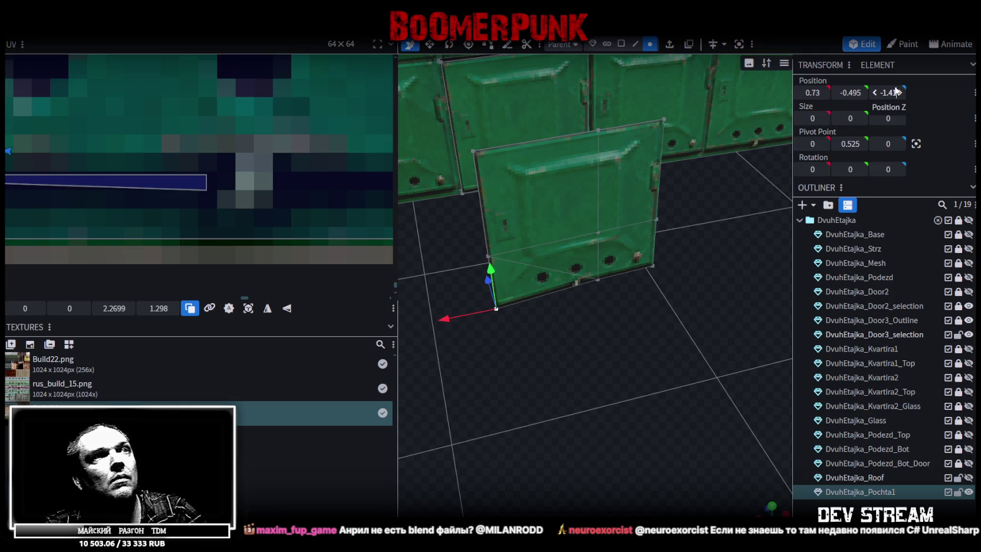
{"action": "left_click", "coordinate": [598, 281]}
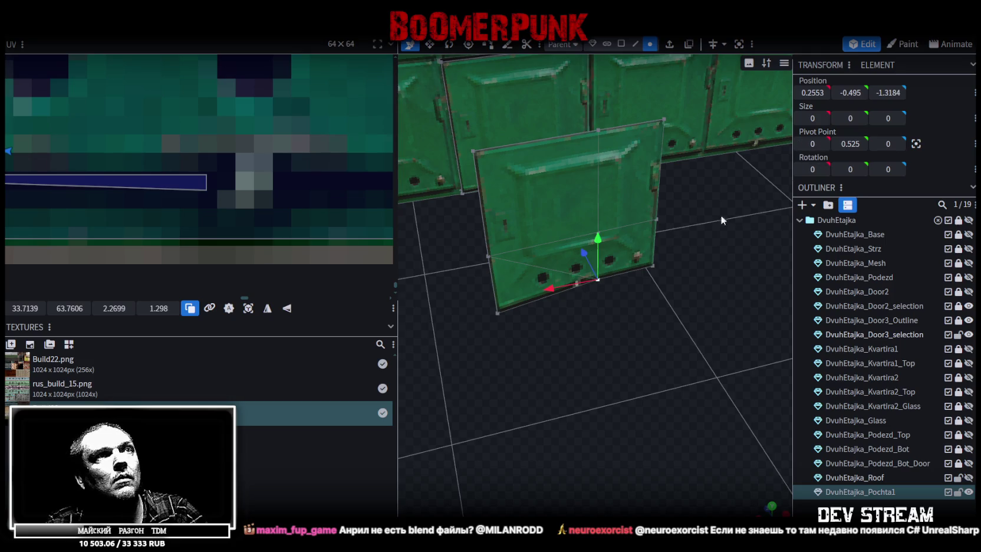
Set the panel's bottom vertex Position Z to -1.33
{"action": "left_click", "coordinate": [655, 267]}
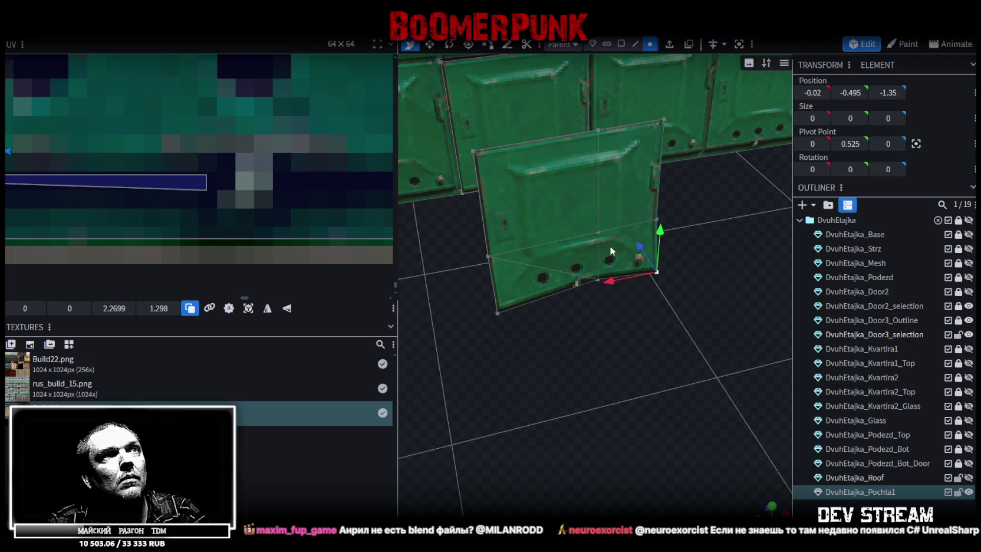
{"action": "left_click", "coordinate": [598, 281]}
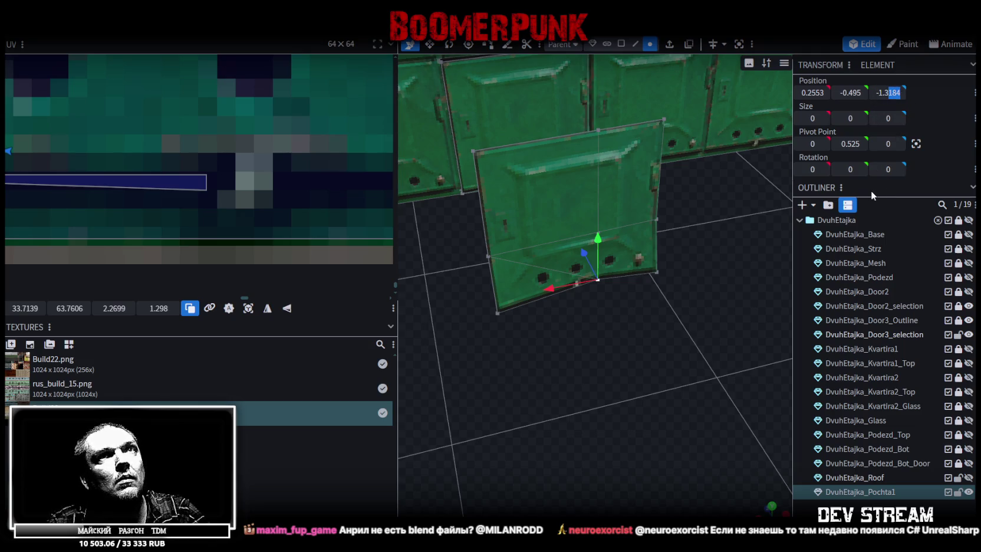
{"action": "type", "text": "25"}
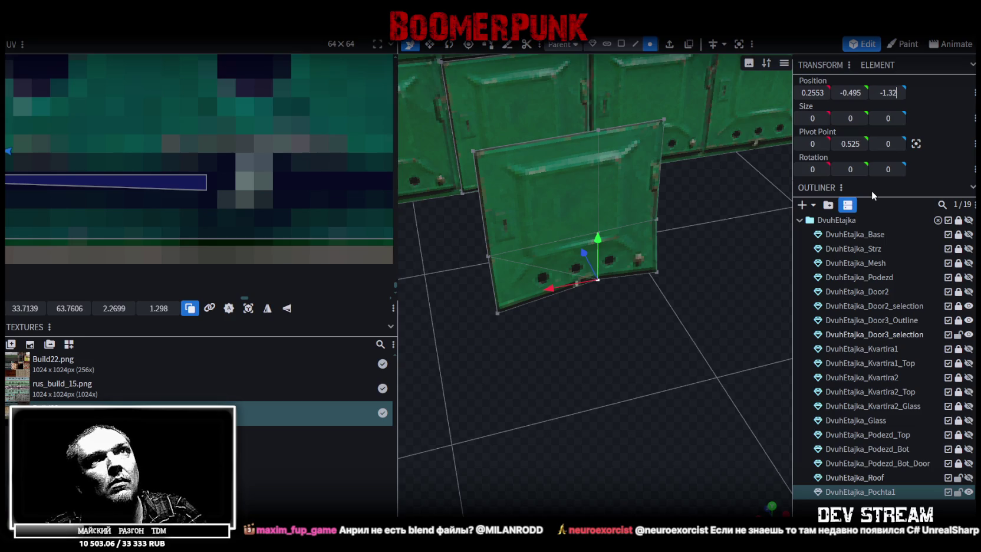
{"action": "key", "text": "BackSpace"}
{"action": "key", "text": "BackSpace"}
{"action": "type", "text": "3"}
{"action": "key", "text": "Return"}
{"action": "mouse_move", "coordinate": [527, 384]}
{"action": "left_mouse_down"}
{"action": "mouse_move", "coordinate": [455, 336]}
{"action": "mouse_move", "coordinate": [525, 371]}
{"action": "mouse_move", "coordinate": [506, 386]}
{"action": "mouse_move", "coordinate": [682, 352]}
{"action": "mouse_move", "coordinate": [616, 370]}
{"action": "mouse_move", "coordinate": [636, 361]}
{"action": "mouse_move", "coordinate": [674, 368]}
{"action": "mouse_move", "coordinate": [622, 380]}
{"action": "mouse_move", "coordinate": [604, 353]}
{"action": "mouse_move", "coordinate": [602, 370]}
{"action": "mouse_move", "coordinate": [618, 386]}
{"action": "left_mouse_up"}
Select the whole door panel and shrink it into a small, low flap
{"action": "left_click", "coordinate": [620, 44]}
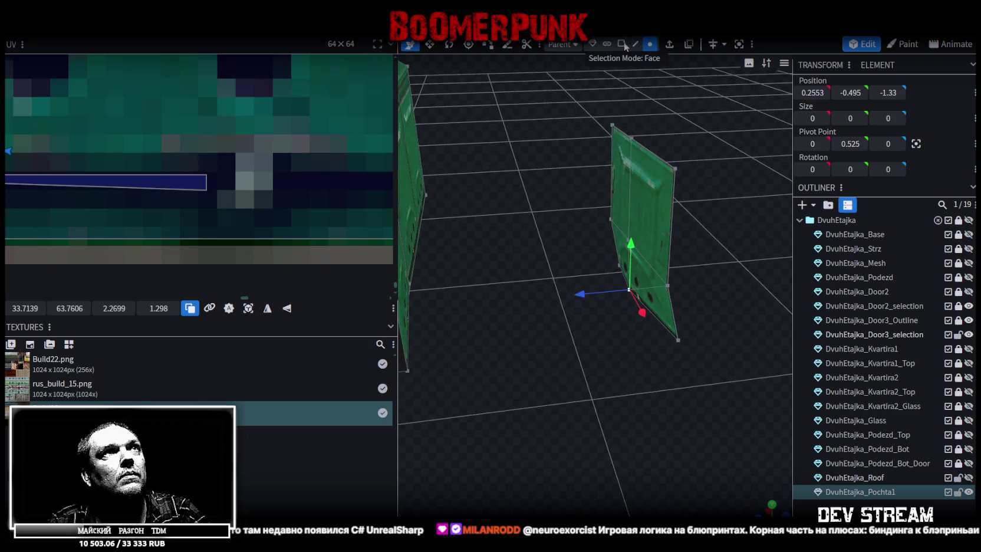
{"action": "mouse_move", "coordinate": [605, 182]}
{"action": "left_mouse_down"}
{"action": "mouse_move", "coordinate": [450, 184]}
{"action": "mouse_move", "coordinate": [523, 196]}
{"action": "mouse_move", "coordinate": [546, 169]}
{"action": "left_mouse_up"}
{"action": "double_click", "coordinate": [613, 194]}
{"action": "left_click", "coordinate": [615, 187]}
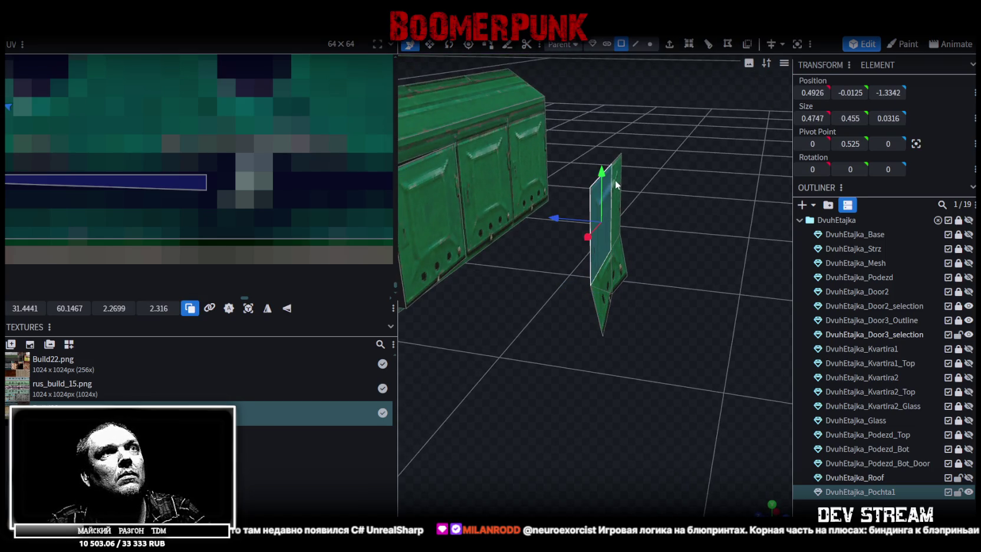
{"action": "double_click", "coordinate": [607, 200]}
{"action": "left_click_drag", "start_coordinate": [645, 282], "coordinate": [705, 288]}
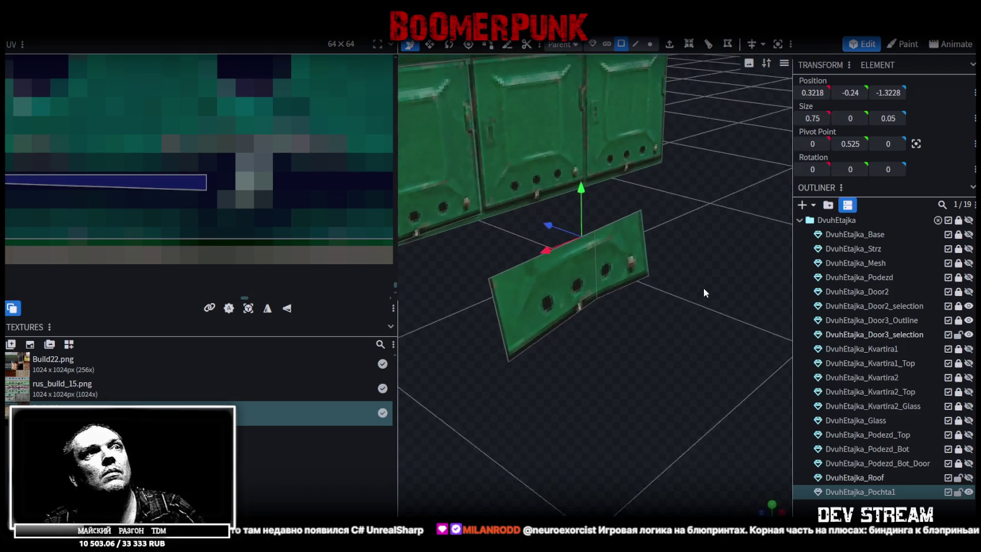
{"action": "left_click", "coordinate": [649, 44]}
{"action": "mouse_move", "coordinate": [601, 295]}
{"action": "left_mouse_down"}
{"action": "mouse_move", "coordinate": [640, 233]}
{"action": "mouse_move", "coordinate": [711, 269]}
{"action": "mouse_move", "coordinate": [672, 270]}
{"action": "left_mouse_up"}
Reselect the flap face, then select the mailbox door face
{"action": "left_click", "coordinate": [659, 220]}
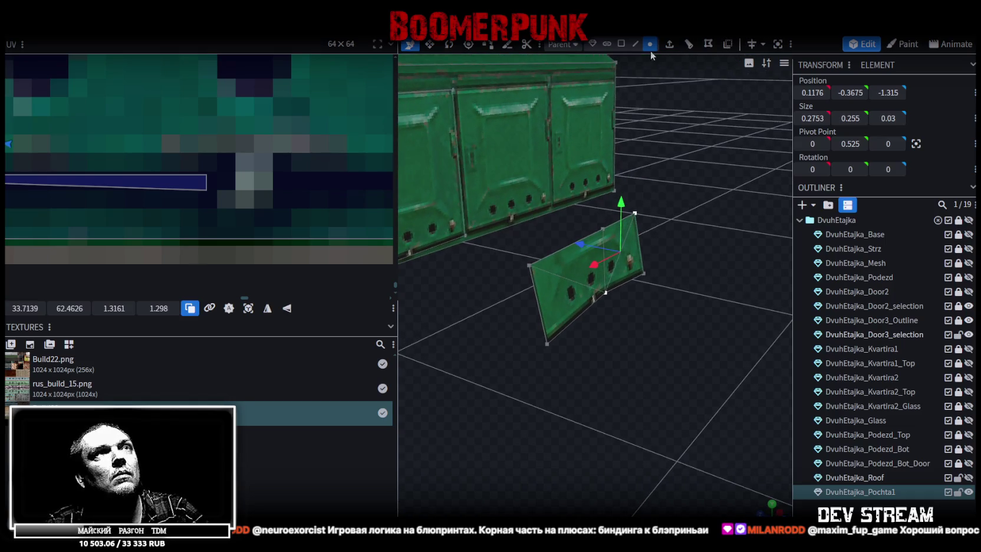
{"action": "left_click", "coordinate": [621, 44]}
{"action": "left_click", "coordinate": [576, 269]}
{"action": "mouse_move", "coordinate": [607, 261]}
{"action": "left_mouse_down"}
{"action": "mouse_move", "coordinate": [685, 242]}
{"action": "mouse_move", "coordinate": [640, 237]}
{"action": "mouse_move", "coordinate": [610, 185]}
{"action": "left_mouse_up"}
{"action": "left_click", "coordinate": [636, 44]}
{"action": "left_click", "coordinate": [475, 308]}
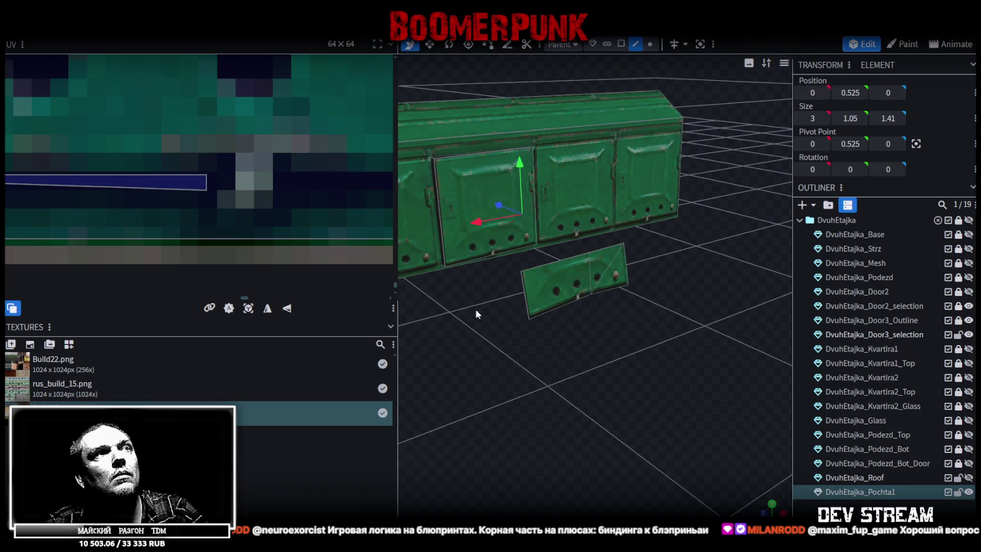
{"action": "left_click_drag", "start_coordinate": [475, 309], "coordinate": [556, 208]}
{"action": "left_click", "coordinate": [621, 45]}
{"action": "left_click", "coordinate": [478, 244]}
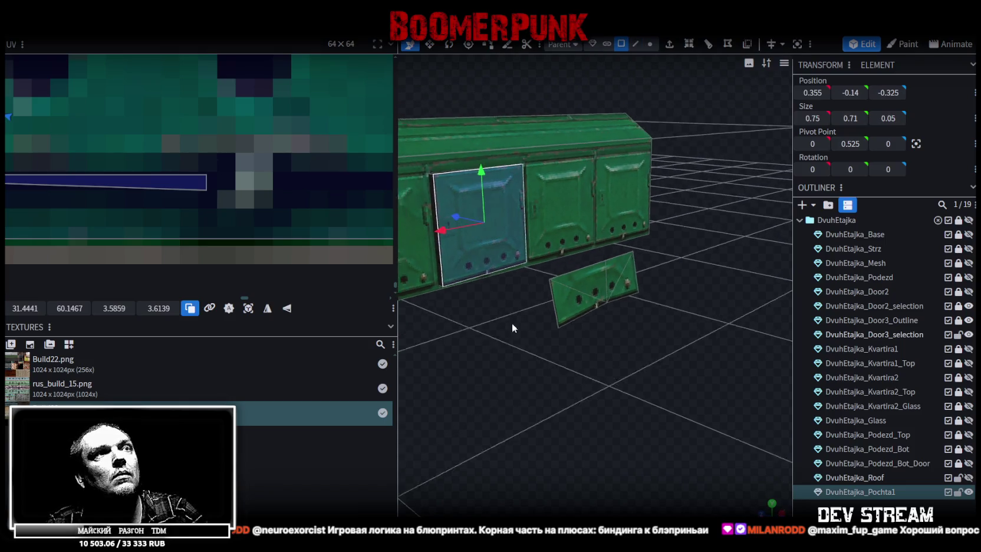
Copy the door face, paste it, and pull the copy out in front of the mailbox
{"action": "mouse_move", "coordinate": [511, 322]}
{"action": "left_mouse_down"}
{"action": "mouse_move", "coordinate": [602, 314]}
{"action": "mouse_move", "coordinate": [536, 287]}
{"action": "left_mouse_up"}
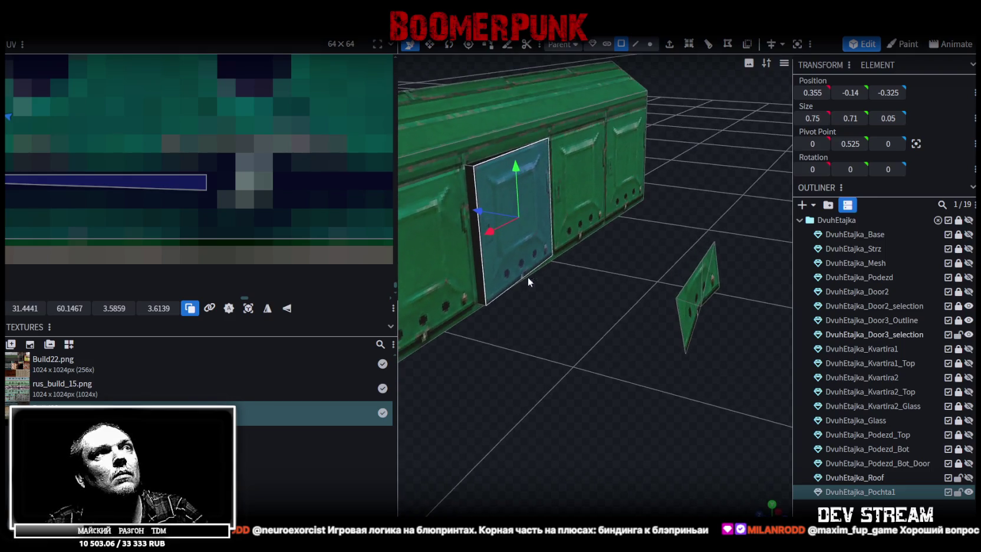
{"action": "key", "text": "ctrl+c"}
{"action": "right_click", "coordinate": [544, 284]}
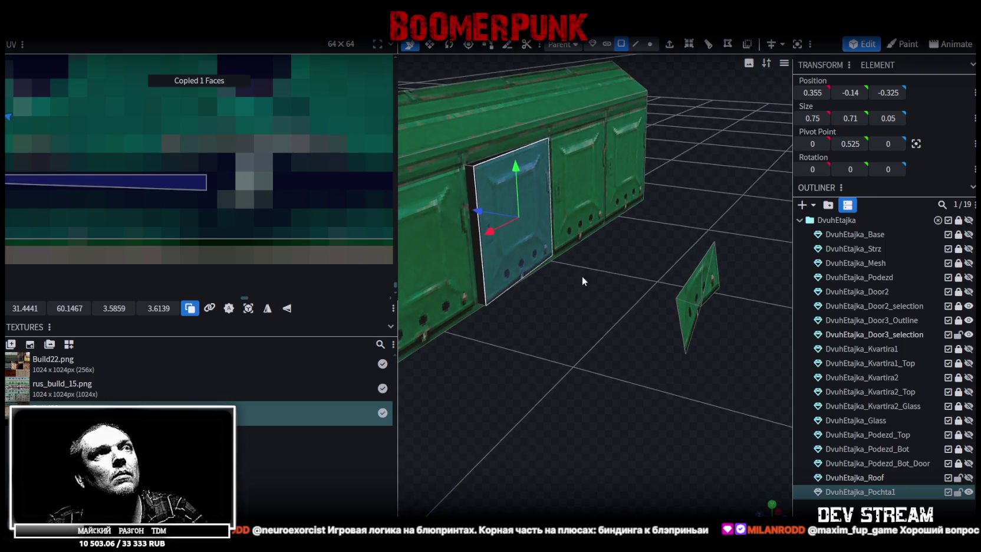
{"action": "left_click", "coordinate": [592, 286]}
{"action": "mouse_move", "coordinate": [480, 215]}
{"action": "left_mouse_down"}
{"action": "mouse_move", "coordinate": [605, 245]}
{"action": "mouse_move", "coordinate": [600, 348]}
{"action": "left_mouse_up"}
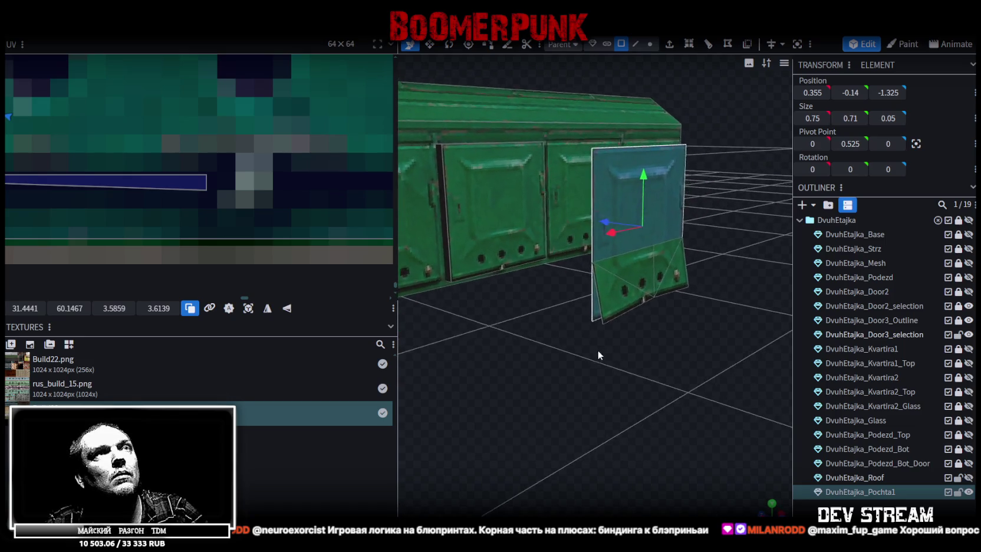
Add a horizontal loop cut across the pasted door panel at offset 0.255
{"action": "left_click", "coordinate": [636, 44]}
{"action": "left_click", "coordinate": [640, 304]}
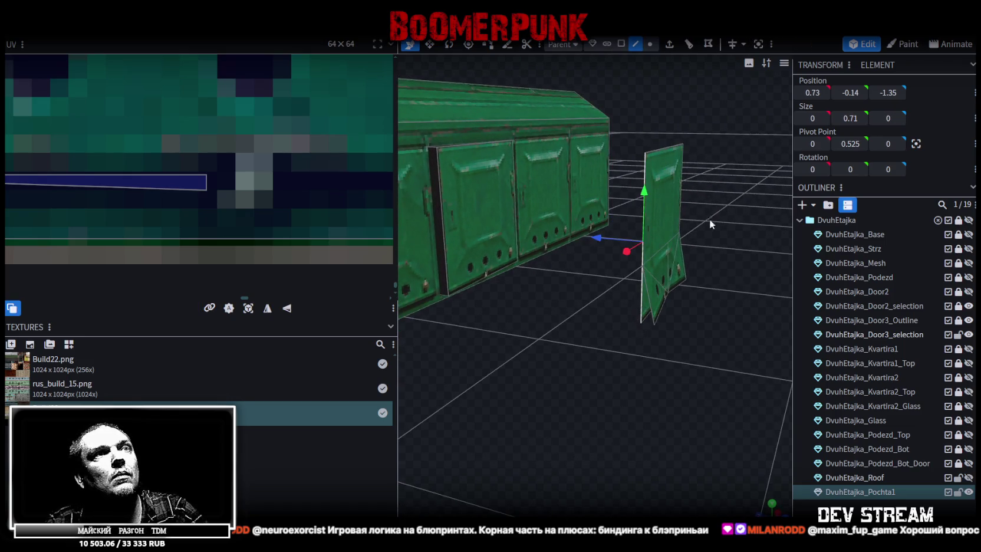
{"action": "left_click_drag", "start_coordinate": [690, 240], "coordinate": [741, 103]}
{"action": "left_click", "coordinate": [690, 50]}
{"action": "scroll", "coordinate": [644, 423], "scroll_direction": "up", "scroll_amount": 3}
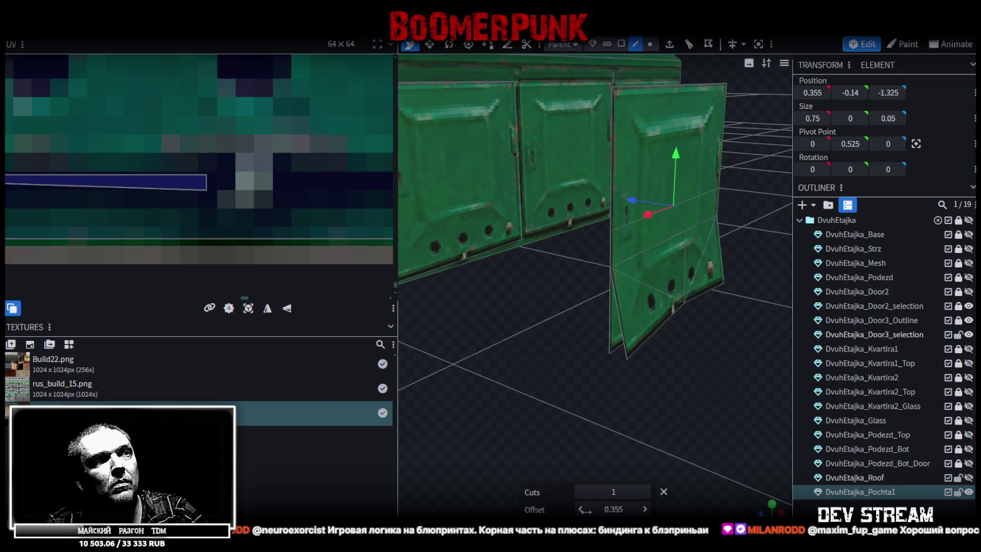
Select the panel's narrow lower strip and its lower faces
{"action": "left_click", "coordinate": [621, 43]}
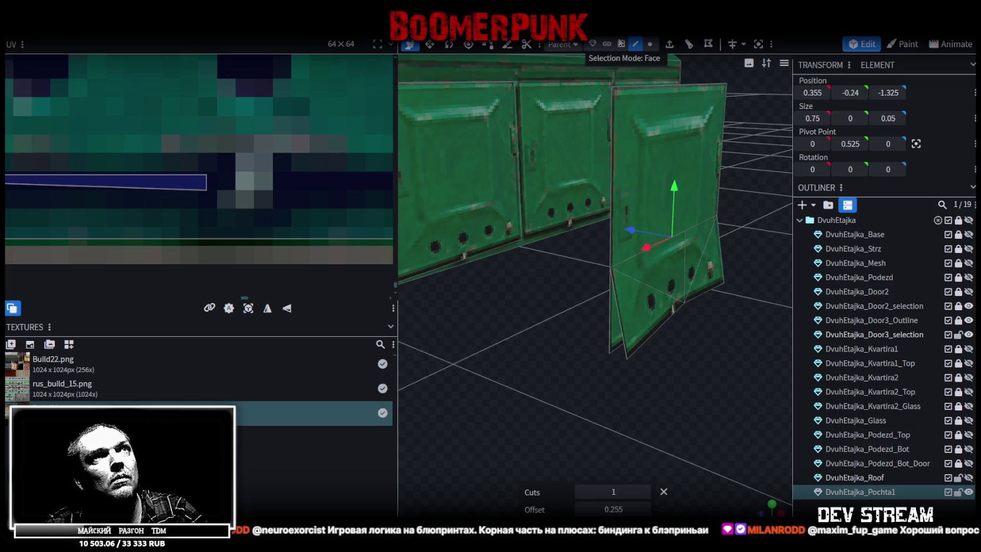
{"action": "left_click", "coordinate": [616, 348]}
{"action": "left_click_drag", "start_coordinate": [682, 161], "coordinate": [664, 51]}
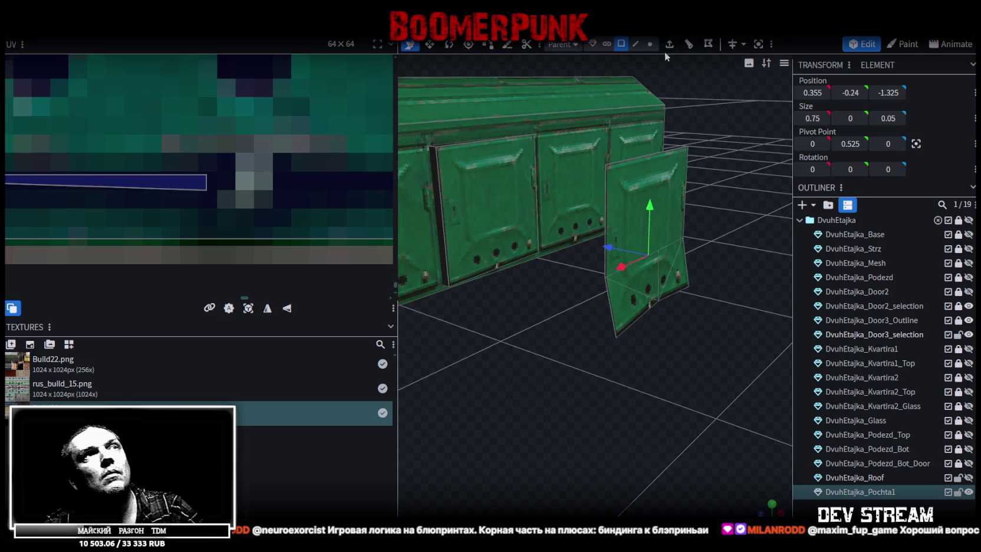
{"action": "left_click", "coordinate": [500, 208]}
{"action": "left_click_drag", "start_coordinate": [500, 208], "coordinate": [597, 221]}
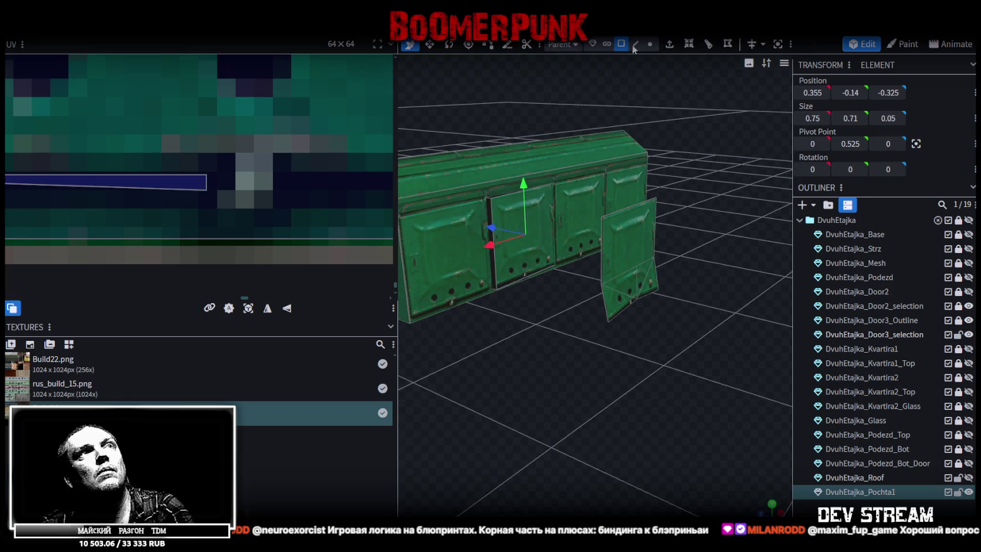
{"action": "left_click", "coordinate": [628, 237]}
{"action": "left_click", "coordinate": [637, 280], "text": "shift"}
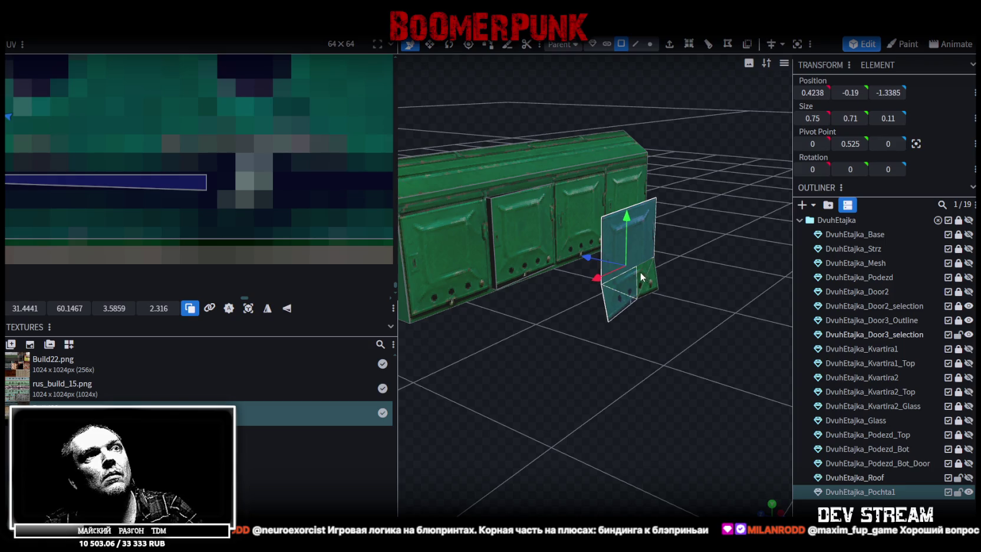
Select a corner vertex of the panel and bring up its mesh actions
{"action": "mouse_move", "coordinate": [667, 342]}
{"action": "left_mouse_down"}
{"action": "mouse_move", "coordinate": [707, 352]}
{"action": "mouse_move", "coordinate": [600, 363]}
{"action": "left_mouse_up"}
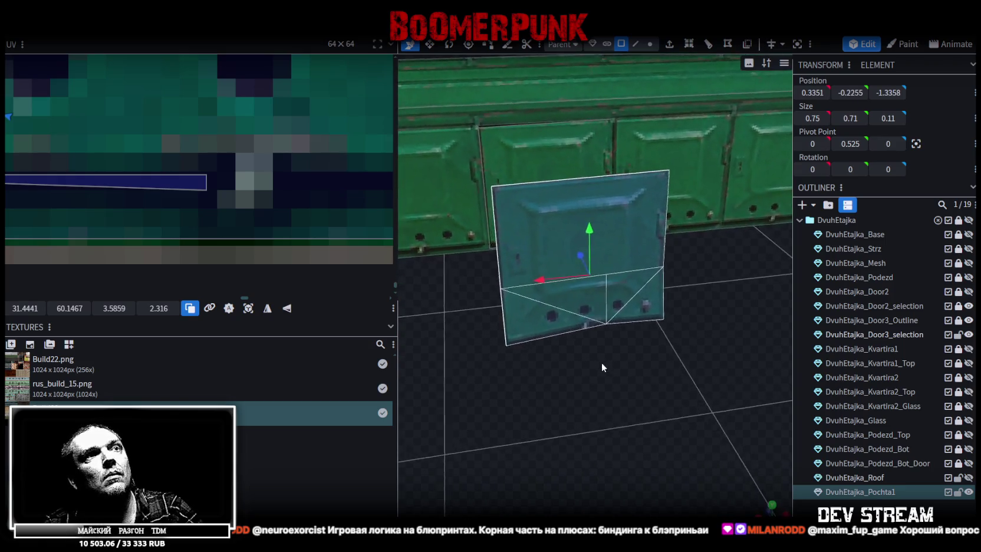
{"action": "scroll", "coordinate": [601, 362], "scroll_direction": "up", "scroll_amount": 3}
{"action": "left_click", "coordinate": [650, 44]}
{"action": "scroll", "coordinate": [667, 249], "scroll_direction": "up", "scroll_amount": 2}
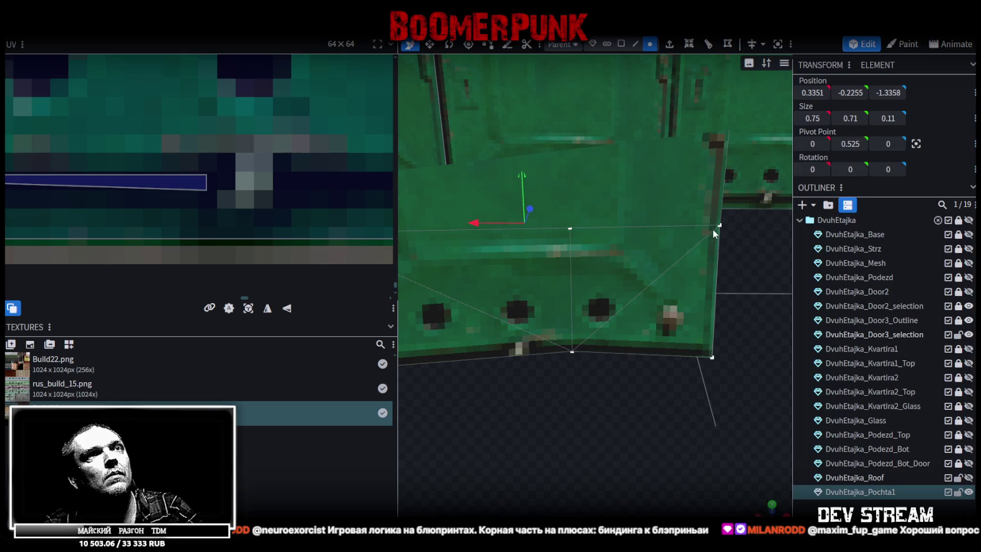
{"action": "left_click", "coordinate": [570, 229]}
{"action": "right_click", "coordinate": [570, 233]}
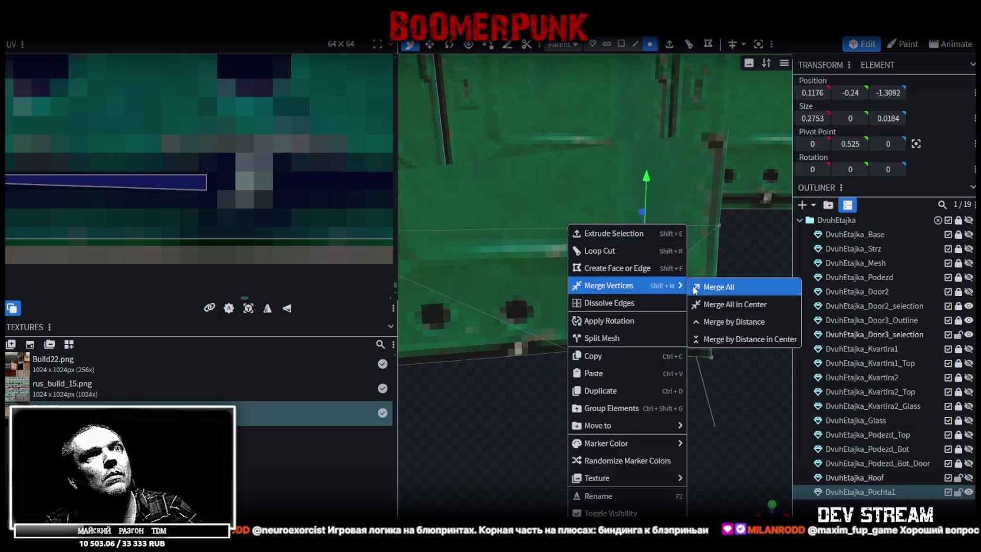
Merge the selected vertices, then select the face's vertices in the UV editor
{"action": "left_click", "coordinate": [725, 286]}
{"action": "scroll", "coordinate": [284, 197], "scroll_direction": "down", "scroll_amount": 3}
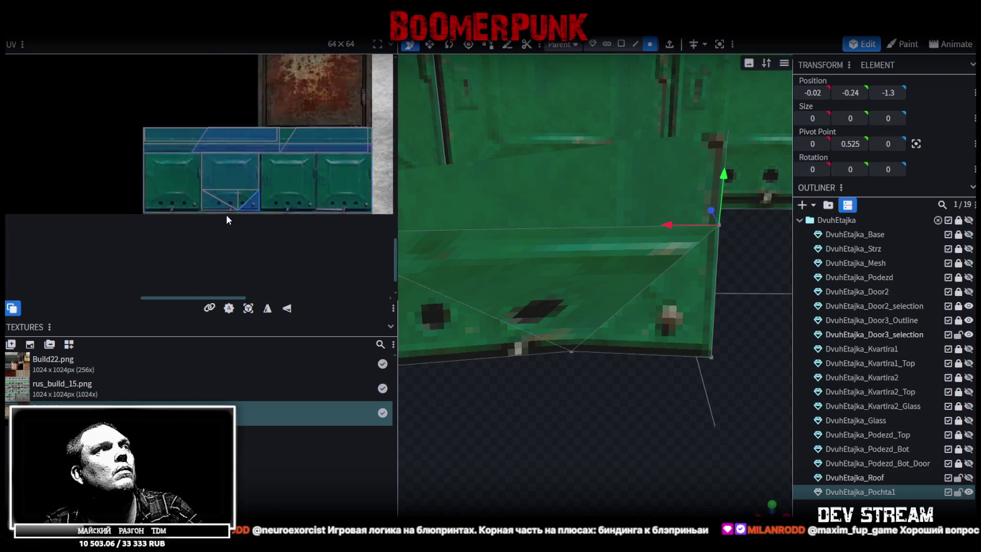
{"action": "scroll", "coordinate": [247, 176], "scroll_direction": "up", "scroll_amount": 4}
{"action": "scroll", "coordinate": [272, 112], "scroll_direction": "down", "scroll_amount": 2}
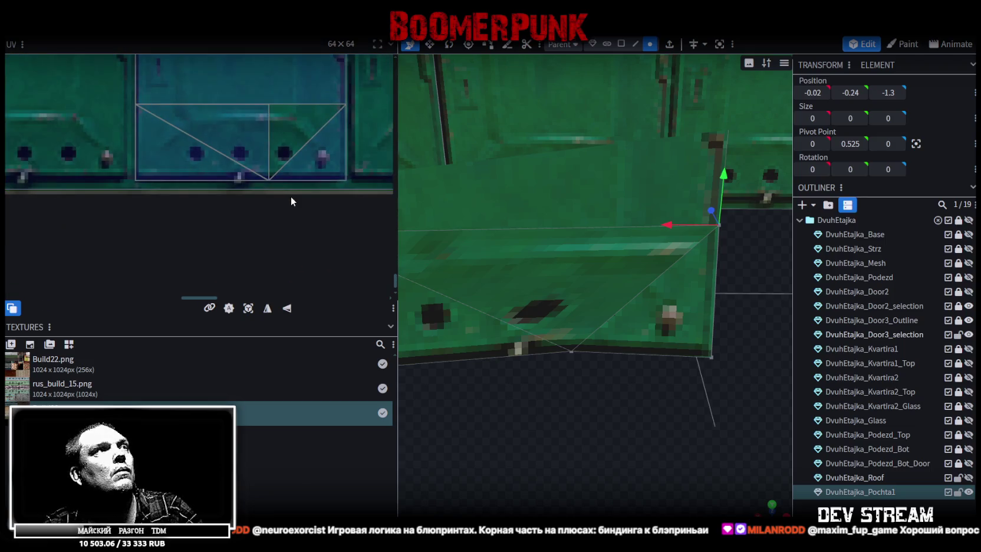
{"action": "mouse_move", "coordinate": [310, 191]}
{"action": "middle_mouse_down"}
{"action": "mouse_move", "coordinate": [217, 227]}
{"action": "mouse_move", "coordinate": [228, 249]}
{"action": "middle_mouse_up"}
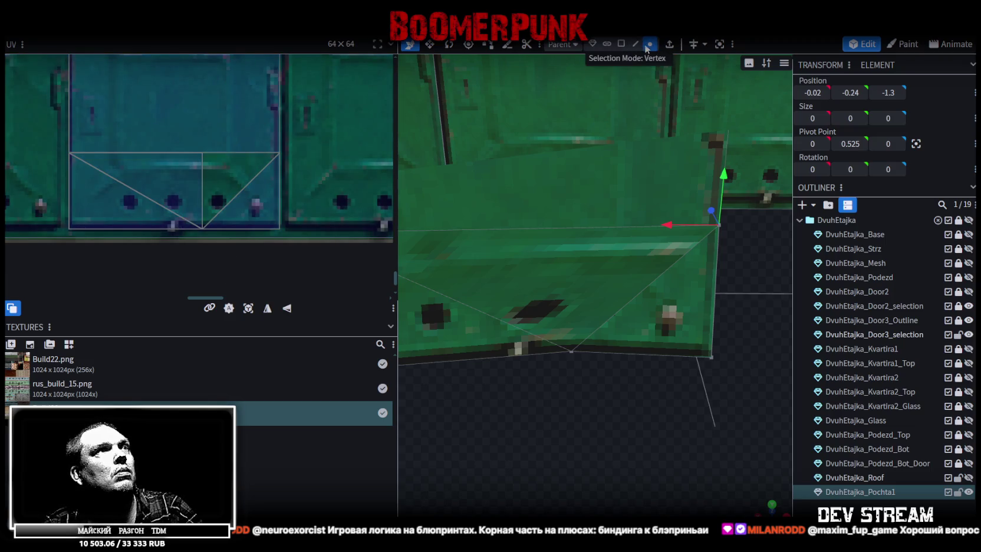
{"action": "scroll", "coordinate": [225, 198], "scroll_direction": "up", "scroll_amount": 1}
{"action": "left_click_drag", "start_coordinate": [206, 250], "coordinate": [198, 136]}
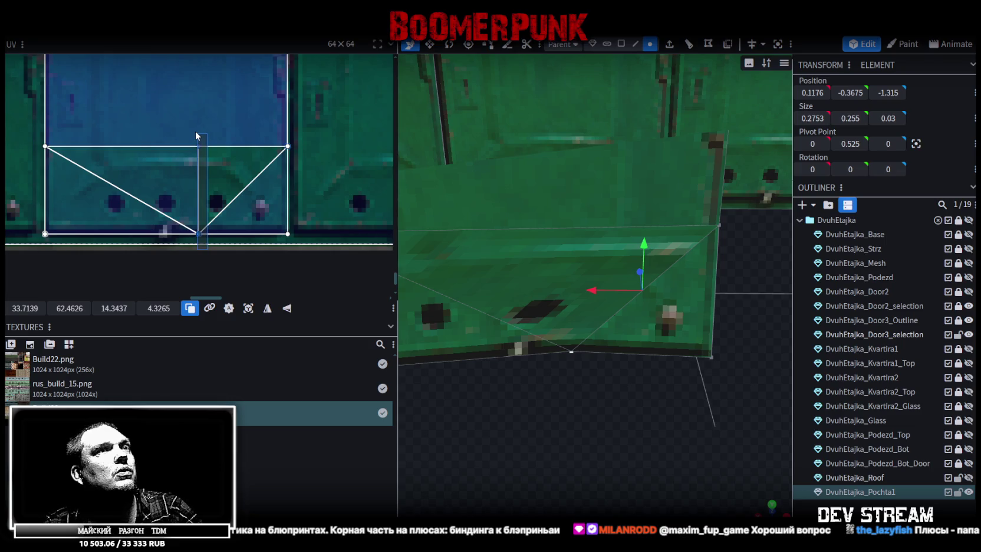
Split the door face off as a separate element
{"action": "left_click", "coordinate": [621, 43]}
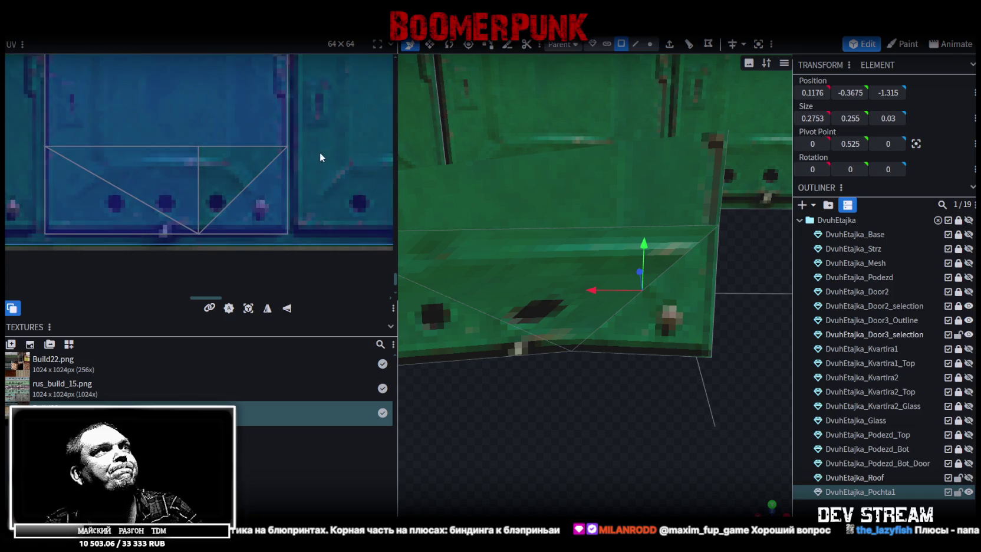
{"action": "scroll", "coordinate": [312, 155], "scroll_direction": "down", "scroll_amount": 3}
{"action": "scroll", "coordinate": [598, 236], "scroll_direction": "down", "scroll_amount": 3}
{"action": "scroll", "coordinate": [616, 221], "scroll_direction": "down", "scroll_amount": 2}
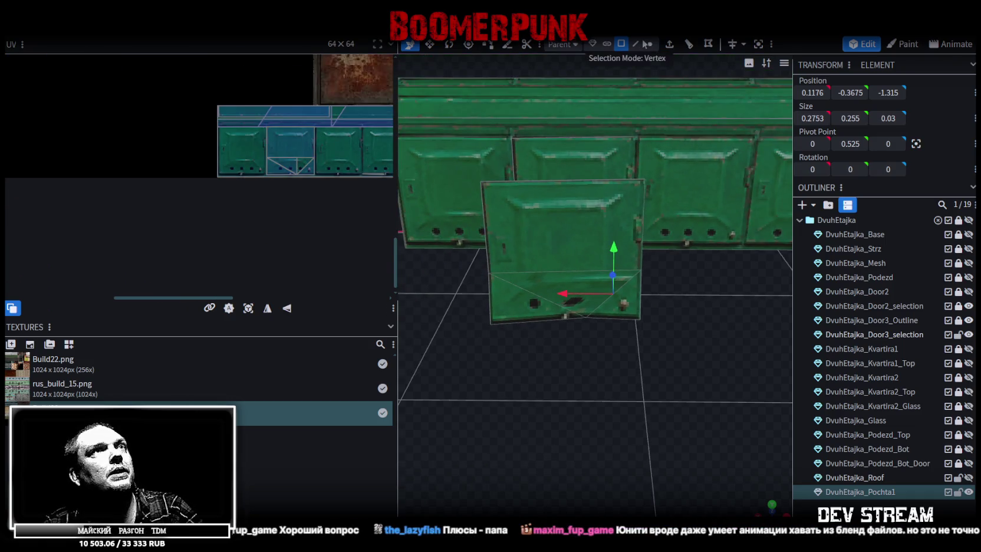
{"action": "mouse_move", "coordinate": [619, 267]}
{"action": "left_mouse_down"}
{"action": "mouse_move", "coordinate": [705, 362]}
{"action": "mouse_move", "coordinate": [561, 266]}
{"action": "left_mouse_up"}
{"action": "right_click", "coordinate": [562, 266]}
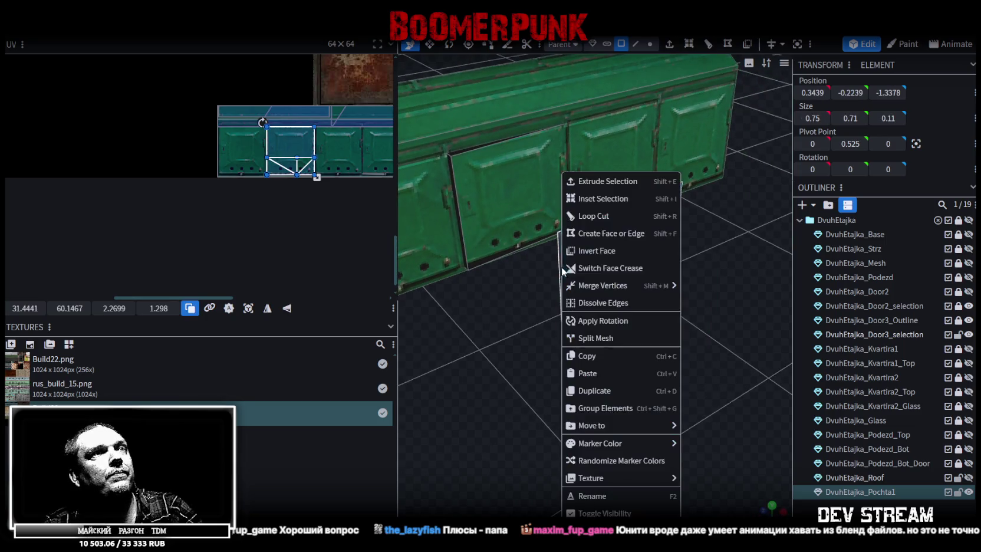
{"action": "left_click", "coordinate": [619, 335]}
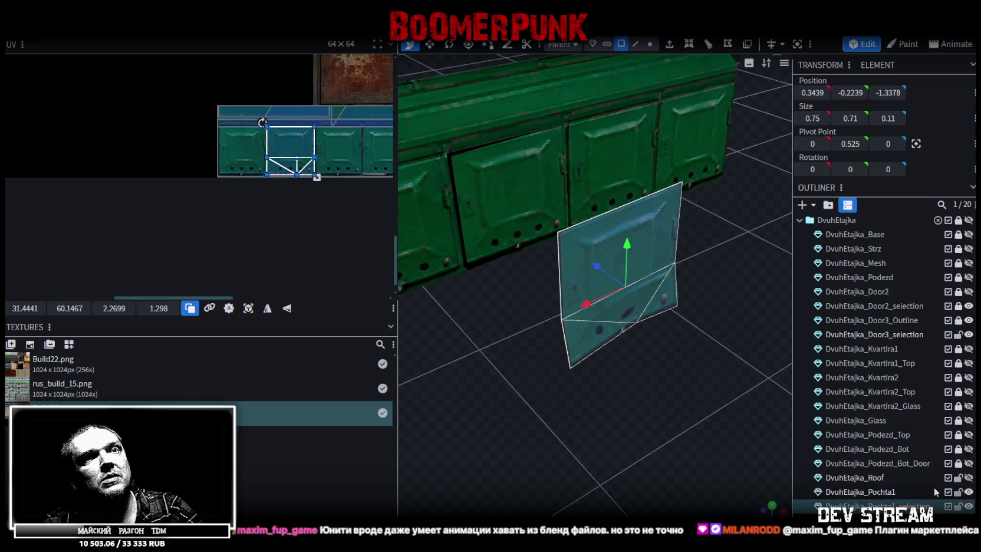
Fit the split face's UVs to the door area, dissolving the inner vertical UV edge
{"action": "scroll", "coordinate": [306, 174], "scroll_direction": "up", "scroll_amount": 3}
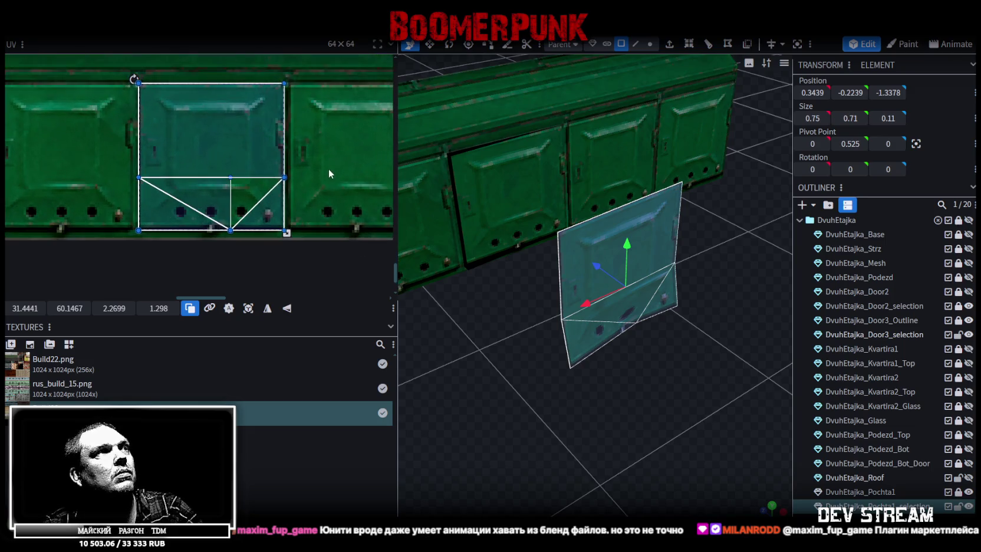
{"action": "mouse_move", "coordinate": [293, 193]}
{"action": "left_mouse_down"}
{"action": "mouse_move", "coordinate": [222, 173]}
{"action": "mouse_move", "coordinate": [298, 192]}
{"action": "left_mouse_up"}
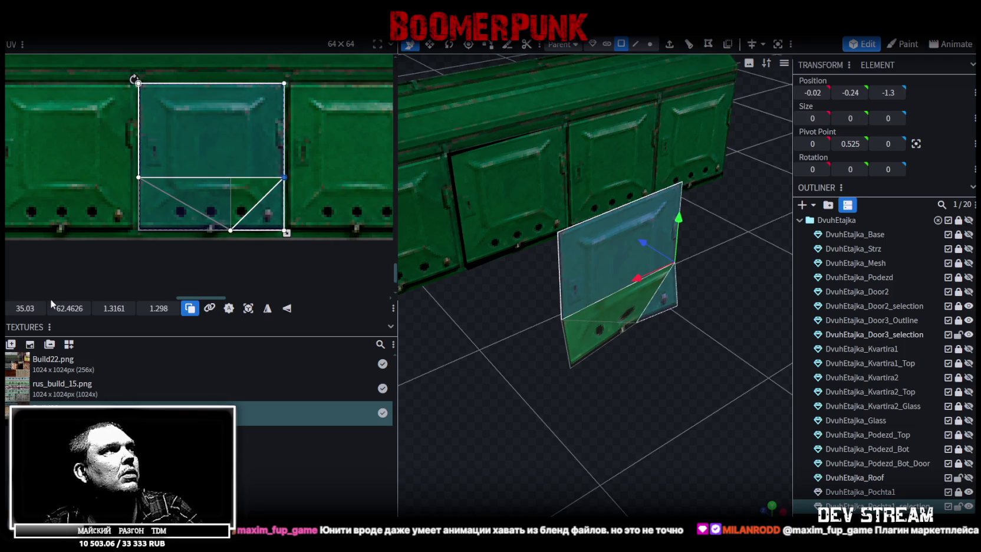
{"action": "left_click", "coordinate": [197, 169]}
{"action": "left_click", "coordinate": [192, 167]}
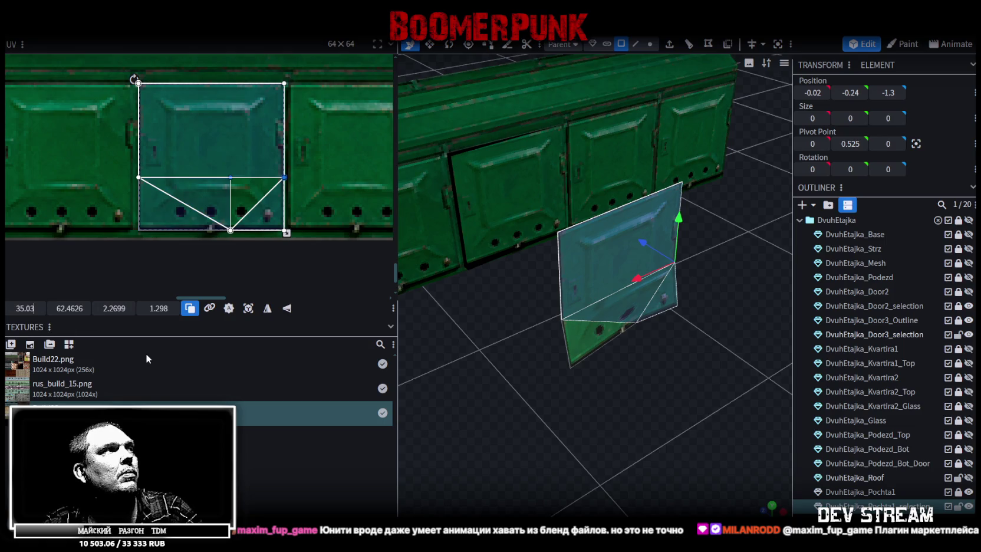
{"action": "key", "text": "ctrl+z"}
{"action": "left_click_drag", "start_coordinate": [260, 170], "coordinate": [262, 171]}
{"action": "right_click", "coordinate": [286, 177]}
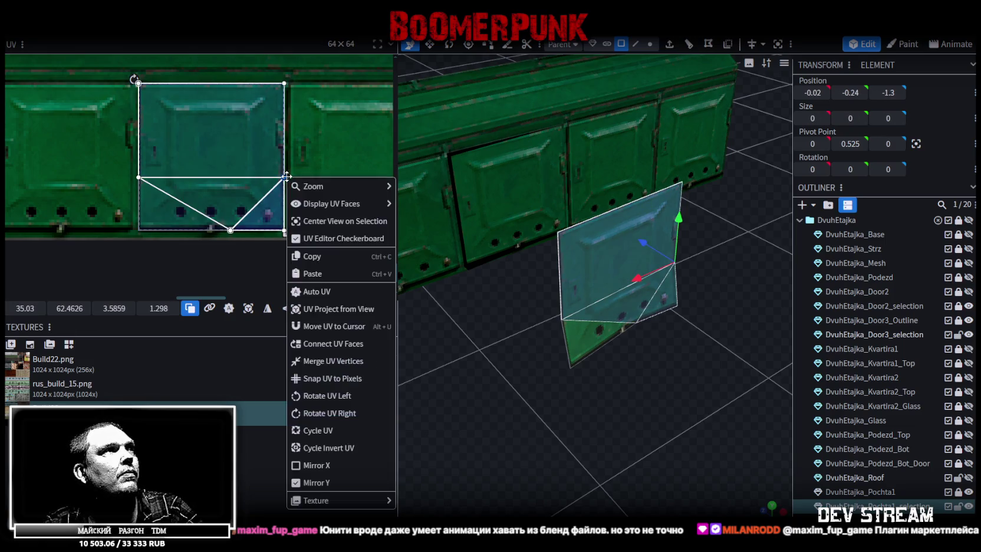
{"action": "left_click", "coordinate": [310, 361]}
{"action": "scroll", "coordinate": [643, 397], "scroll_direction": "up", "scroll_amount": 2}
{"action": "scroll", "coordinate": [644, 397], "scroll_direction": "up", "scroll_amount": 2}
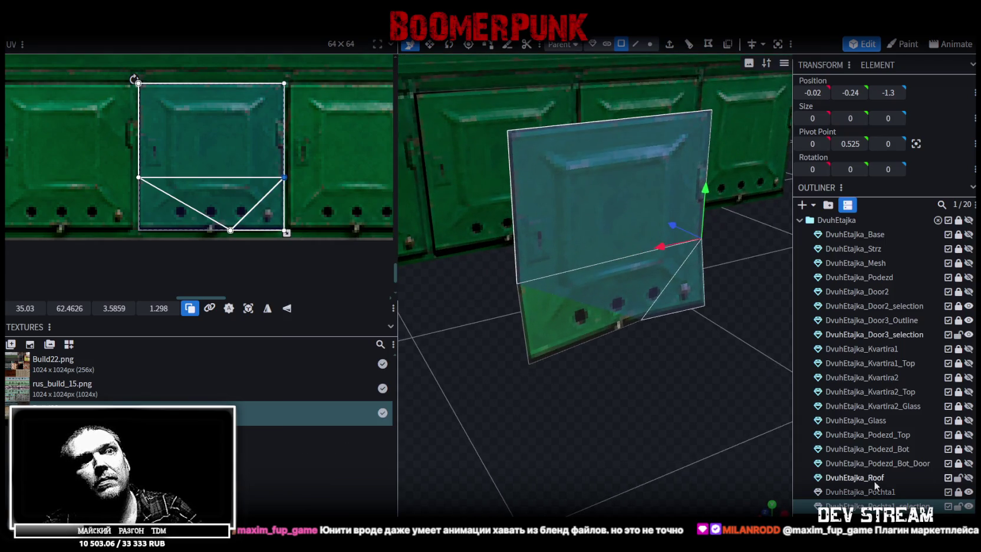
Merge DvuhEtajka_Pochta1 and the split-off face element into one mesh
{"action": "left_click", "coordinate": [875, 478]}
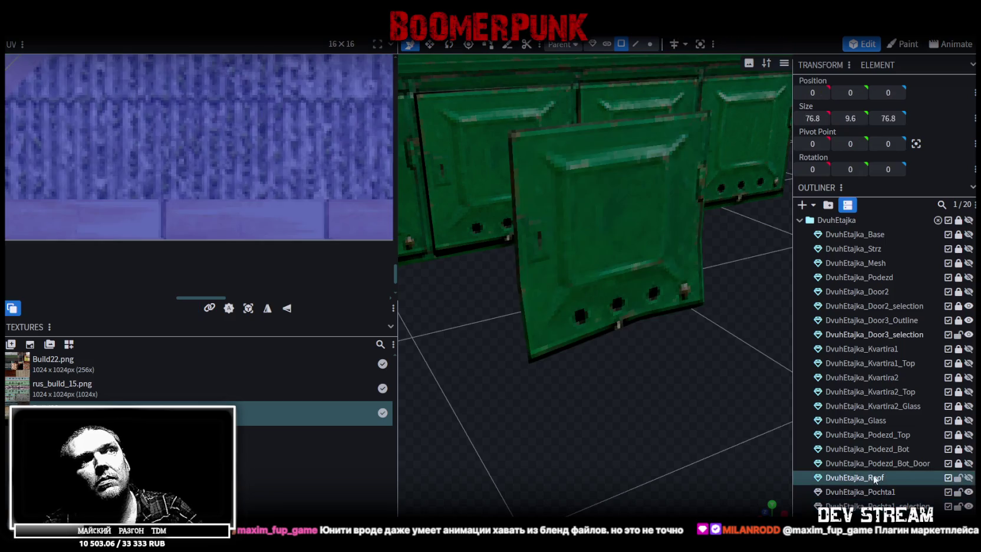
{"action": "left_click", "coordinate": [878, 492]}
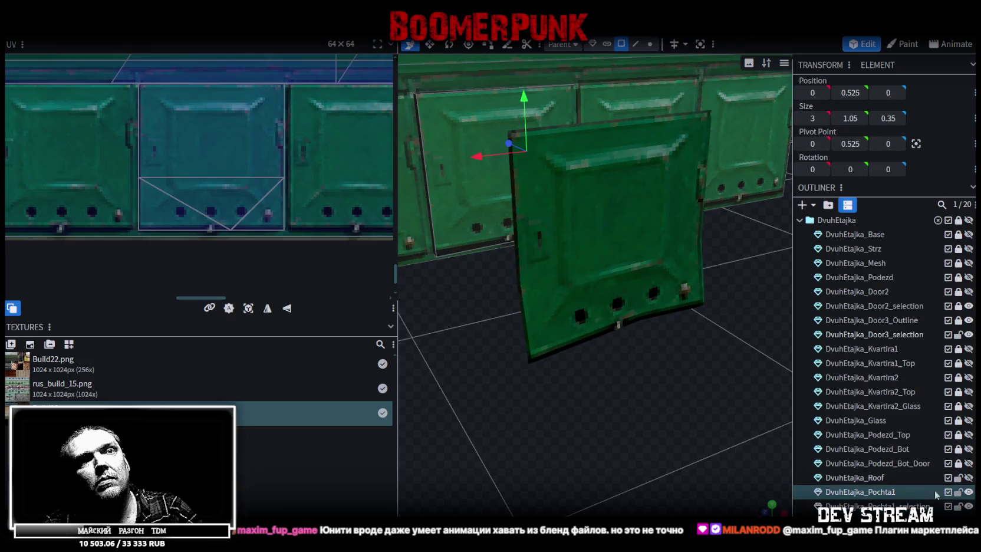
{"action": "left_click", "coordinate": [877, 506], "text": "ctrl"}
{"action": "right_click", "coordinate": [878, 506]}
{"action": "left_click", "coordinate": [826, 305]}
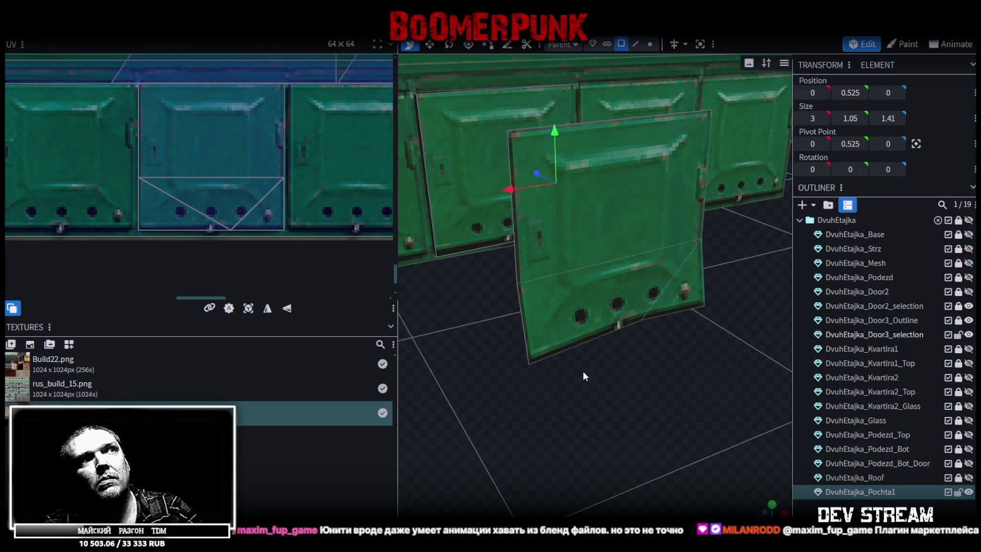
{"action": "left_click_drag", "start_coordinate": [594, 368], "coordinate": [624, 405]}
{"action": "left_click", "coordinate": [622, 45]}
{"action": "left_click", "coordinate": [653, 263]}
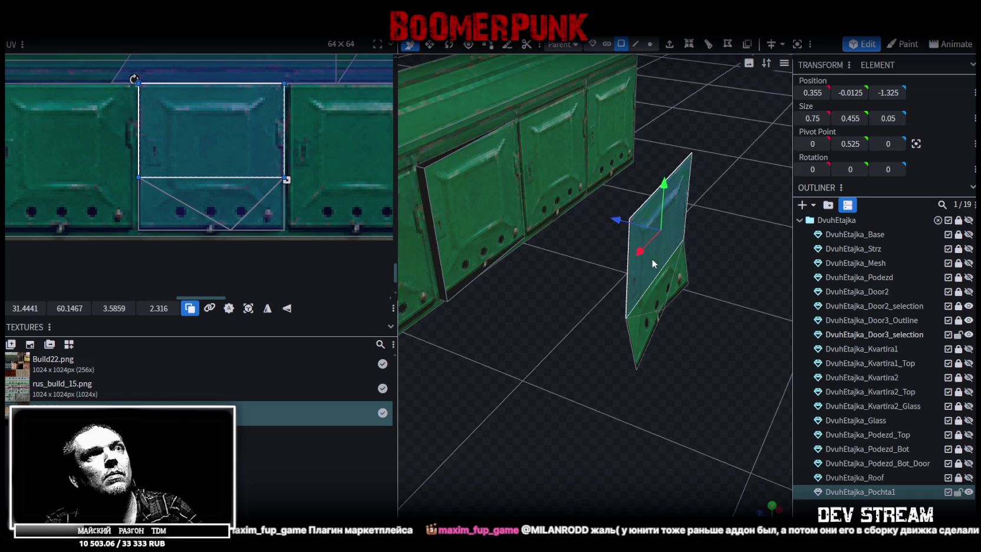
Move the flap face flat onto the wall and merge its overlapping vertices
{"action": "left_click", "coordinate": [672, 288]}
{"action": "left_click", "coordinate": [661, 291]}
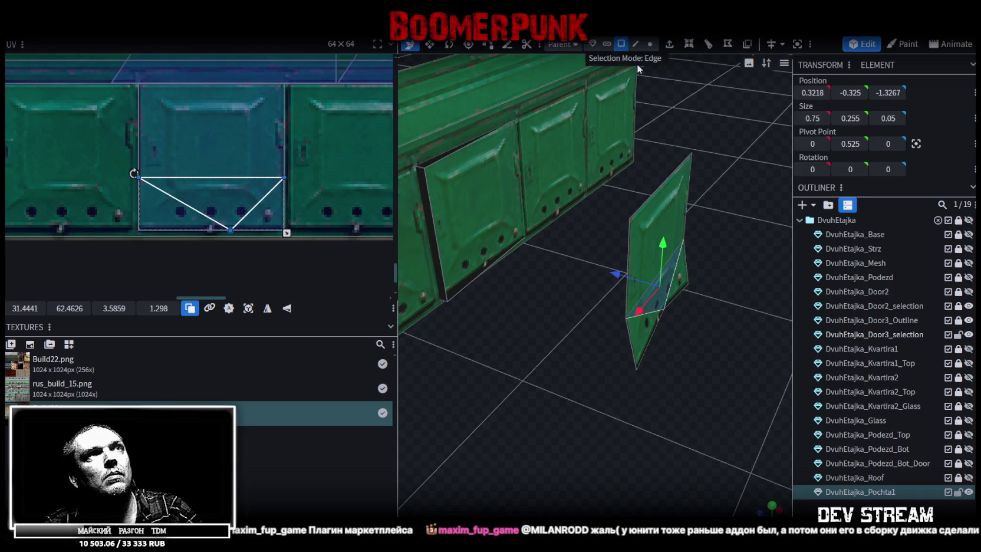
{"action": "left_click", "coordinate": [654, 235], "text": "shift"}
{"action": "left_click_drag", "start_coordinate": [519, 217], "coordinate": [531, 235]}
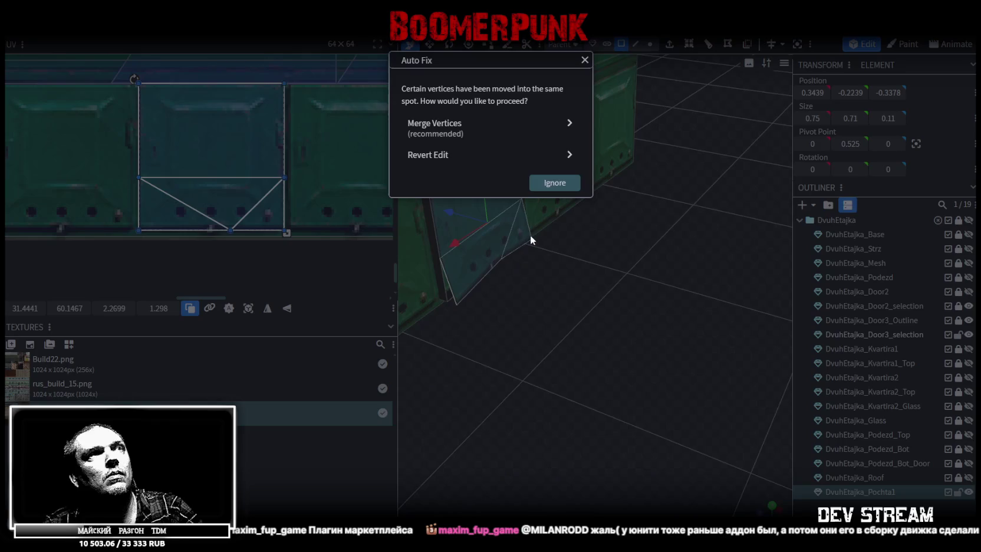
{"action": "left_click", "coordinate": [442, 126]}
{"action": "scroll", "coordinate": [555, 357], "scroll_direction": "up", "scroll_amount": 3}
{"action": "mouse_move", "coordinate": [555, 357]}
{"action": "left_mouse_down"}
{"action": "mouse_move", "coordinate": [677, 365]}
{"action": "mouse_move", "coordinate": [500, 244]}
{"action": "mouse_move", "coordinate": [441, 278]}
{"action": "left_mouse_up"}
Loop-cut through the flap's long lower edge at offset 0.3758
{"action": "left_click", "coordinate": [635, 43]}
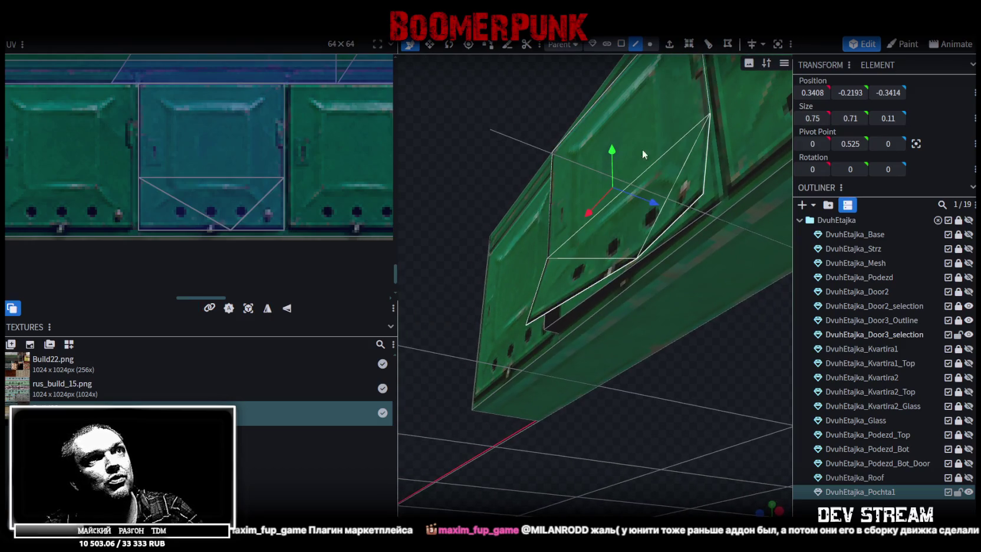
{"action": "left_click", "coordinate": [649, 44]}
{"action": "mouse_move", "coordinate": [616, 180]}
{"action": "left_mouse_down"}
{"action": "mouse_move", "coordinate": [573, 203]}
{"action": "mouse_move", "coordinate": [531, 168]}
{"action": "mouse_move", "coordinate": [522, 96]}
{"action": "mouse_move", "coordinate": [642, 222]}
{"action": "left_mouse_up"}
{"action": "left_click", "coordinate": [604, 234]}
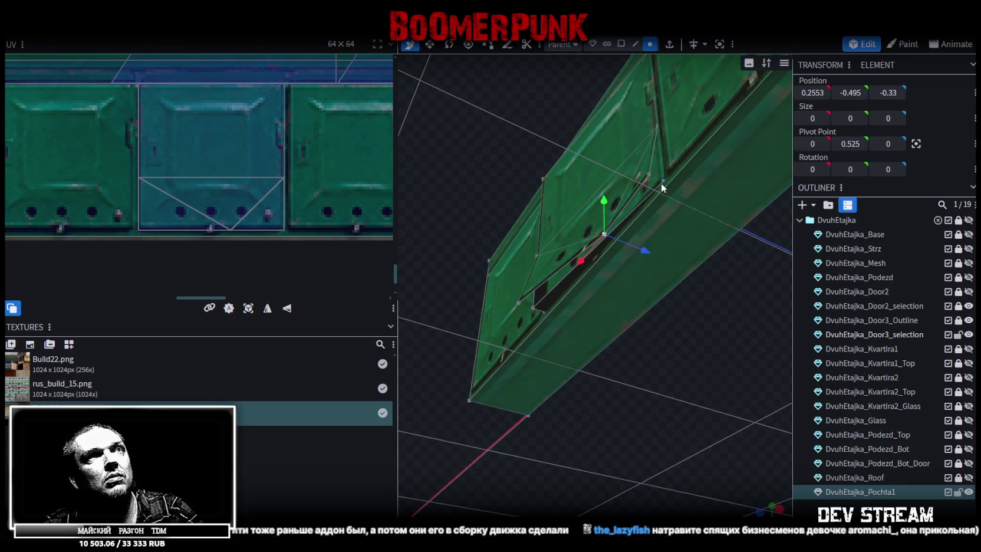
{"action": "left_click", "coordinate": [636, 44]}
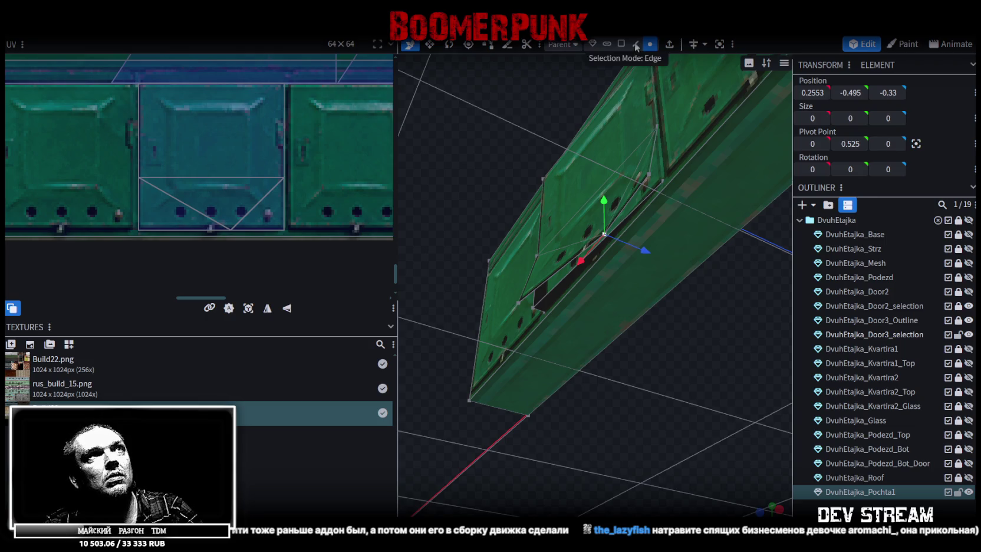
{"action": "left_click", "coordinate": [602, 244]}
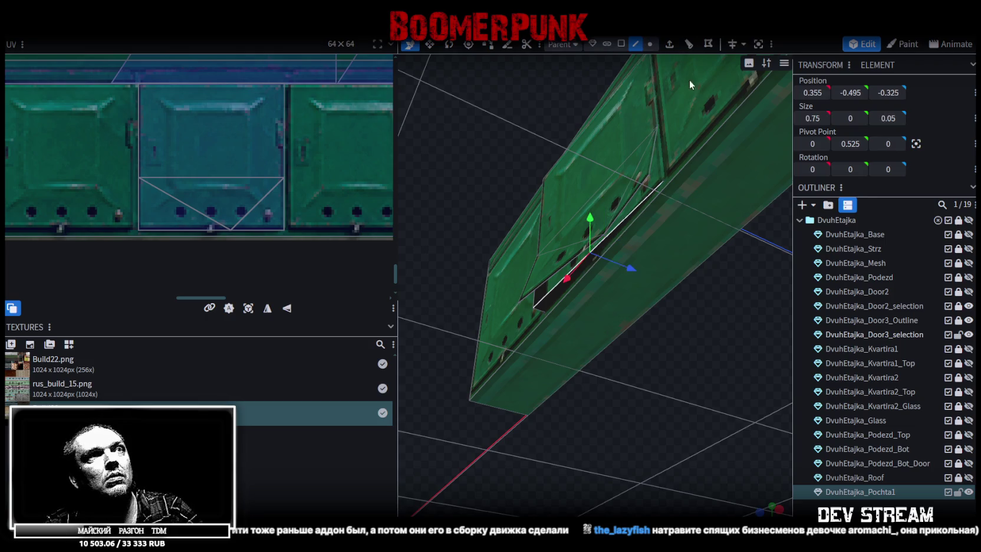
{"action": "left_click", "coordinate": [689, 43]}
{"action": "left_click_drag", "start_coordinate": [647, 167], "coordinate": [524, 194]}
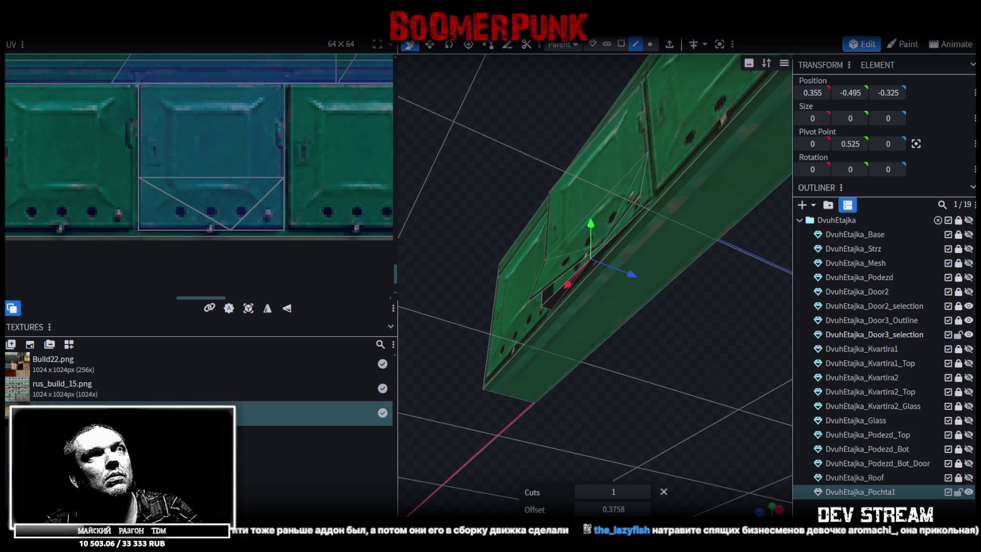
Loop-cut the thin strip near the slot, cycling the cut direction to 6
{"action": "left_click", "coordinate": [621, 44]}
{"action": "left_click_drag", "start_coordinate": [613, 277], "coordinate": [579, 284]}
{"action": "left_click", "coordinate": [586, 264]}
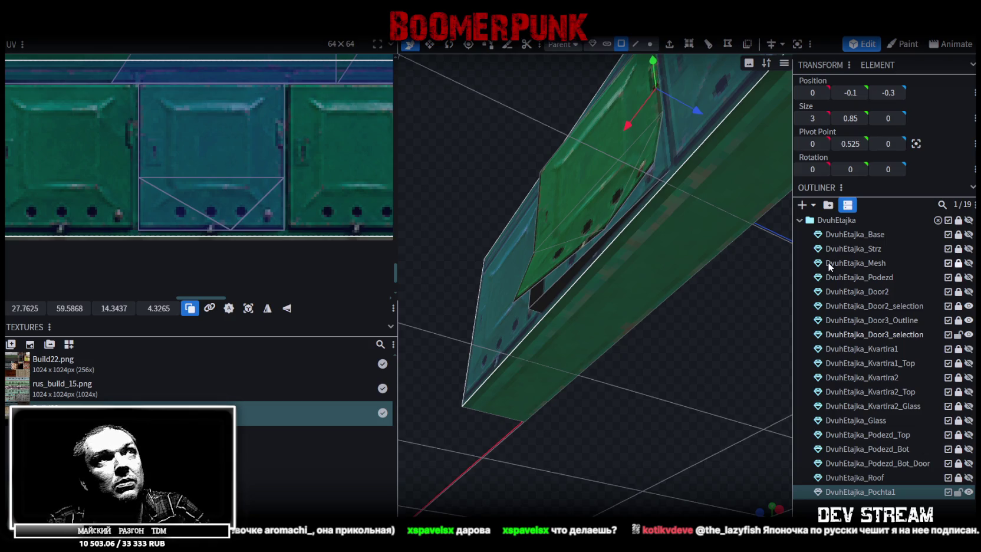
{"action": "left_click", "coordinate": [592, 254]}
{"action": "left_click", "coordinate": [689, 43]}
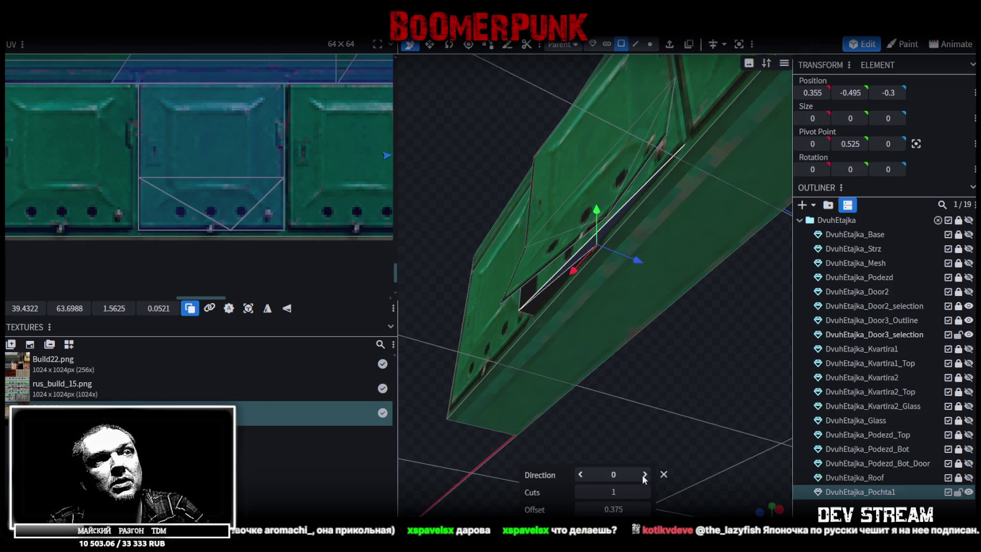
{"action": "left_click", "coordinate": [643, 475]}
{"action": "left_click", "coordinate": [644, 475]}
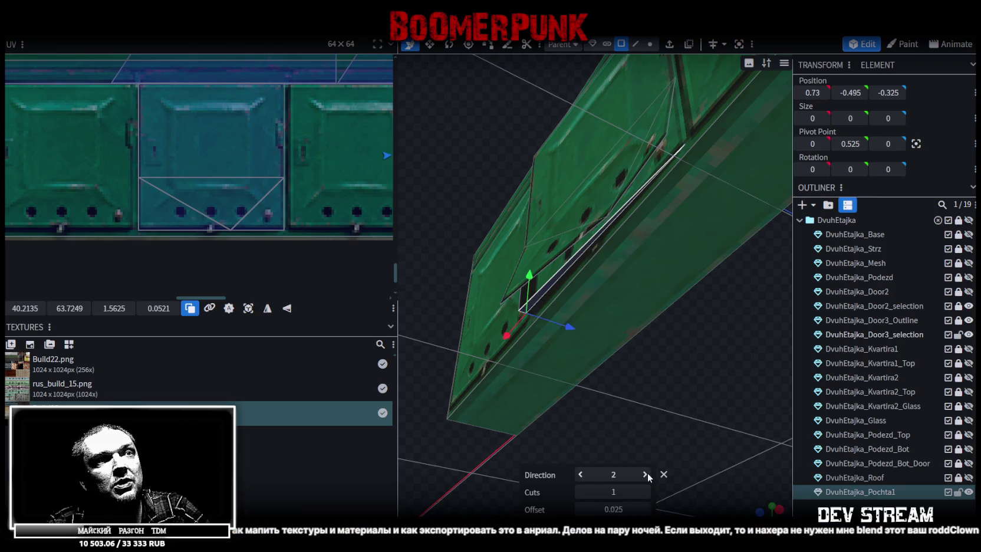
{"action": "left_click", "coordinate": [646, 474]}
{"action": "left_click", "coordinate": [645, 475]}
{"action": "left_click", "coordinate": [645, 476]}
{"action": "left_click", "coordinate": [645, 475]}
{"action": "left_click_drag", "start_coordinate": [669, 424], "coordinate": [748, 356]}
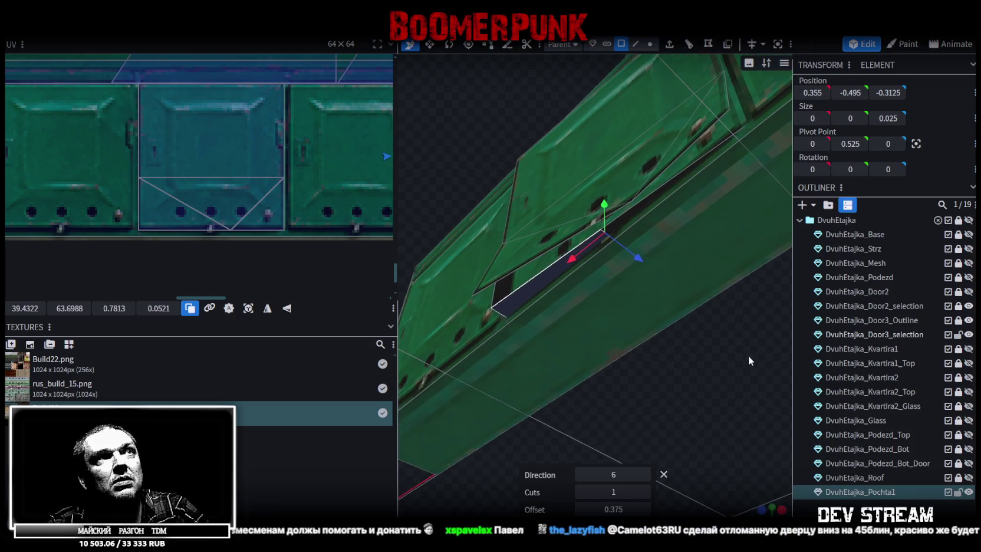
Select two vertices on the slot's edge and corner
{"action": "left_click", "coordinate": [635, 44]}
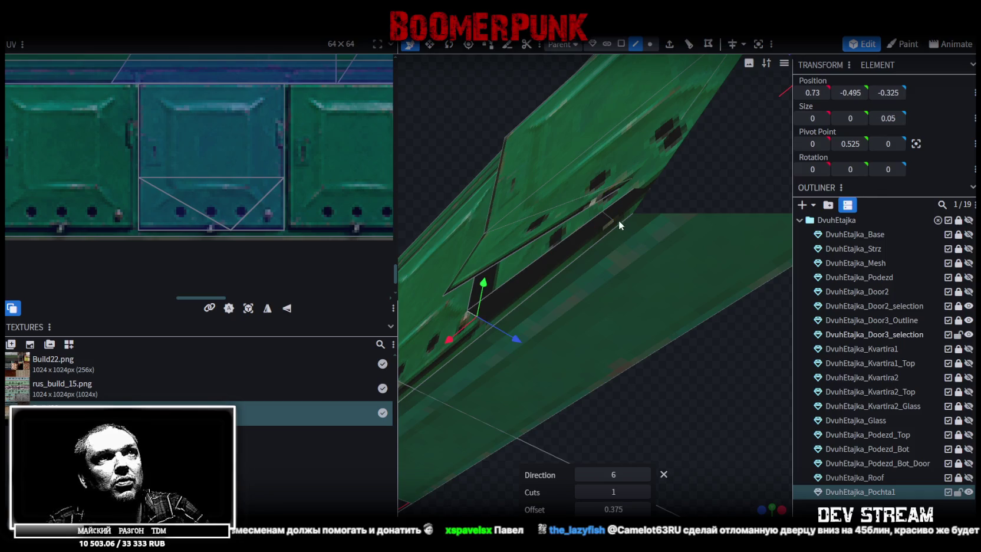
{"action": "left_click_drag", "start_coordinate": [605, 230], "coordinate": [582, 258]}
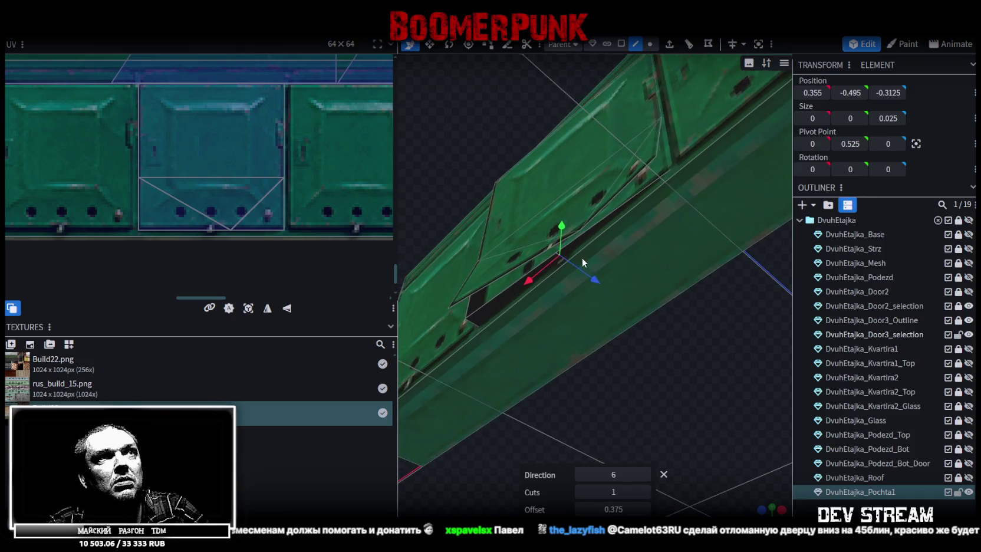
{"action": "left_click", "coordinate": [553, 269]}
{"action": "left_click", "coordinate": [650, 44]}
{"action": "mouse_move", "coordinate": [591, 88]}
{"action": "left_mouse_down"}
{"action": "mouse_move", "coordinate": [555, 186]}
{"action": "mouse_move", "coordinate": [579, 230]}
{"action": "left_mouse_up"}
{"action": "left_click", "coordinate": [579, 225]}
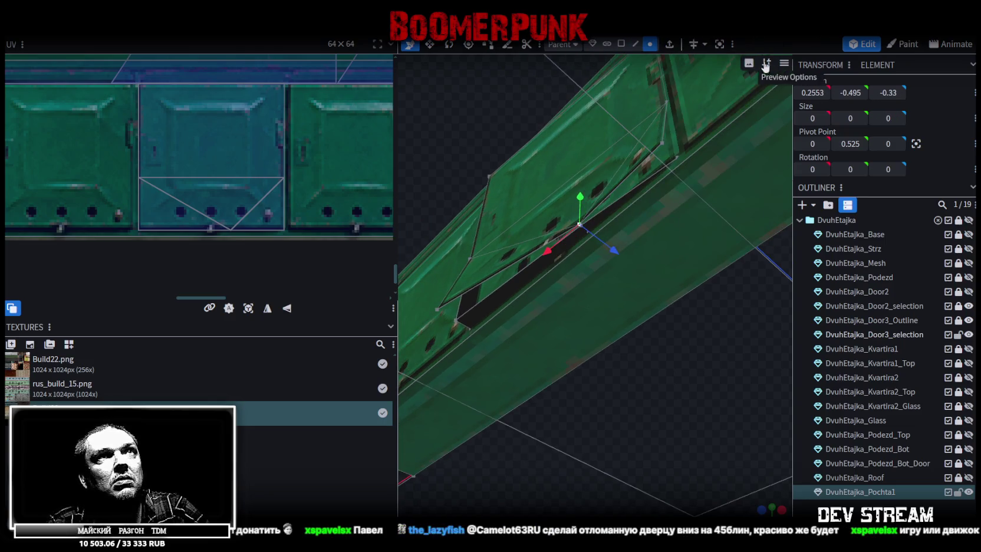
{"action": "left_click_drag", "start_coordinate": [672, 142], "coordinate": [597, 273]}
{"action": "scroll", "coordinate": [601, 278], "scroll_direction": "down", "scroll_amount": 2}
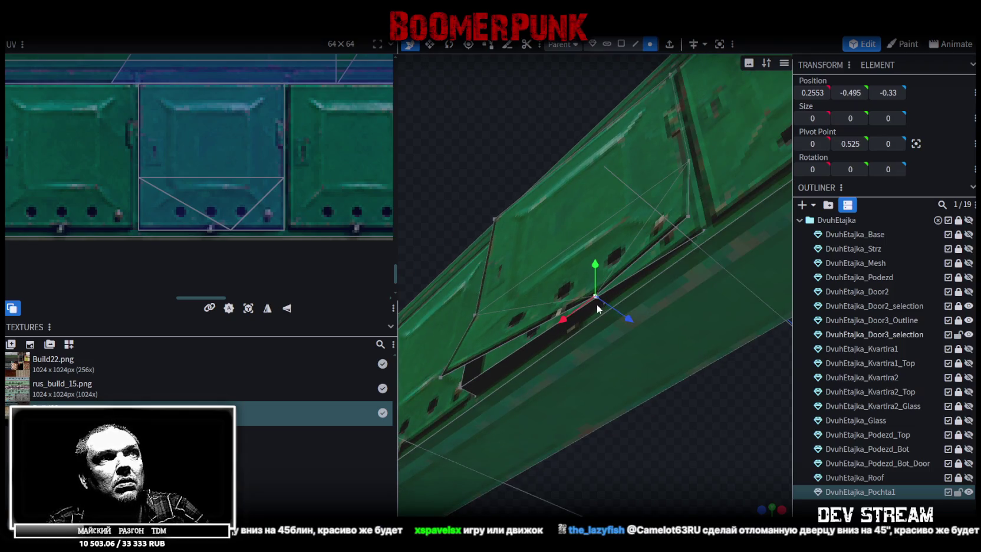
{"action": "left_click", "coordinate": [596, 301], "text": "shift"}
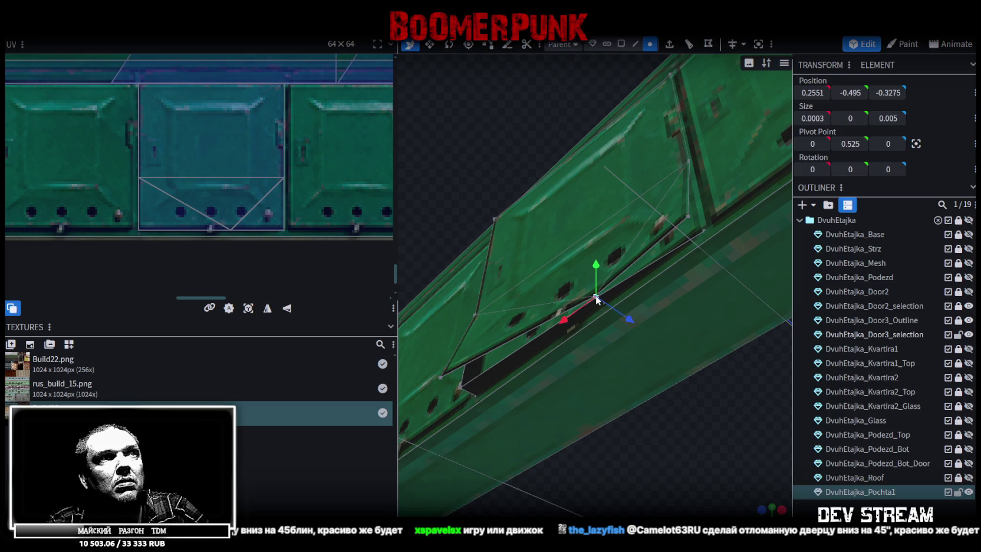
{"action": "right_click", "coordinate": [596, 301]}
Loop-cut the wall beside the flap, drop the cut onto the flap bottom, and merge overlaps
{"action": "mouse_move", "coordinate": [671, 356]}
{"action": "middle_mouse_down"}
{"action": "mouse_move", "coordinate": [745, 433]}
{"action": "mouse_move", "coordinate": [630, 439]}
{"action": "mouse_move", "coordinate": [583, 413]}
{"action": "mouse_move", "coordinate": [598, 462]}
{"action": "mouse_move", "coordinate": [590, 110]}
{"action": "middle_mouse_up"}
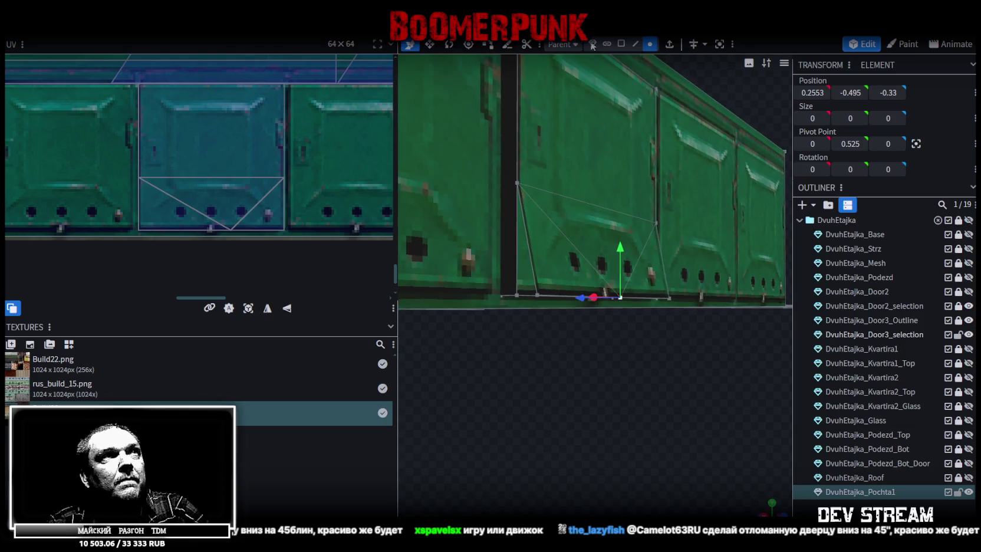
{"action": "left_click", "coordinate": [635, 44]}
{"action": "left_click", "coordinate": [517, 236]}
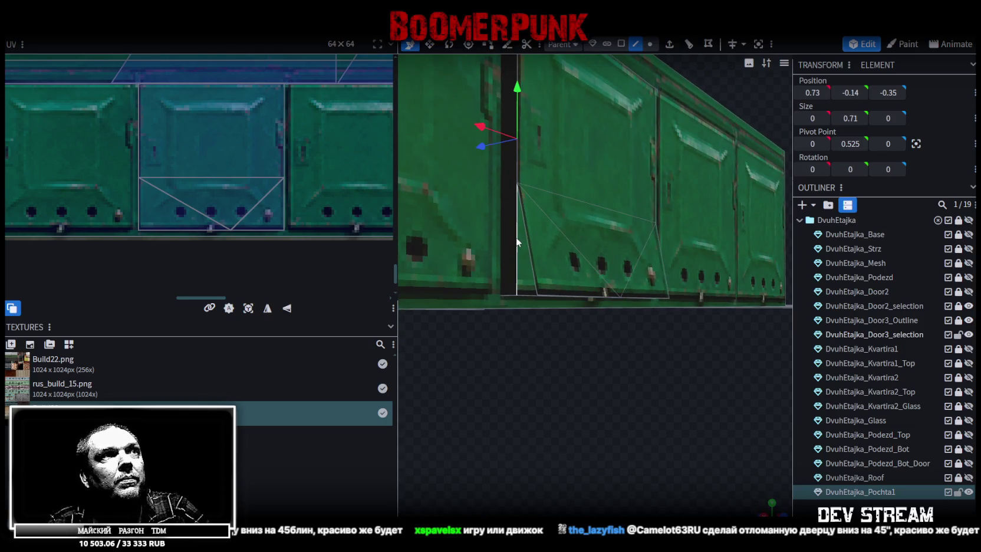
{"action": "left_click", "coordinate": [688, 44]}
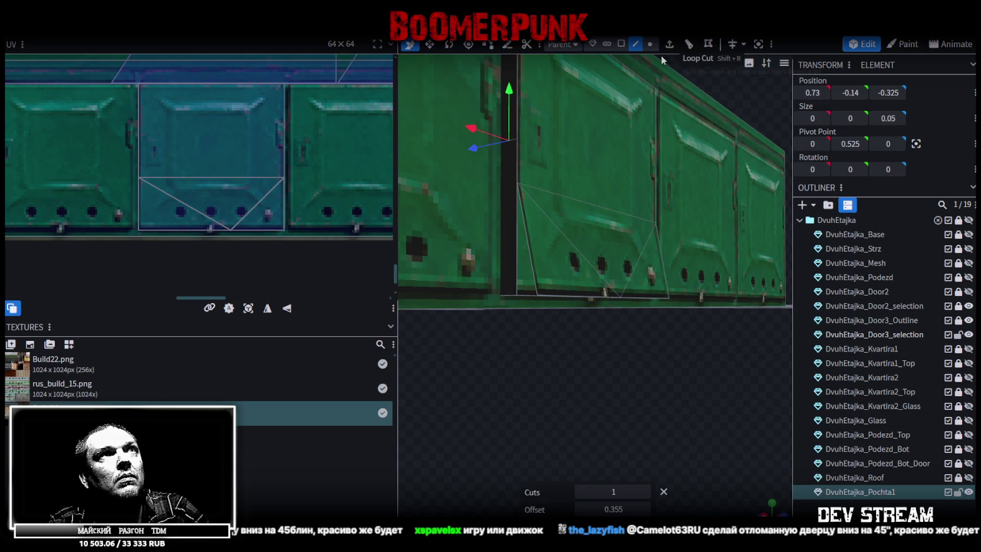
{"action": "left_click_drag", "start_coordinate": [504, 86], "coordinate": [508, 131]}
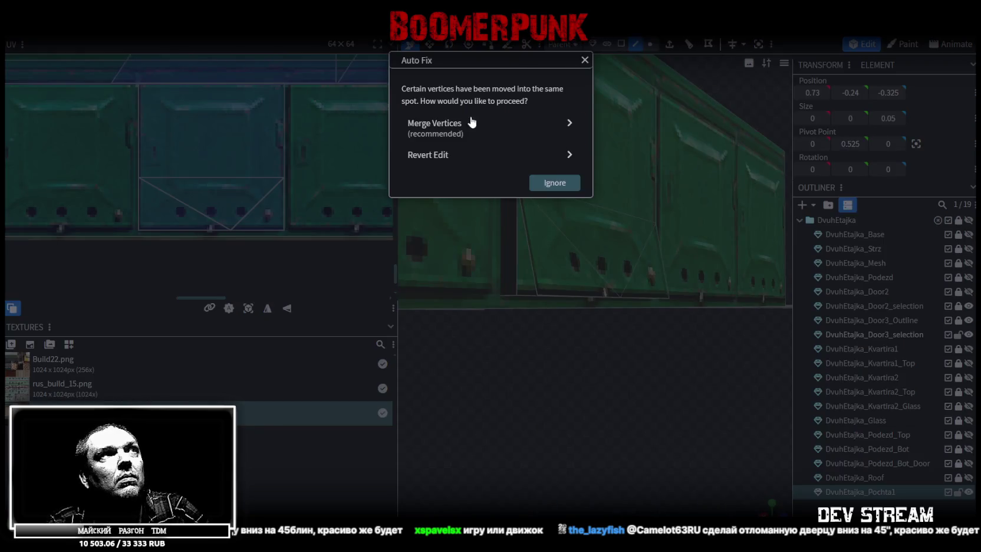
{"action": "left_click", "coordinate": [471, 124]}
Merge the flap's bottom vertex with a vertex at the wall end
{"action": "left_click", "coordinate": [649, 44]}
{"action": "left_click", "coordinate": [538, 295]}
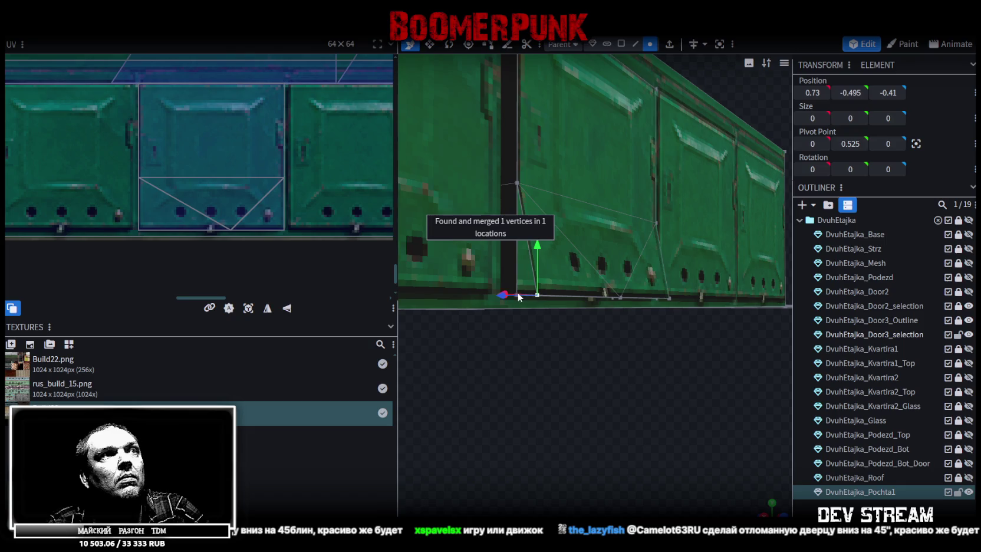
{"action": "mouse_move", "coordinate": [567, 343]}
{"action": "left_mouse_down"}
{"action": "mouse_move", "coordinate": [588, 342]}
{"action": "mouse_move", "coordinate": [605, 299]}
{"action": "left_mouse_up"}
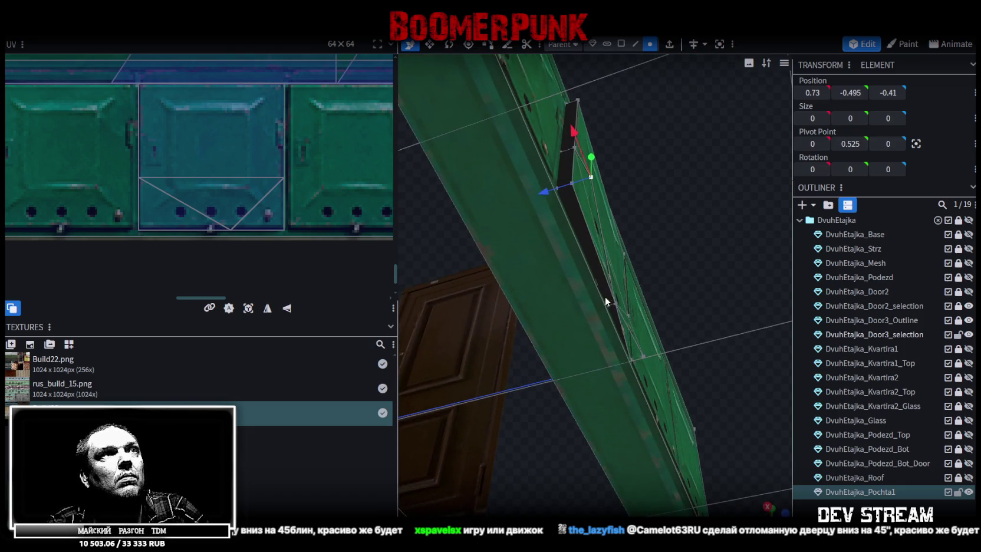
{"action": "left_click", "coordinate": [570, 187], "text": "shift"}
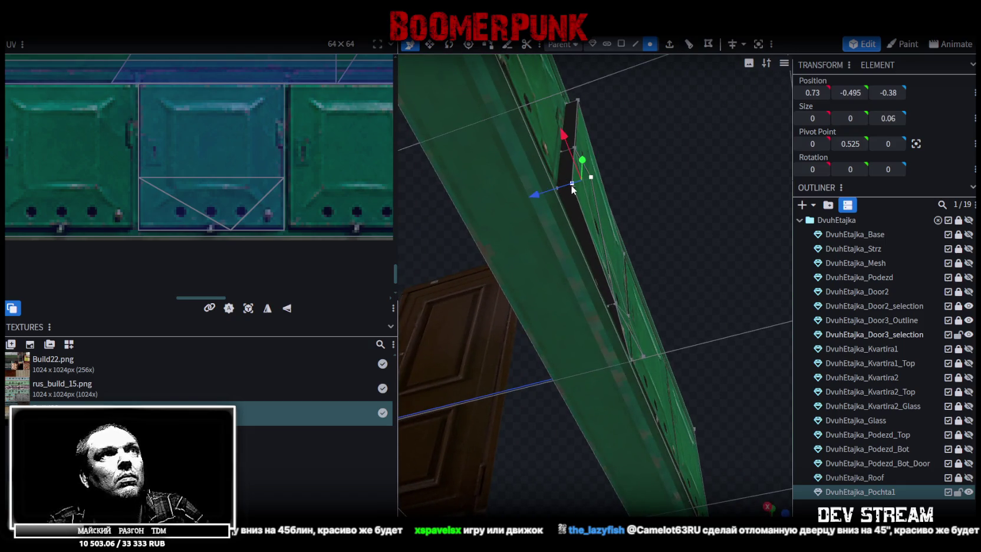
{"action": "right_click", "coordinate": [571, 185]}
{"action": "left_click", "coordinate": [724, 251]}
Merge the slot corner vertices beneath the wall
{"action": "left_click_drag", "start_coordinate": [732, 193], "coordinate": [522, 220]}
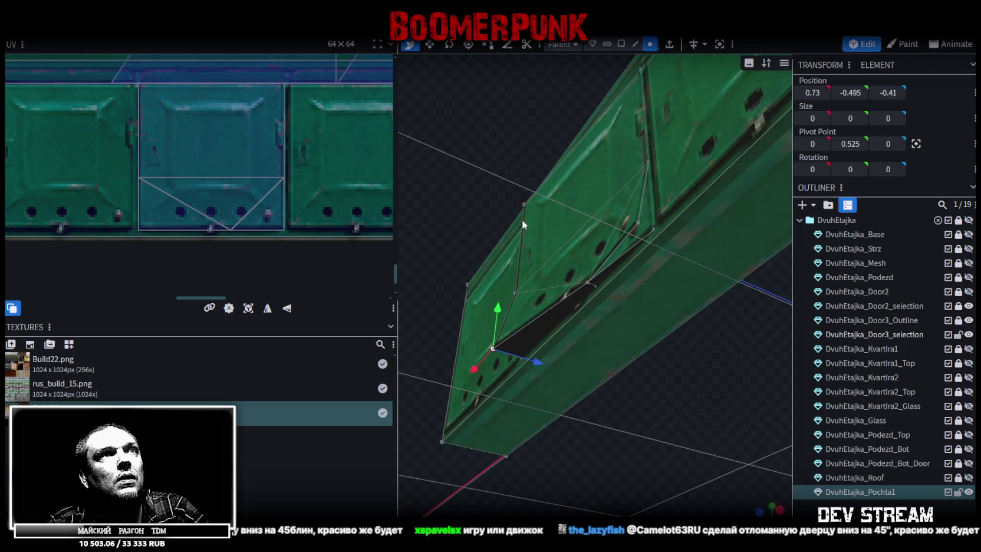
{"action": "left_click", "coordinate": [636, 46]}
{"action": "left_click", "coordinate": [631, 230]}
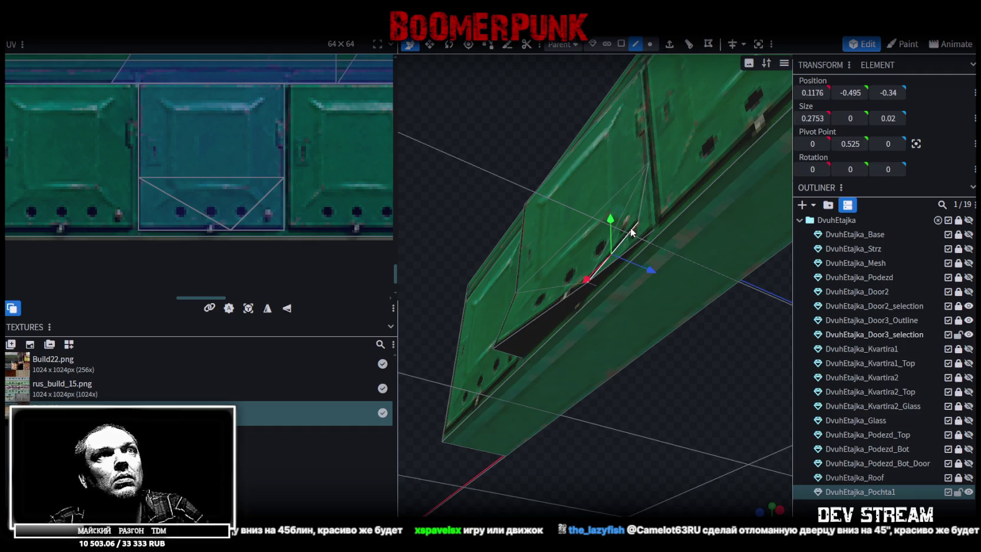
{"action": "left_click", "coordinate": [642, 210]}
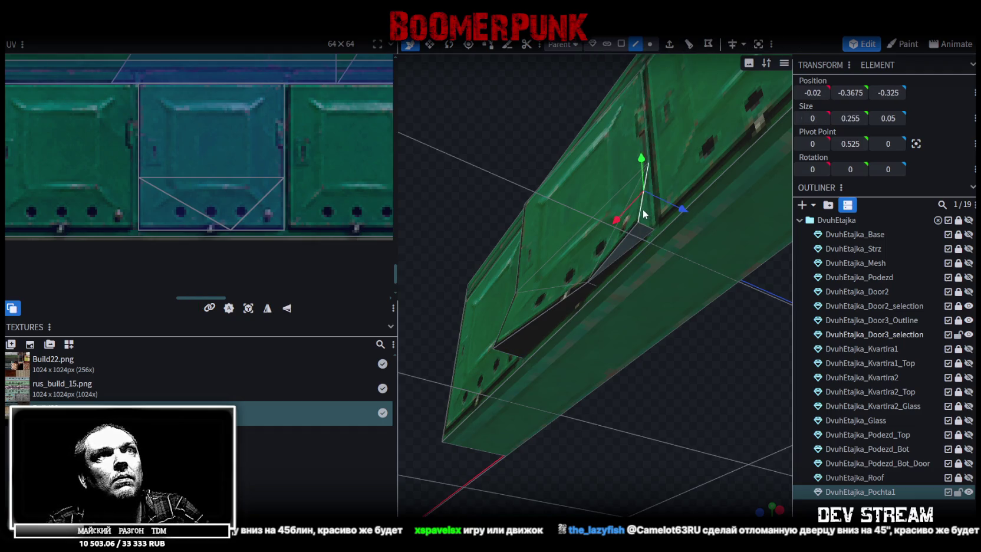
{"action": "left_click", "coordinate": [650, 44]}
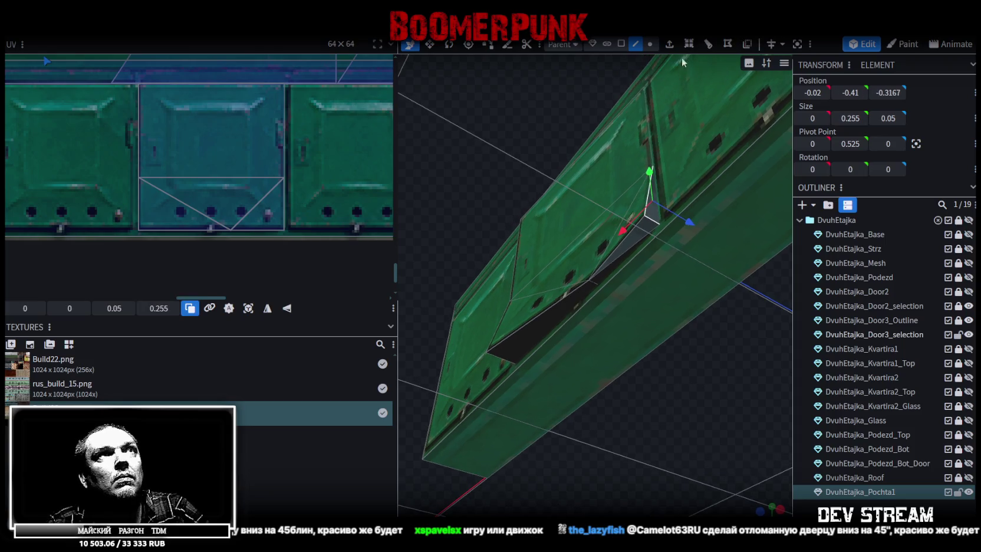
{"action": "left_click", "coordinate": [659, 228]}
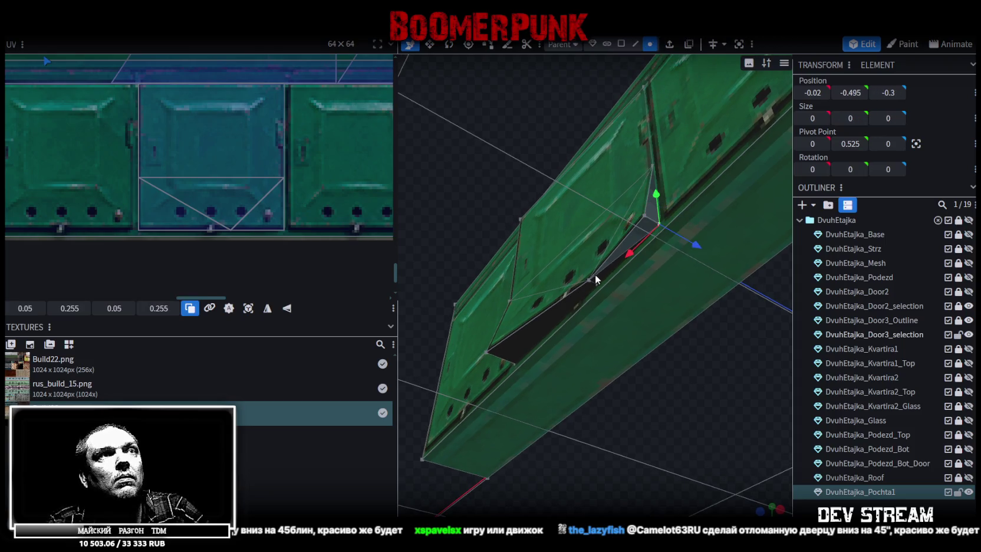
{"action": "left_click", "coordinate": [598, 285], "text": "shift"}
{"action": "right_click", "coordinate": [597, 285]}
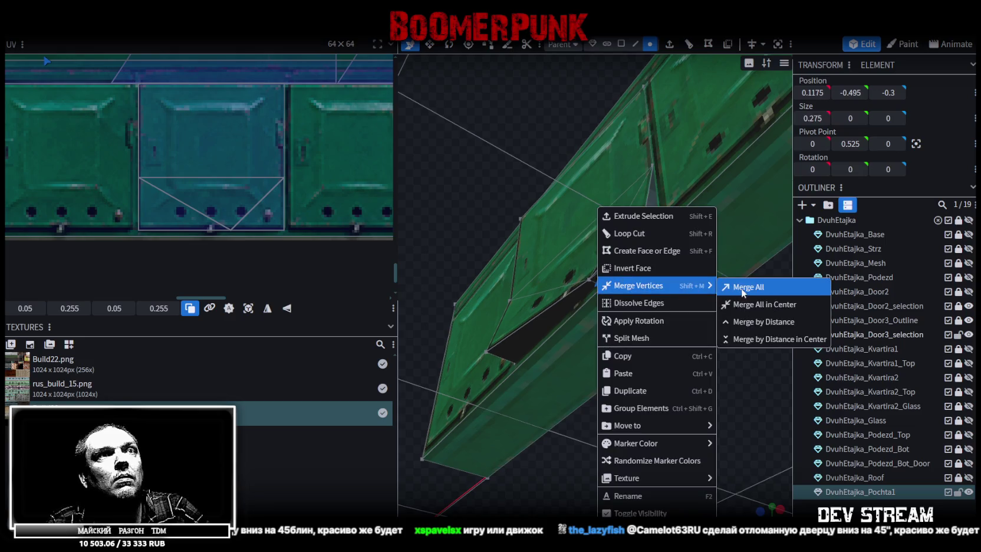
{"action": "mouse_move", "coordinate": [638, 285]}
{"action": "left_click", "coordinate": [741, 287]}
Merge the vertex at the slot's far corner with its neighbour
{"action": "mouse_move", "coordinate": [546, 174]}
{"action": "left_mouse_down"}
{"action": "mouse_move", "coordinate": [543, 104]}
{"action": "mouse_move", "coordinate": [591, 102]}
{"action": "left_mouse_up"}
{"action": "left_click", "coordinate": [486, 318]}
{"action": "left_click", "coordinate": [602, 288], "text": "shift"}
{"action": "right_click", "coordinate": [606, 286]}
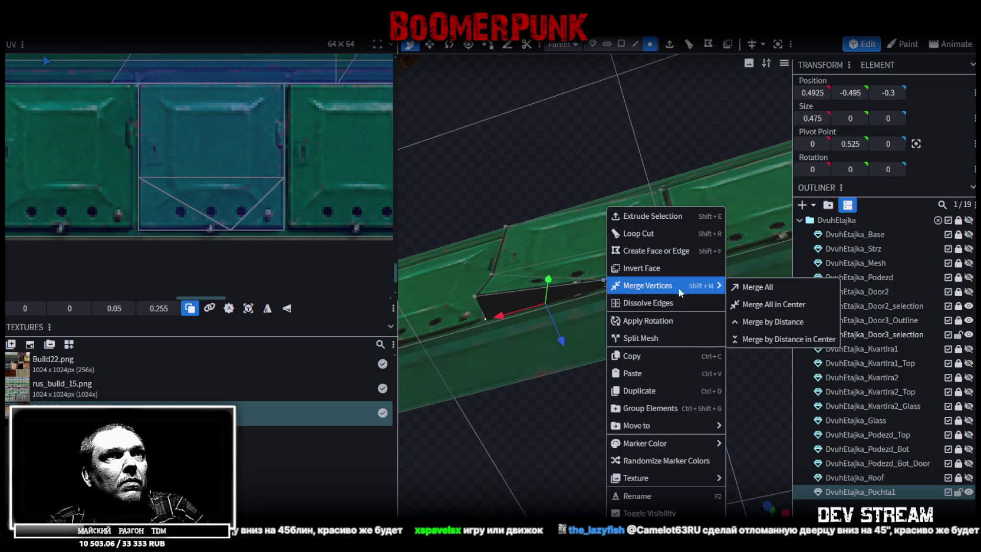
{"action": "left_click", "coordinate": [755, 285]}
{"action": "left_click_drag", "start_coordinate": [601, 194], "coordinate": [594, 186]}
Select the flap faces together with the dark side strips along the door gap
{"action": "left_click", "coordinate": [622, 43]}
{"action": "left_click_drag", "start_coordinate": [673, 238], "coordinate": [665, 260]}
{"action": "left_click", "coordinate": [665, 260]}
{"action": "left_click", "coordinate": [588, 286], "text": "shift"}
{"action": "left_click", "coordinate": [556, 289], "text": "shift"}
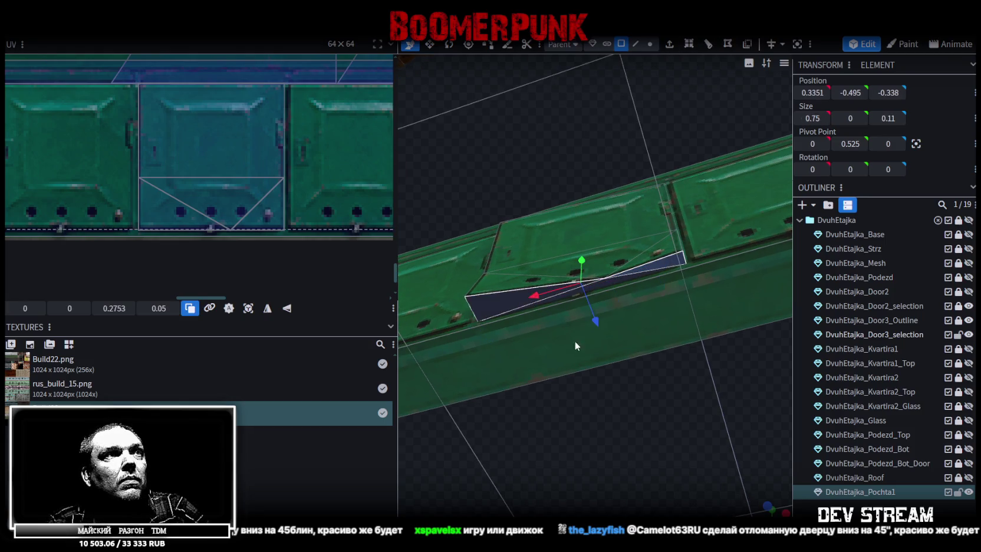
{"action": "left_click_drag", "start_coordinate": [562, 330], "coordinate": [625, 439]}
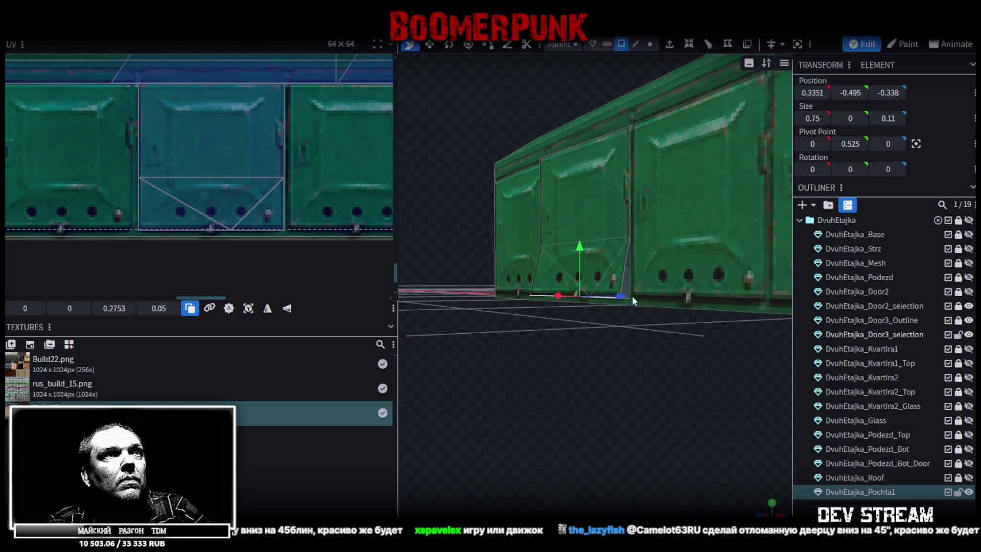
{"action": "left_click", "coordinate": [628, 279], "text": "shift"}
{"action": "left_click_drag", "start_coordinate": [668, 418], "coordinate": [590, 416]}
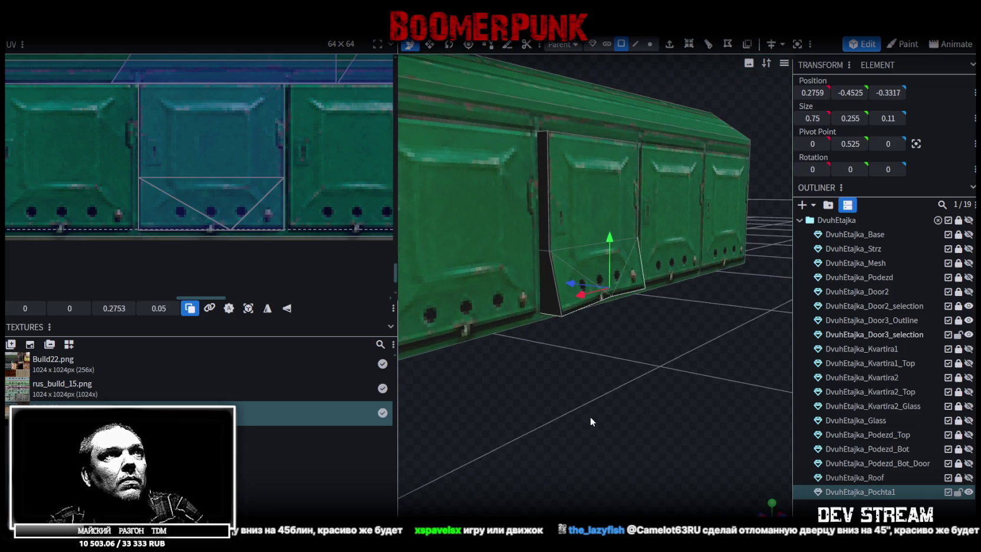
{"action": "left_click", "coordinate": [559, 312], "text": "shift"}
{"action": "left_click", "coordinate": [544, 180], "text": "shift"}
{"action": "mouse_move", "coordinate": [637, 435]}
{"action": "left_mouse_down"}
{"action": "mouse_move", "coordinate": [672, 294]}
{"action": "mouse_move", "coordinate": [628, 414]}
{"action": "mouse_move", "coordinate": [538, 261]}
{"action": "mouse_move", "coordinate": [611, 277]}
{"action": "left_mouse_up"}
{"action": "left_click", "coordinate": [531, 255], "text": "shift"}
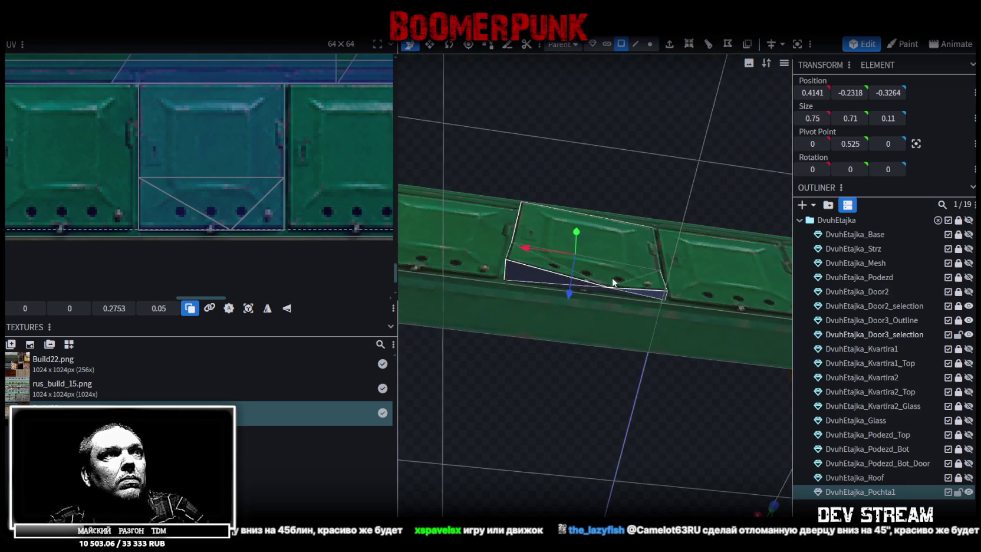
In top view, move the door-gap face's UV onto the green panel and mirror it vertically
{"action": "key", "text": "KP_7"}
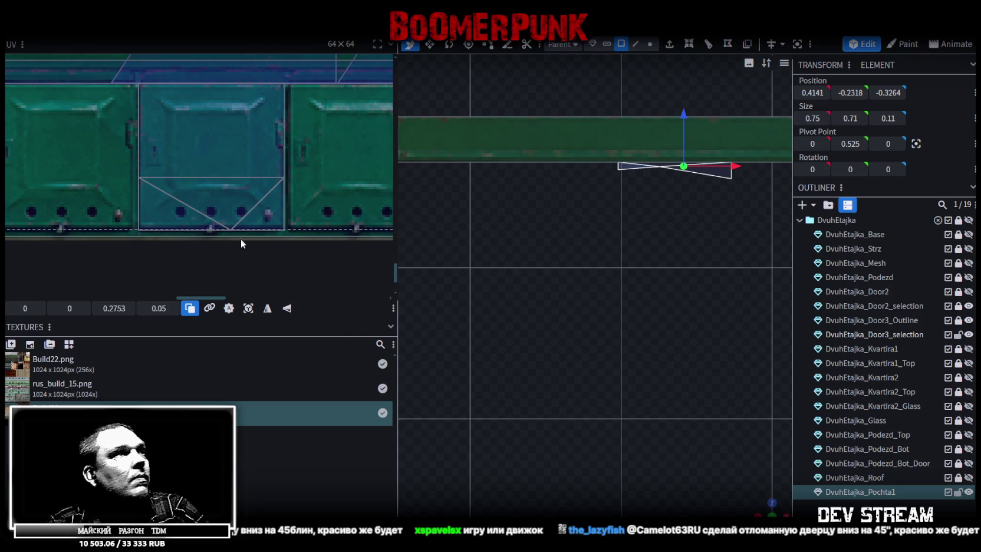
{"action": "left_click", "coordinate": [228, 308]}
{"action": "scroll", "coordinate": [177, 130], "scroll_direction": "down", "scroll_amount": 3}
{"action": "scroll", "coordinate": [162, 124], "scroll_direction": "down", "scroll_amount": 2}
{"action": "mouse_move", "coordinate": [137, 105]}
{"action": "left_mouse_down"}
{"action": "mouse_move", "coordinate": [171, 108]}
{"action": "mouse_move", "coordinate": [222, 274]}
{"action": "left_mouse_up"}
{"action": "scroll", "coordinate": [224, 268], "scroll_direction": "up", "scroll_amount": 4}
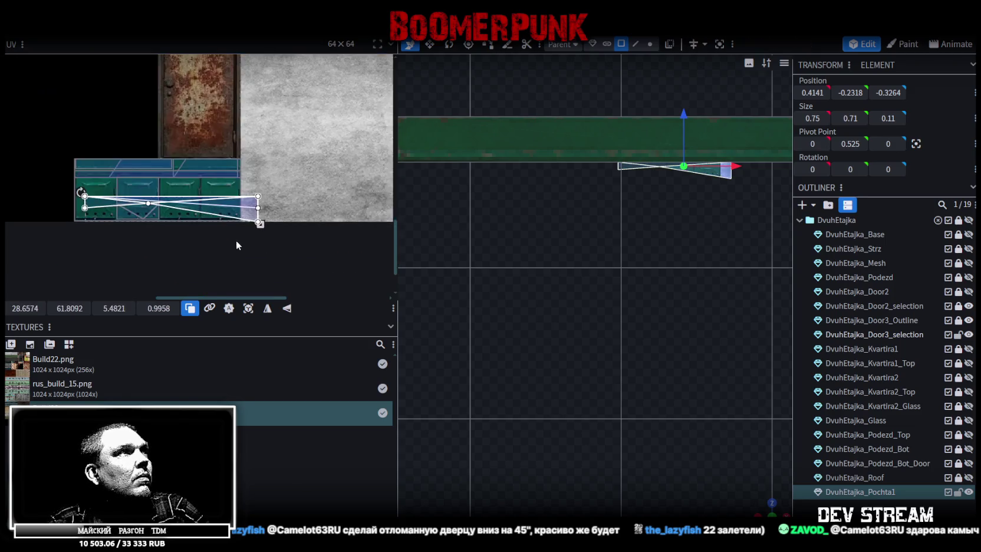
{"action": "left_click", "coordinate": [286, 308]}
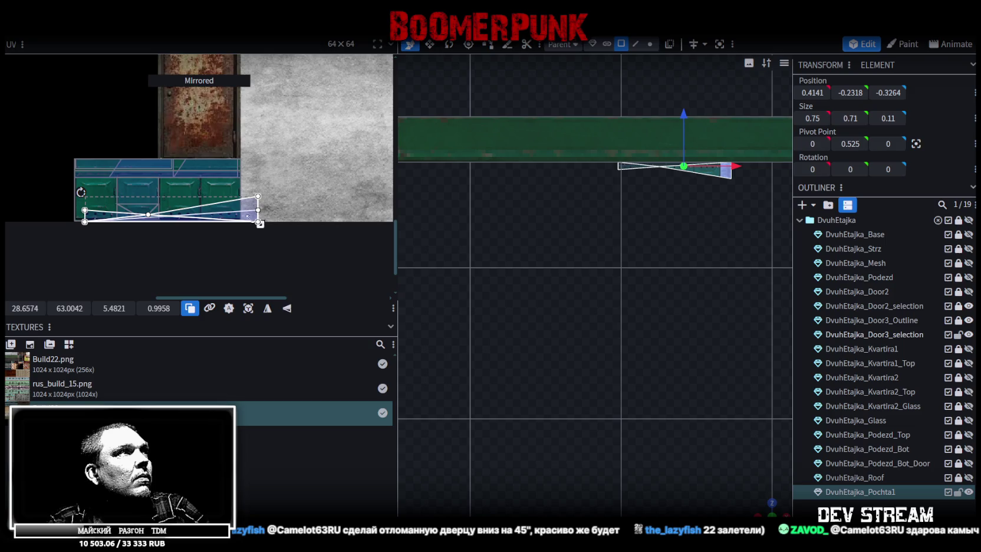
Shrink the face's UV to a thin 0.5643 by 0.0152 strip along the texture's bottom edge
{"action": "left_click_drag", "start_coordinate": [258, 222], "coordinate": [150, 219]}
{"action": "scroll", "coordinate": [78, 201], "scroll_direction": "up", "scroll_amount": 2}
{"action": "scroll", "coordinate": [78, 202], "scroll_direction": "up", "scroll_amount": 1}
{"action": "scroll", "coordinate": [177, 248], "scroll_direction": "up", "scroll_amount": 2}
{"action": "left_click_drag", "start_coordinate": [201, 255], "coordinate": [199, 255]}
{"action": "mouse_move", "coordinate": [374, 258]}
{"action": "left_mouse_down"}
{"action": "mouse_move", "coordinate": [242, 237]}
{"action": "mouse_move", "coordinate": [283, 280]}
{"action": "mouse_move", "coordinate": [323, 266]}
{"action": "left_mouse_up"}
{"action": "scroll", "coordinate": [233, 237], "scroll_direction": "up", "scroll_amount": 3}
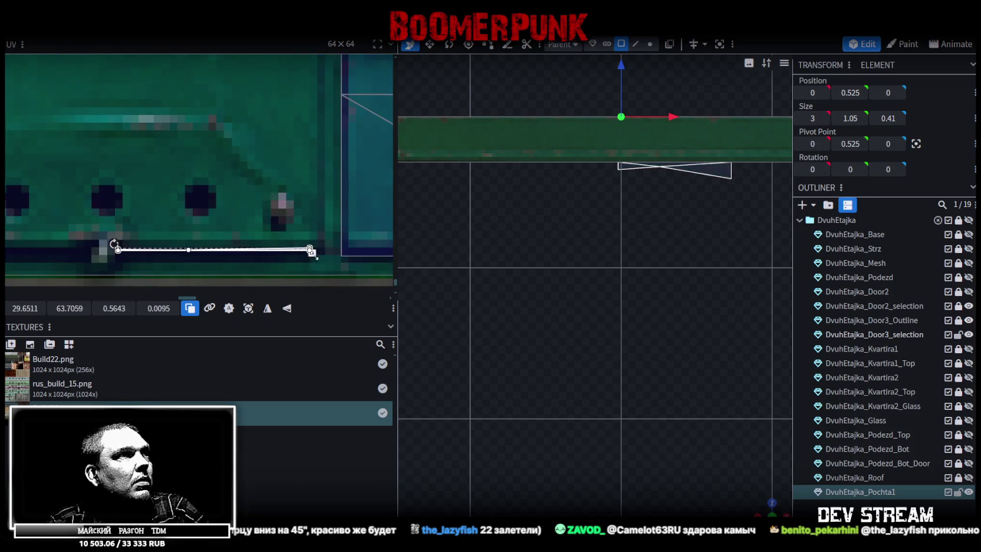
{"action": "scroll", "coordinate": [323, 270], "scroll_direction": "down", "scroll_amount": 2}
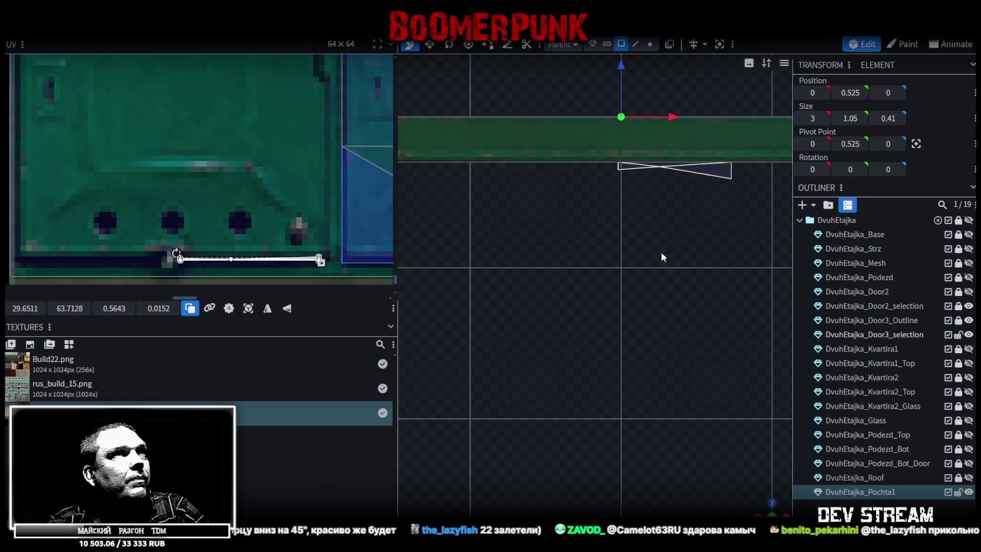
{"action": "scroll", "coordinate": [662, 256], "scroll_direction": "down", "scroll_amount": 2}
{"action": "mouse_move", "coordinate": [771, 505]}
{"action": "left_mouse_down"}
{"action": "mouse_move", "coordinate": [514, 427]}
{"action": "mouse_move", "coordinate": [559, 399]}
{"action": "mouse_move", "coordinate": [595, 341]}
{"action": "left_mouse_up"}
{"action": "scroll", "coordinate": [524, 408], "scroll_direction": "up", "scroll_amount": 5}
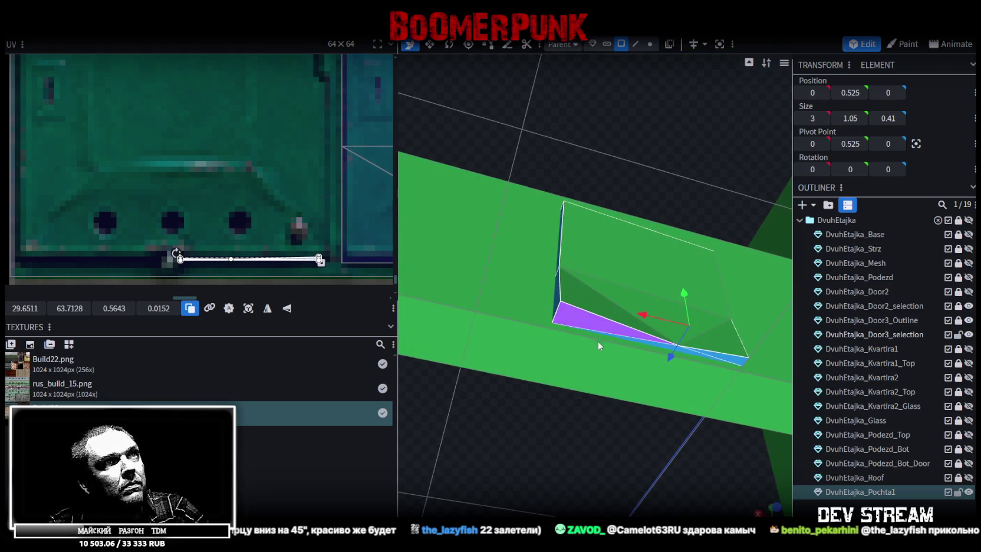
Save the mailbox project and export it as Build28.fbx
{"action": "left_click", "coordinate": [597, 326]}
{"action": "left_click", "coordinate": [797, 44]}
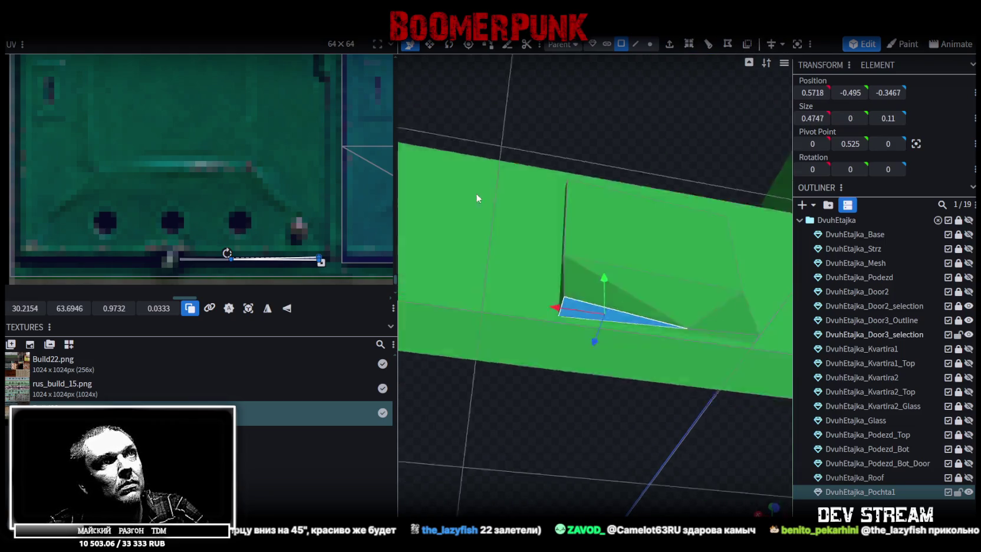
{"action": "key", "text": "ctrl+s"}
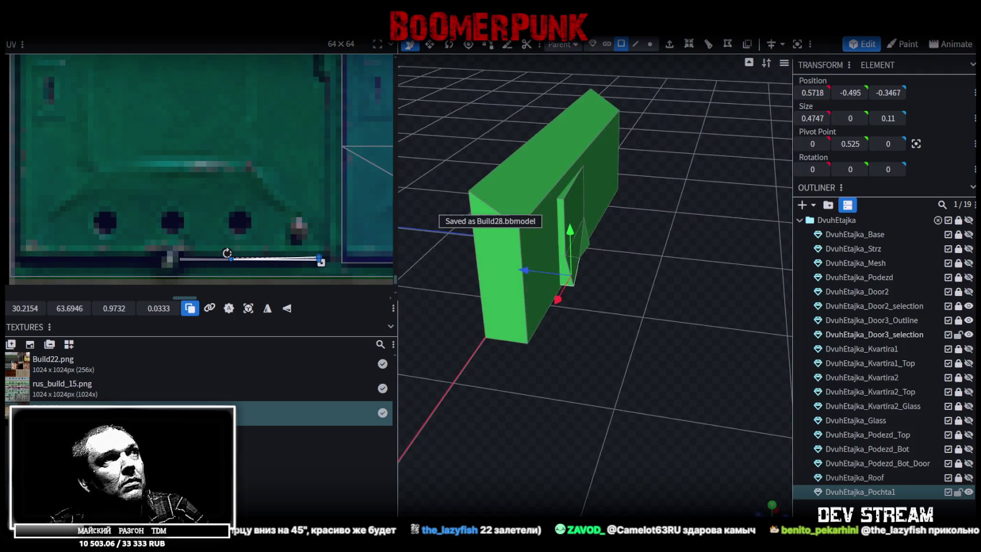
{"action": "left_click", "coordinate": [88, 28]}
{"action": "mouse_move", "coordinate": [115, 233]}
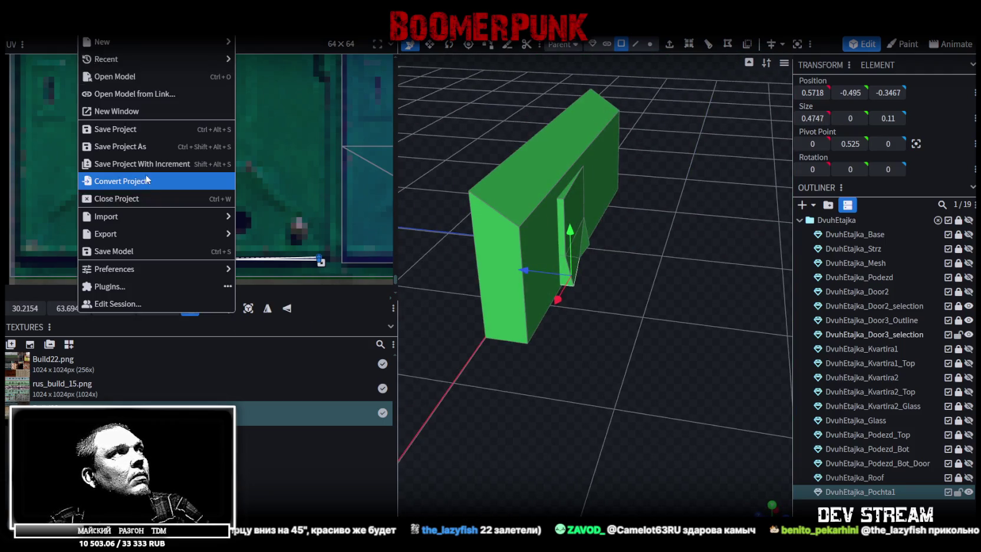
{"action": "left_click", "coordinate": [277, 270]}
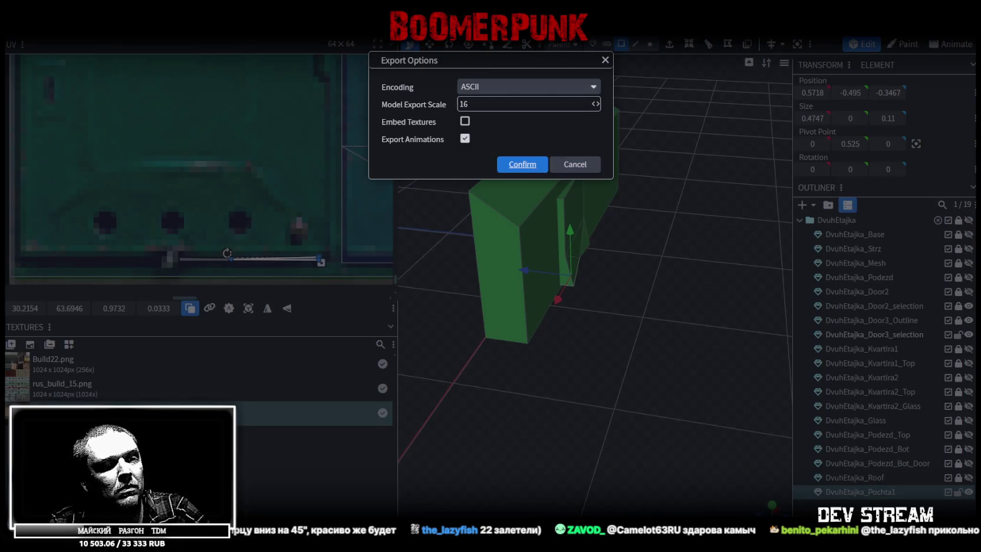
{"action": "key", "text": "Return"}
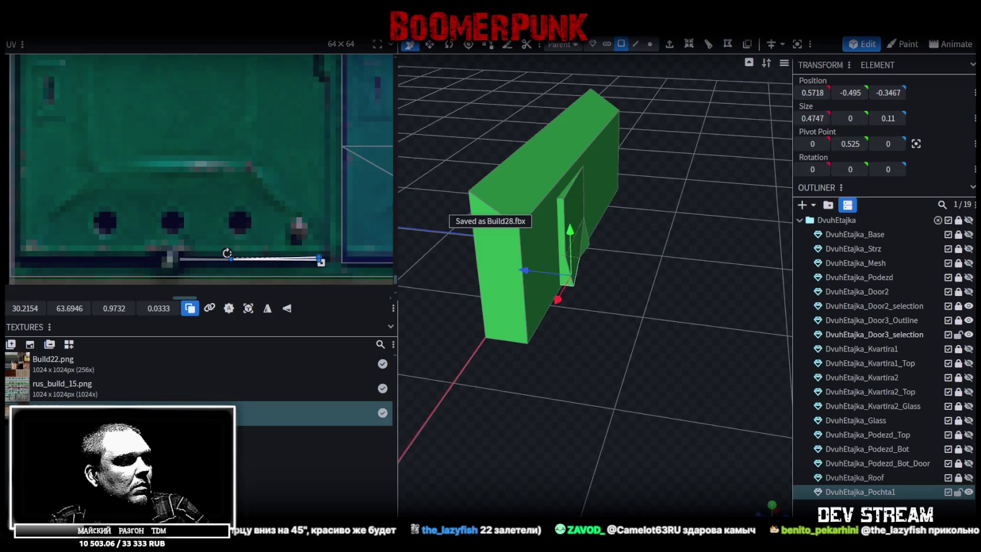
Check the exported mailbox in Unity, then return to Blockbench
{"action": "key", "text": "alt+Tab"}
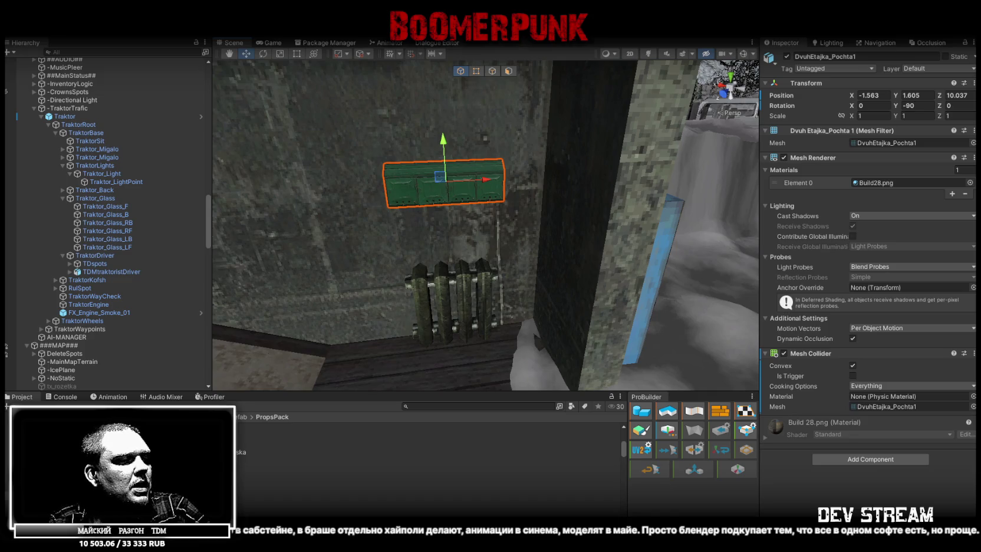
{"action": "key", "text": "alt+Tab"}
{"action": "left_click_drag", "start_coordinate": [593, 351], "coordinate": [512, 250]}
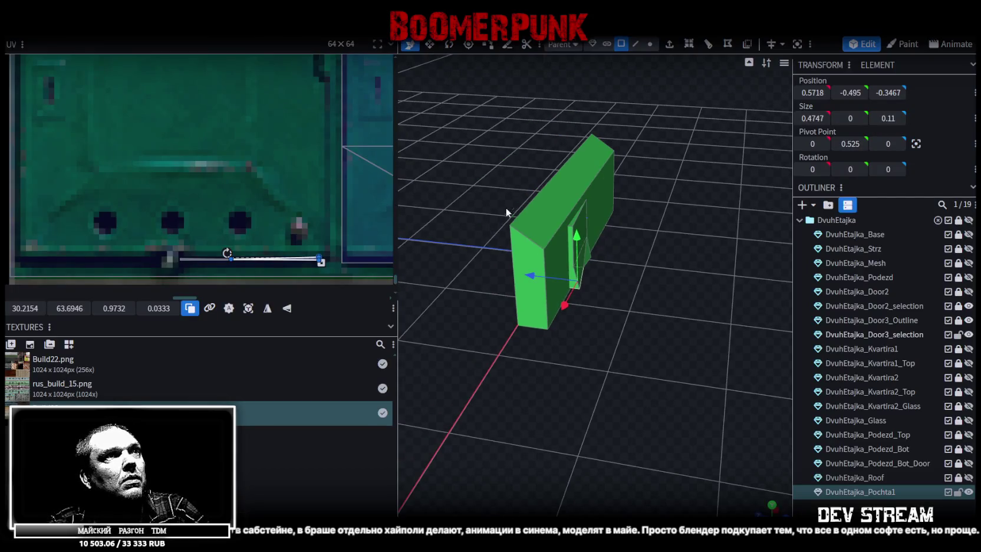
In object mode, scale the whole mailbox by 1.5 to 4.5 wide
{"action": "left_click", "coordinate": [524, 222]}
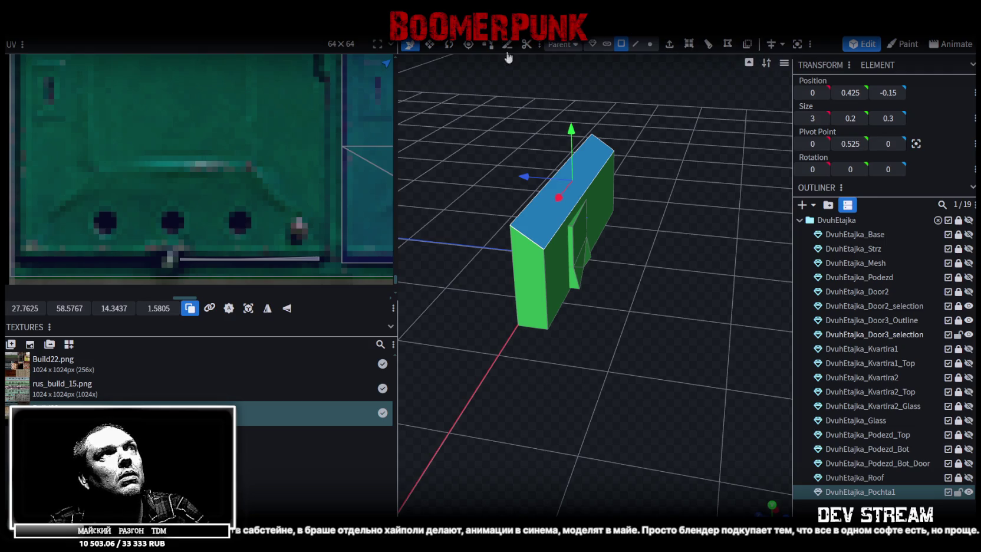
{"action": "left_click", "coordinate": [592, 43]}
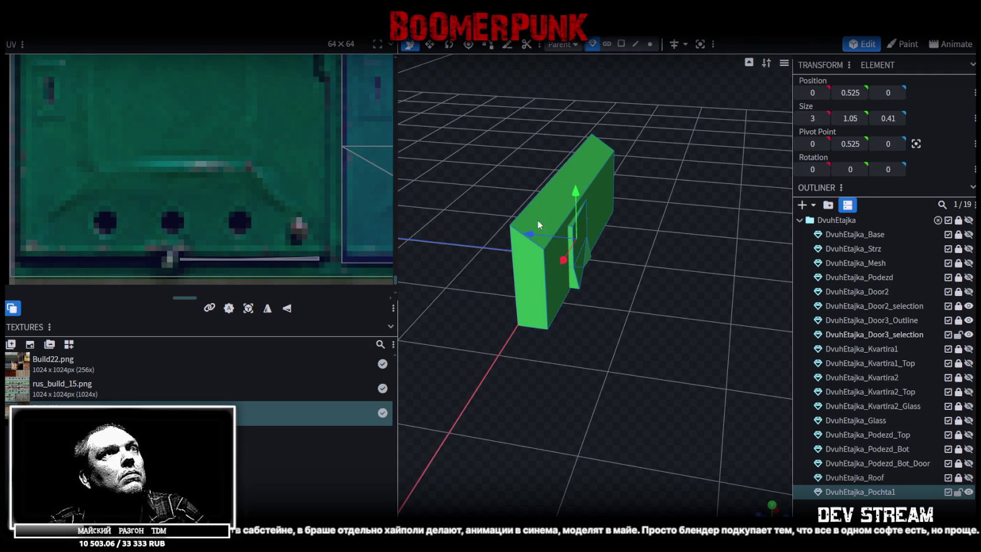
{"action": "right_click", "coordinate": [123, 35]}
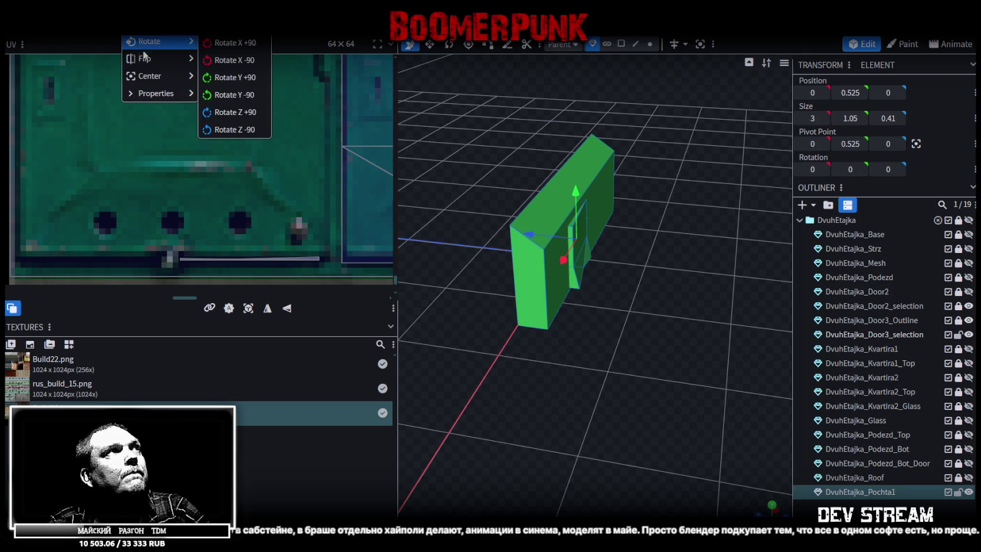
{"action": "key", "text": "ctrl+shift+s"}
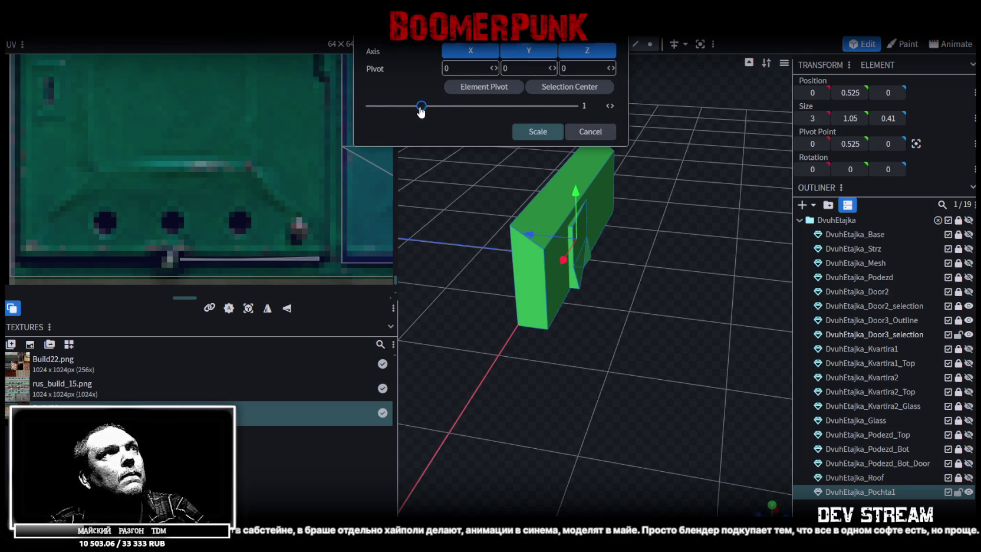
{"action": "left_click_drag", "start_coordinate": [421, 106], "coordinate": [448, 106]}
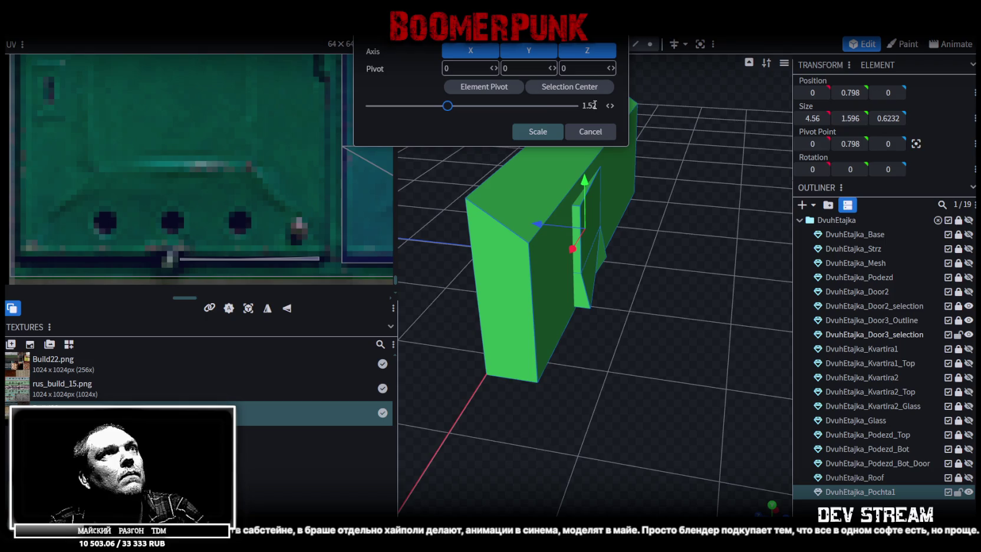
{"action": "key", "text": "BackSpace"}
{"action": "left_click", "coordinate": [537, 131]}
{"action": "left_click_drag", "start_coordinate": [558, 135], "coordinate": [730, 244]}
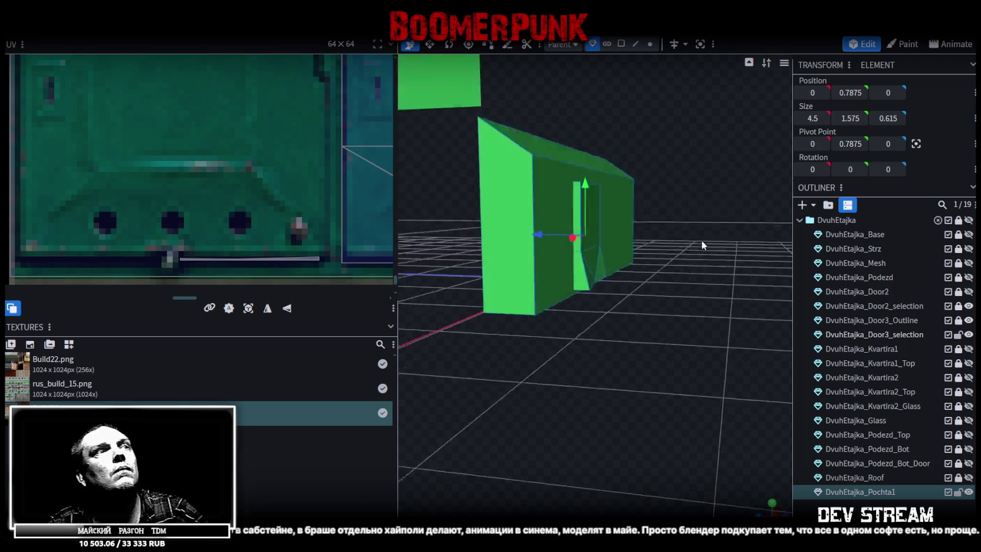
Save the project and re-export the enlarged mailbox as Build28.fbx
{"action": "key", "text": "ctrl+s"}
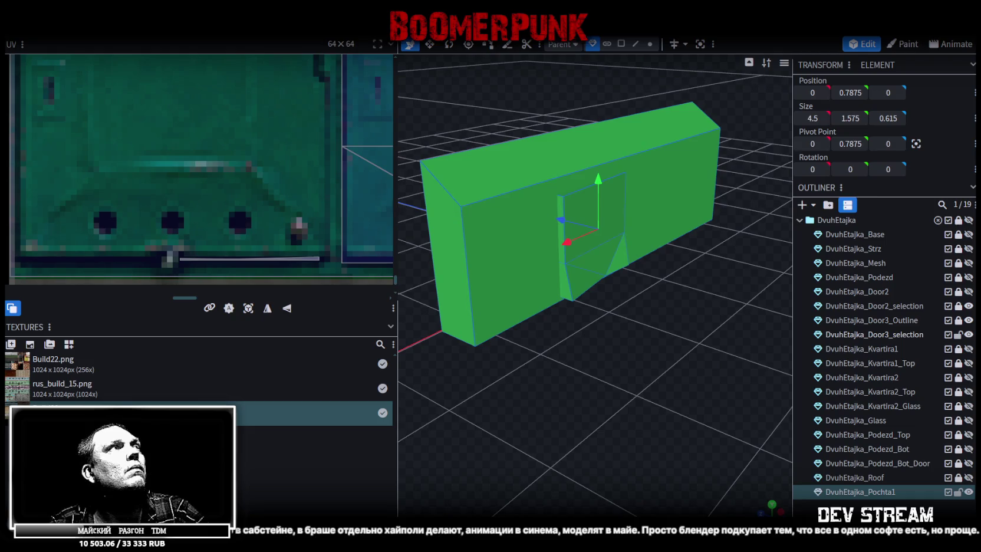
{"action": "left_click", "coordinate": [88, 27]}
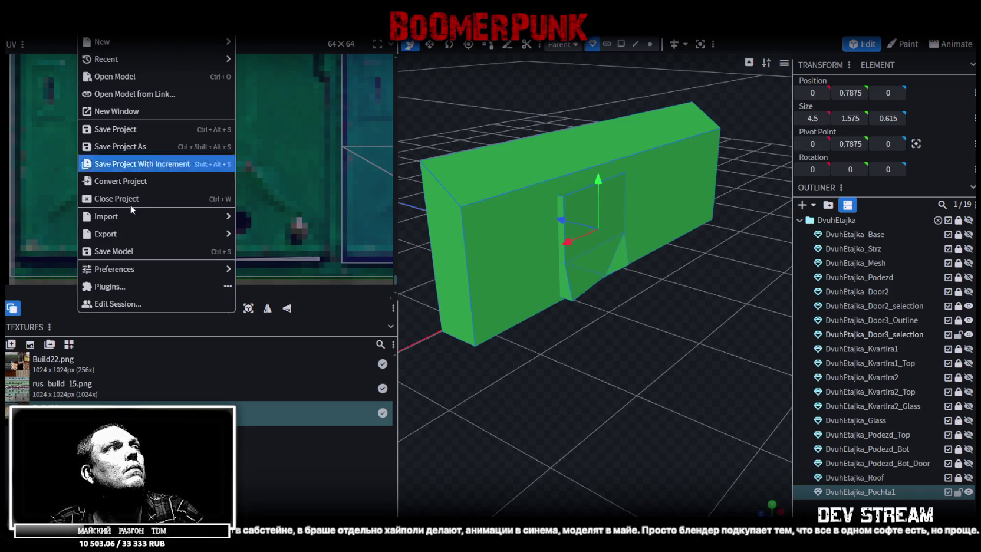
{"action": "left_click", "coordinate": [290, 270]}
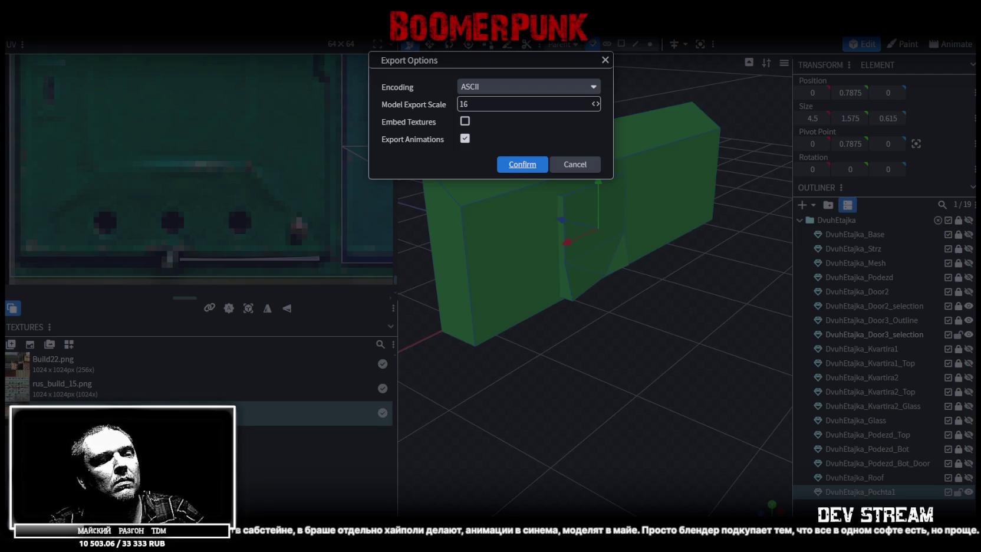
{"action": "key", "text": "Return"}
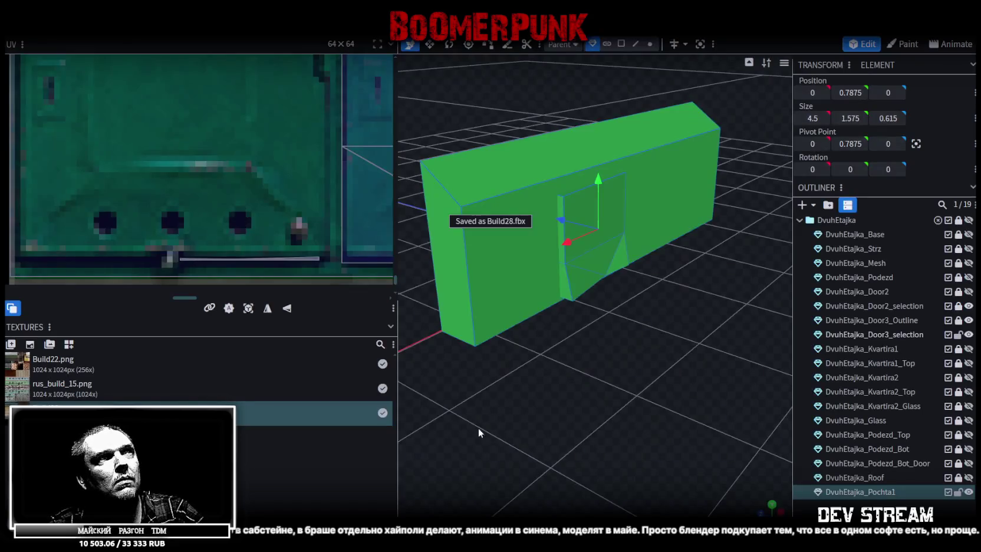